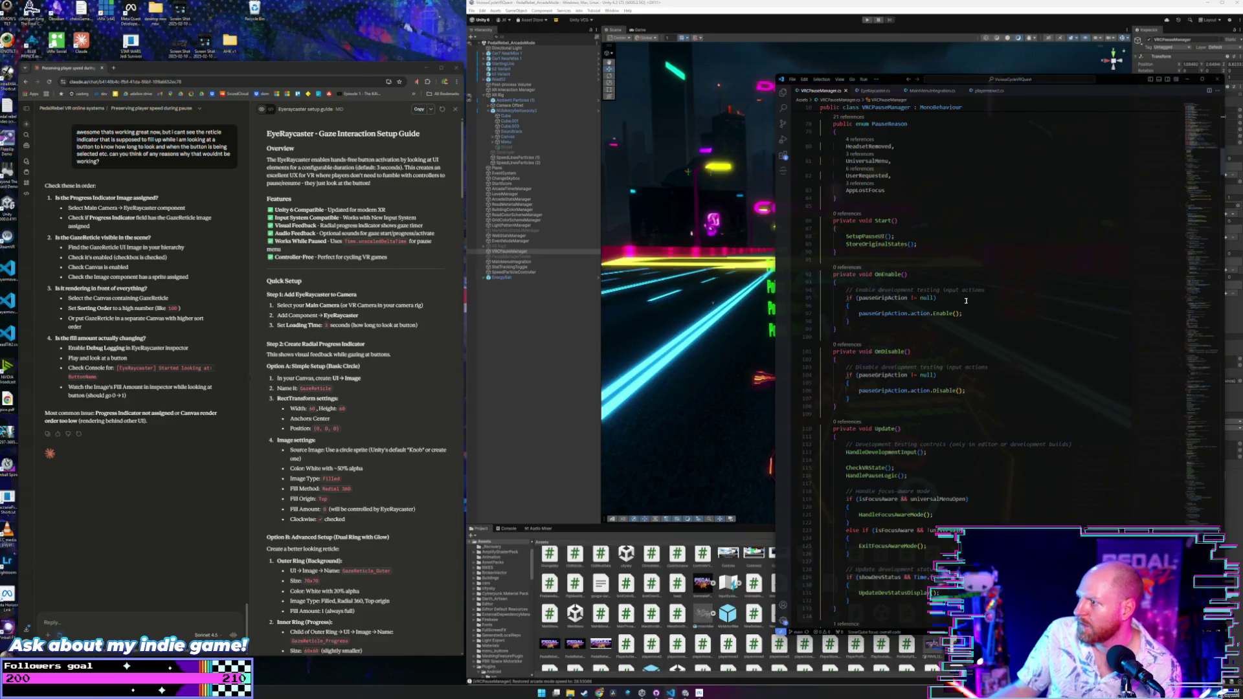
Step: Scroll down through VRCPauseManager.cs to review its code
scroll(965, 300, down, 13)
scroll(965, 300, down, 12)
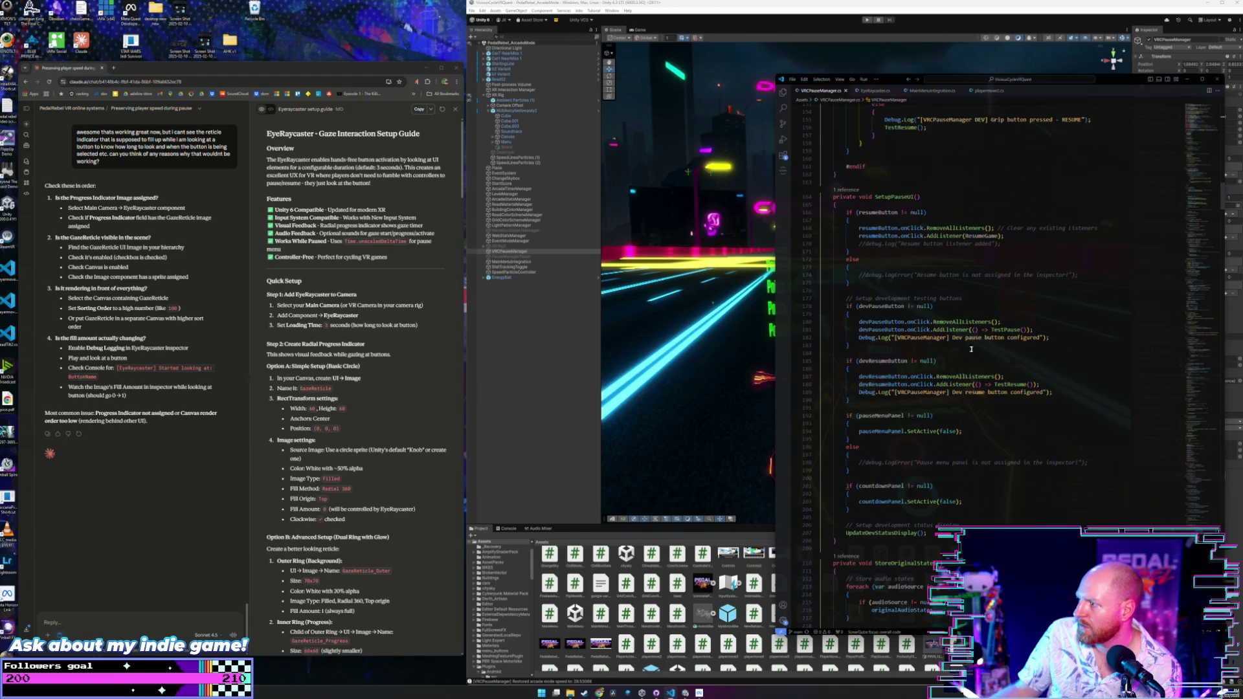
scroll(992, 355, down, 10)
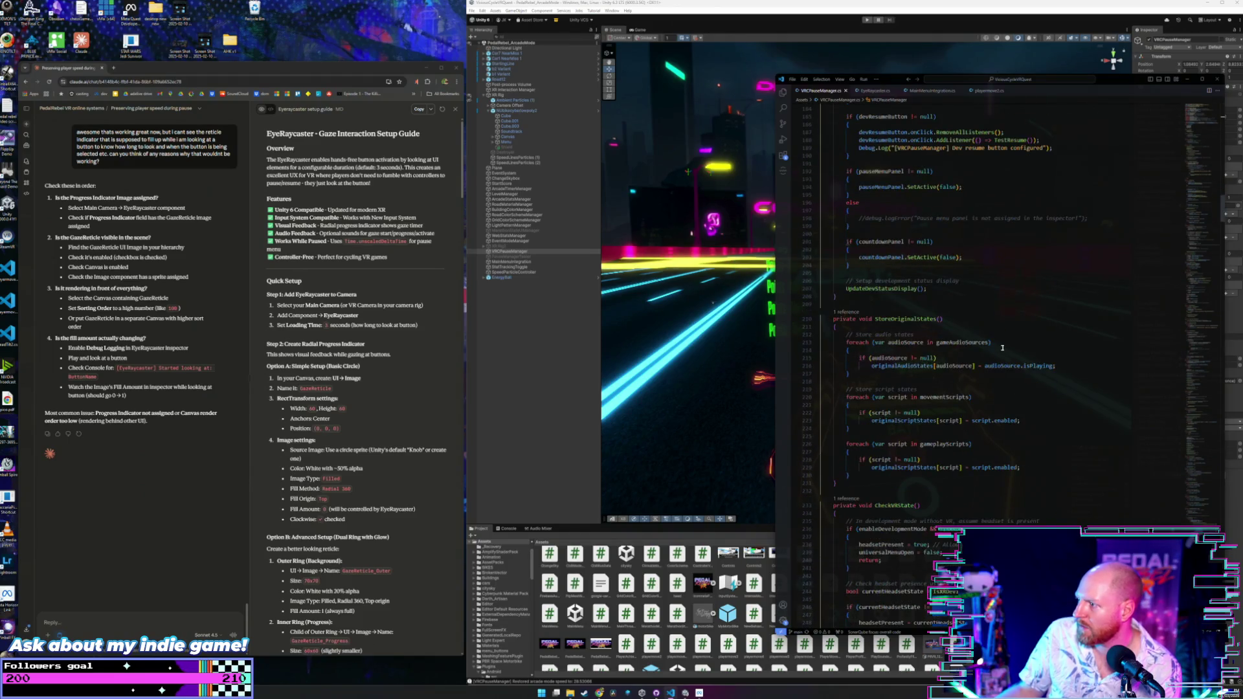
scroll(1002, 348, down, 5)
scroll(1002, 347, down, 4)
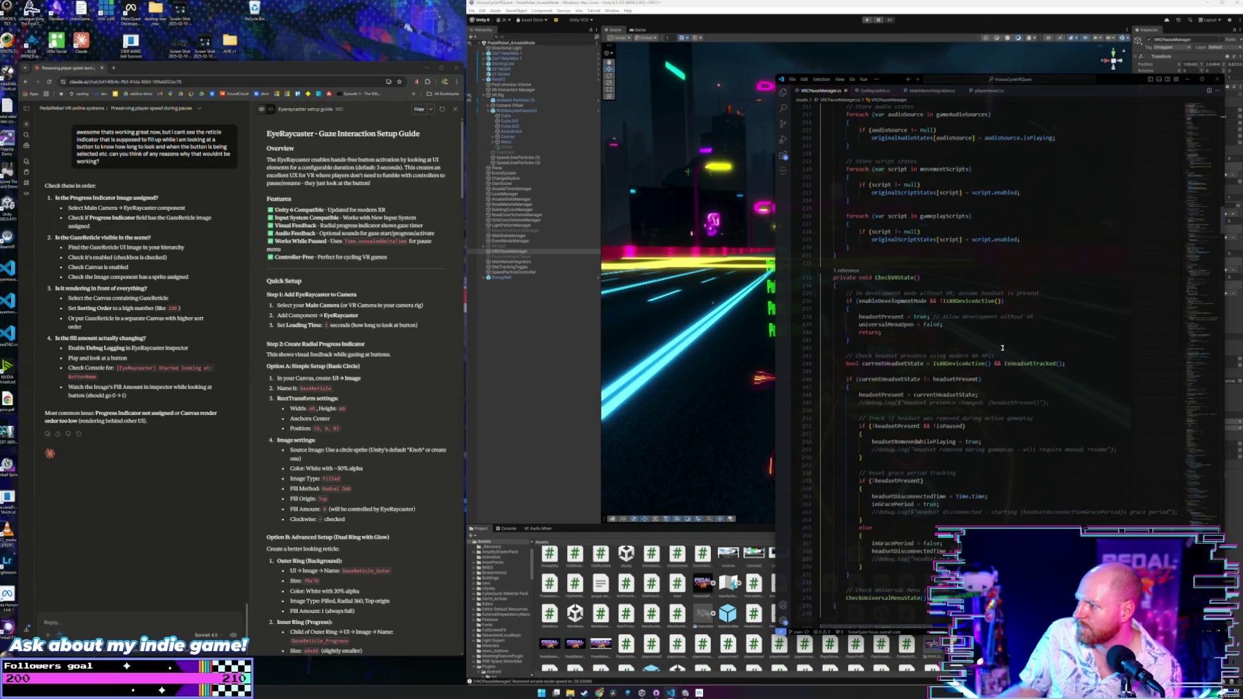
scroll(1007, 345, down, 10)
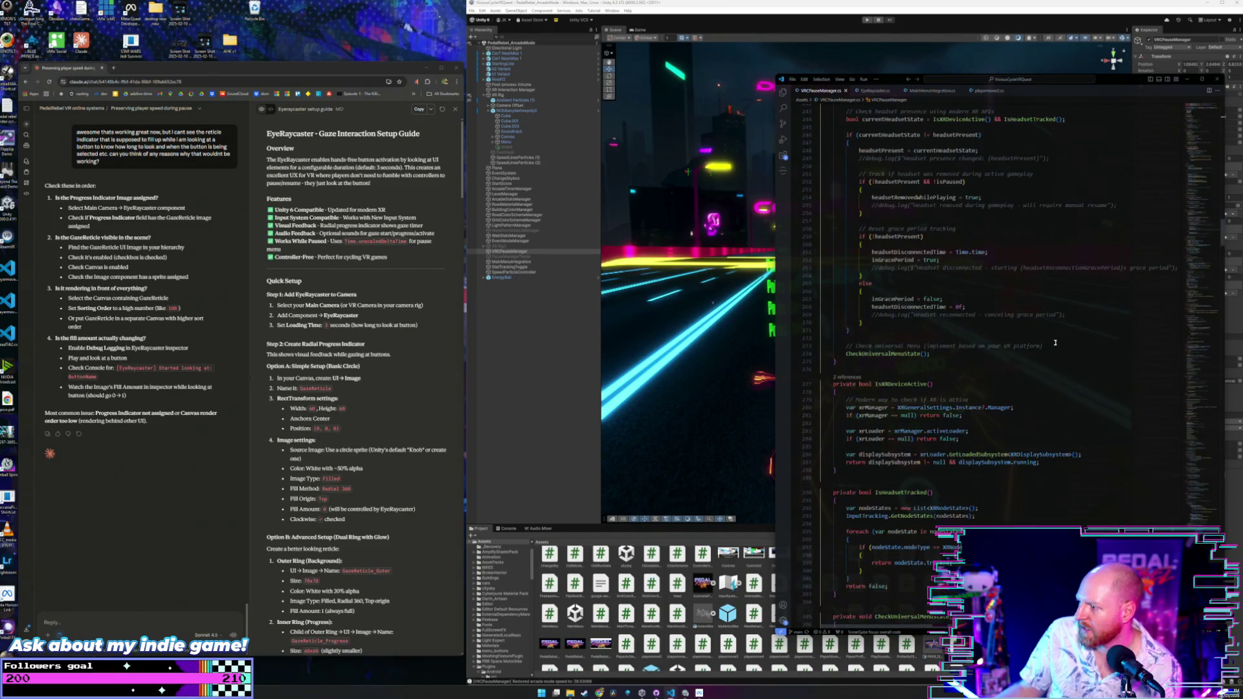
scroll(1053, 343, down, 5)
scroll(1053, 343, down, 8)
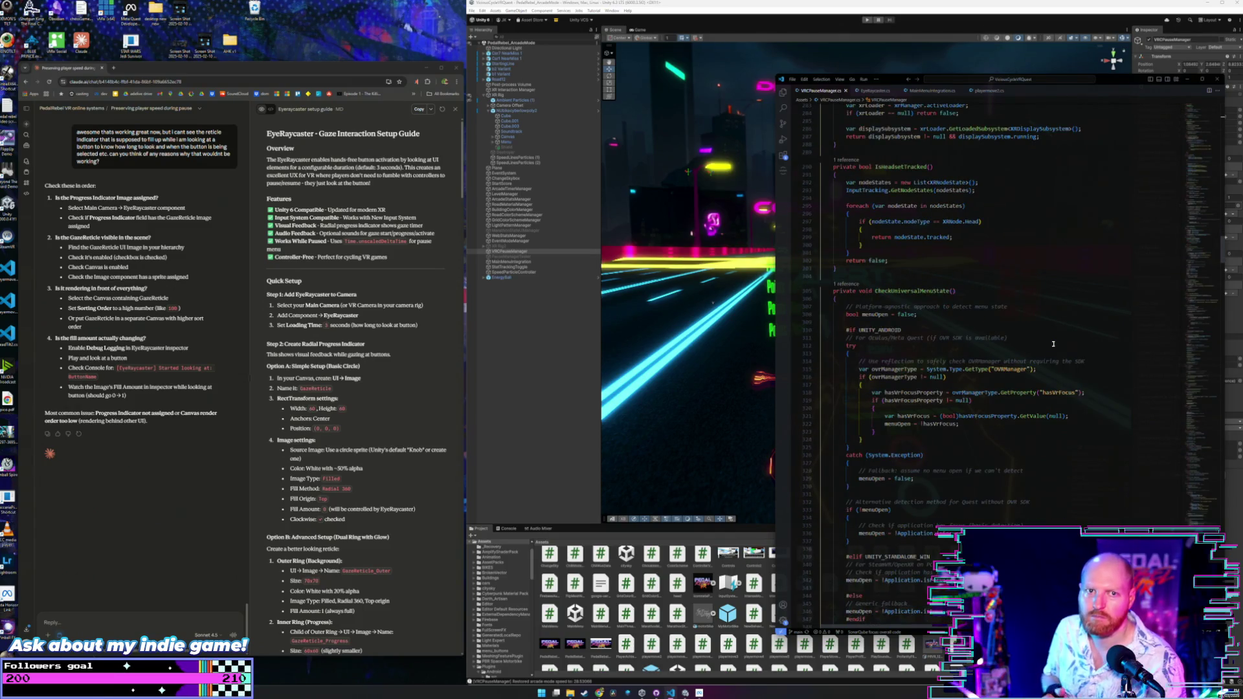
scroll(1053, 343, down, 8)
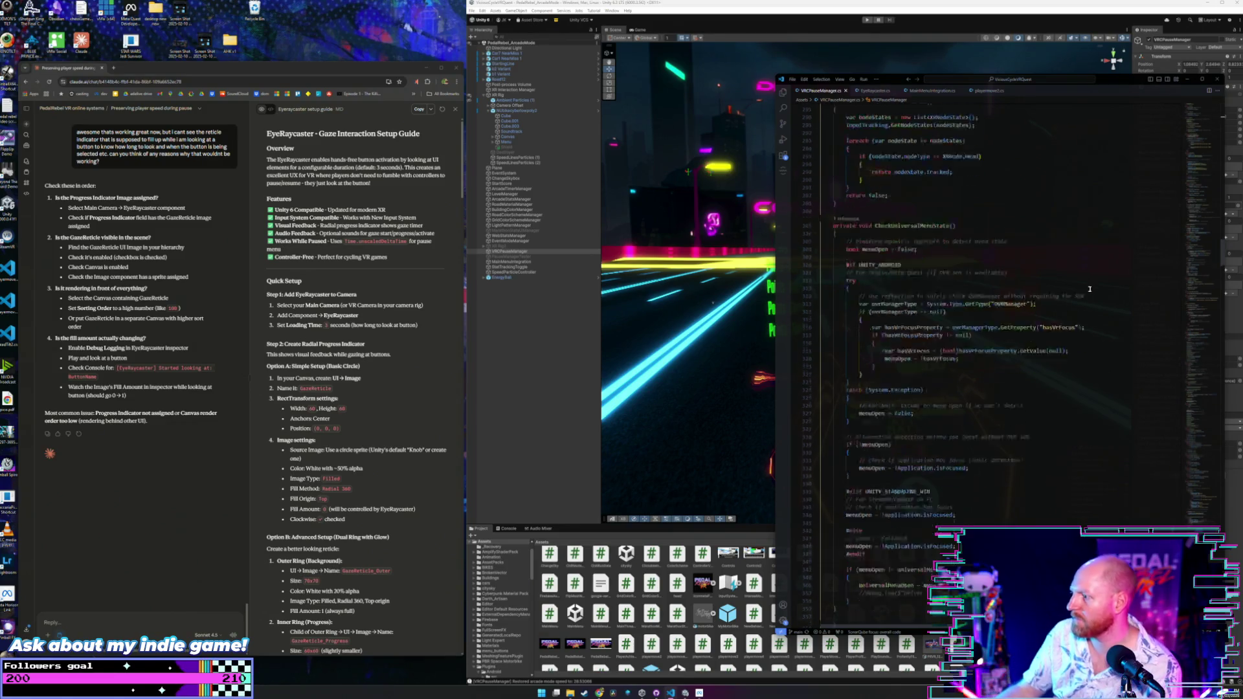
right_click(1084, 306)
key(Escape)
scroll(1101, 263, down, 11)
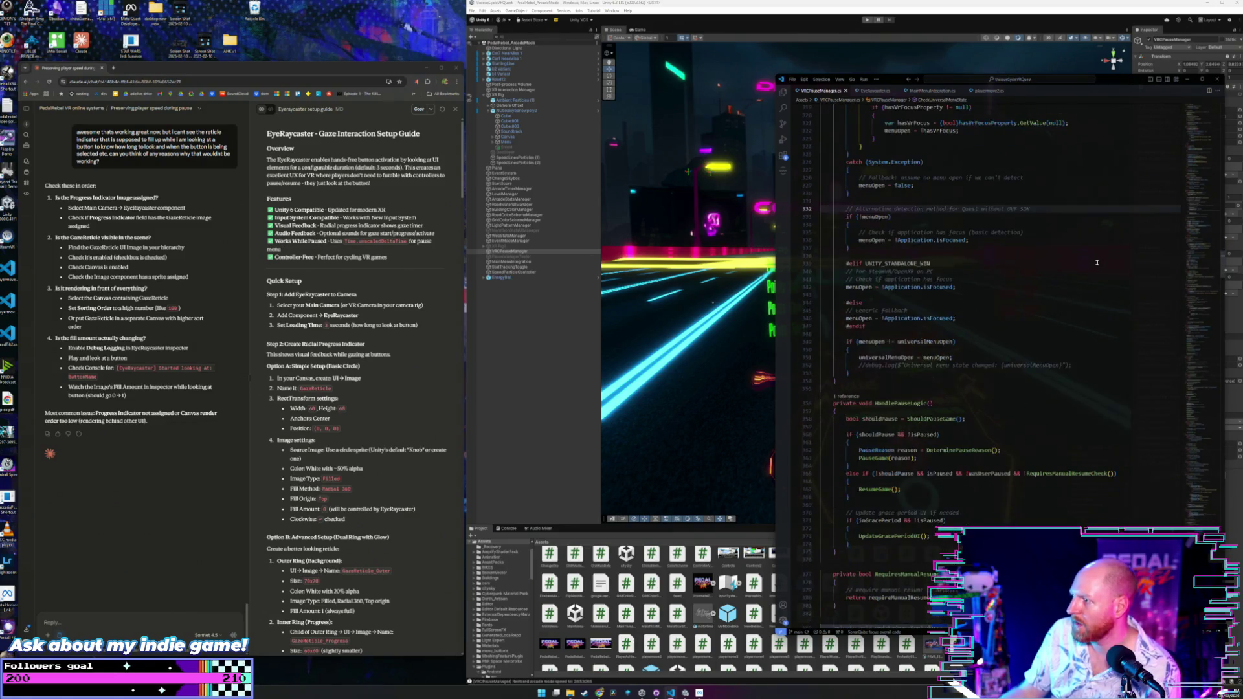
scroll(1096, 262, down, 4)
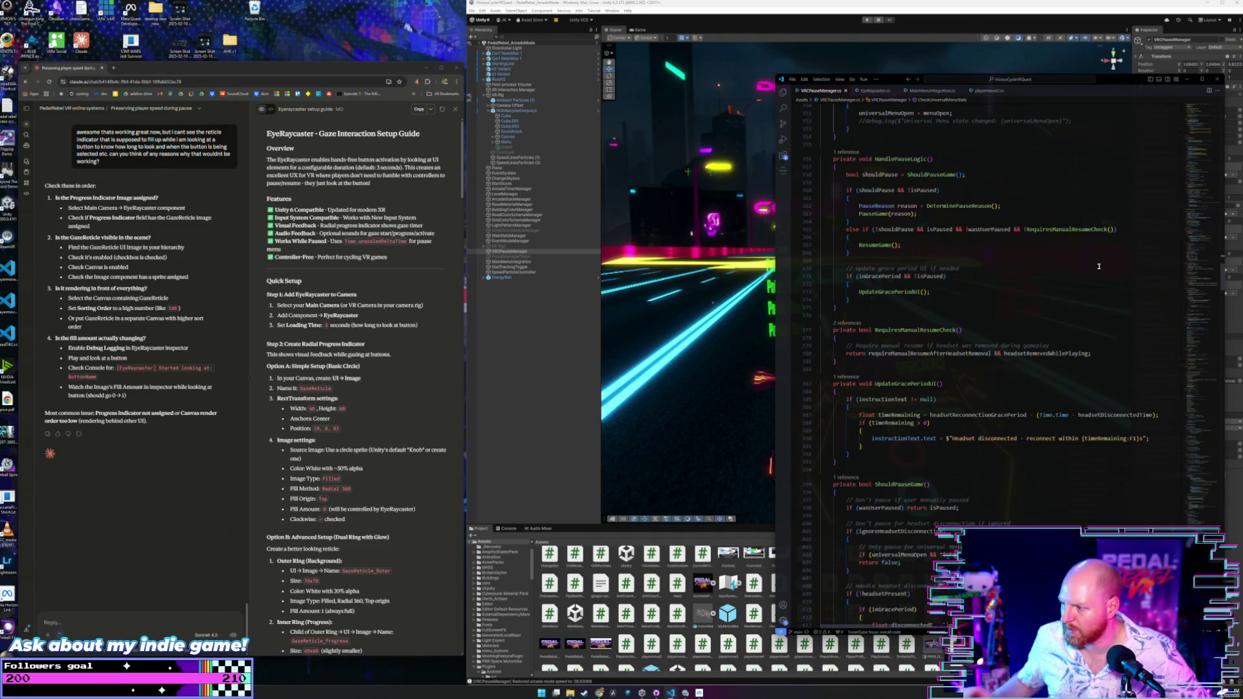
scroll(1061, 353, down, 7)
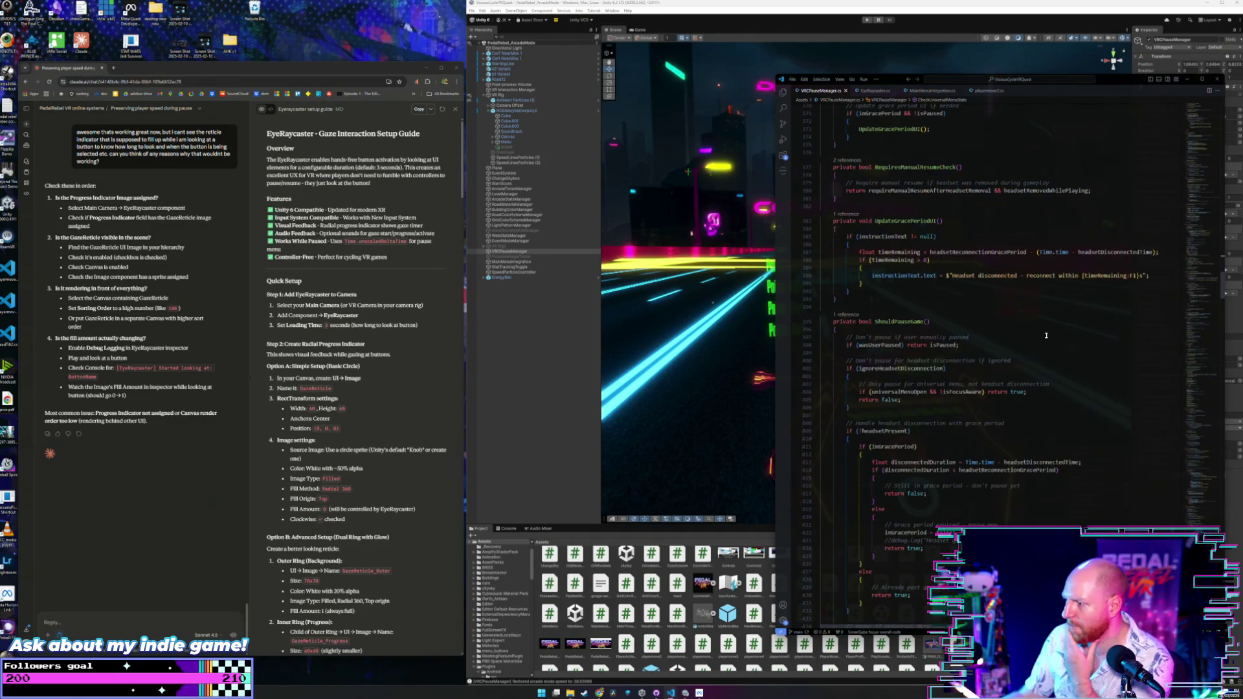
scroll(1045, 336, down, 12)
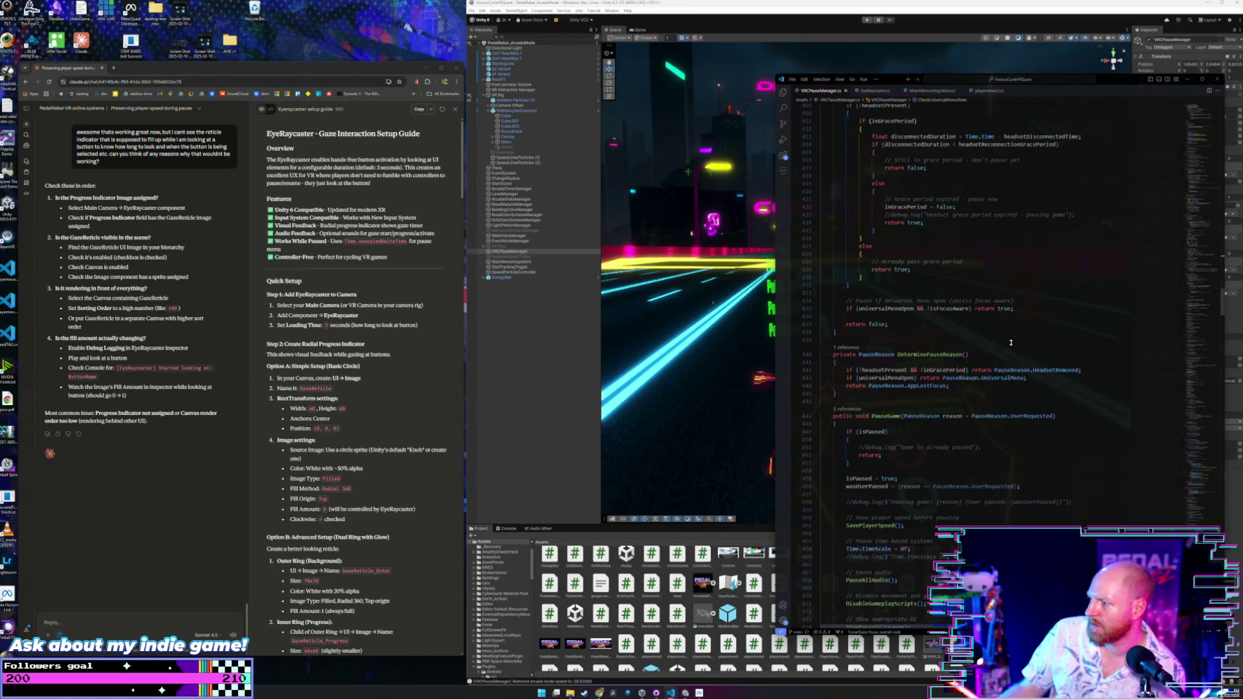
scroll(994, 334, down, 10)
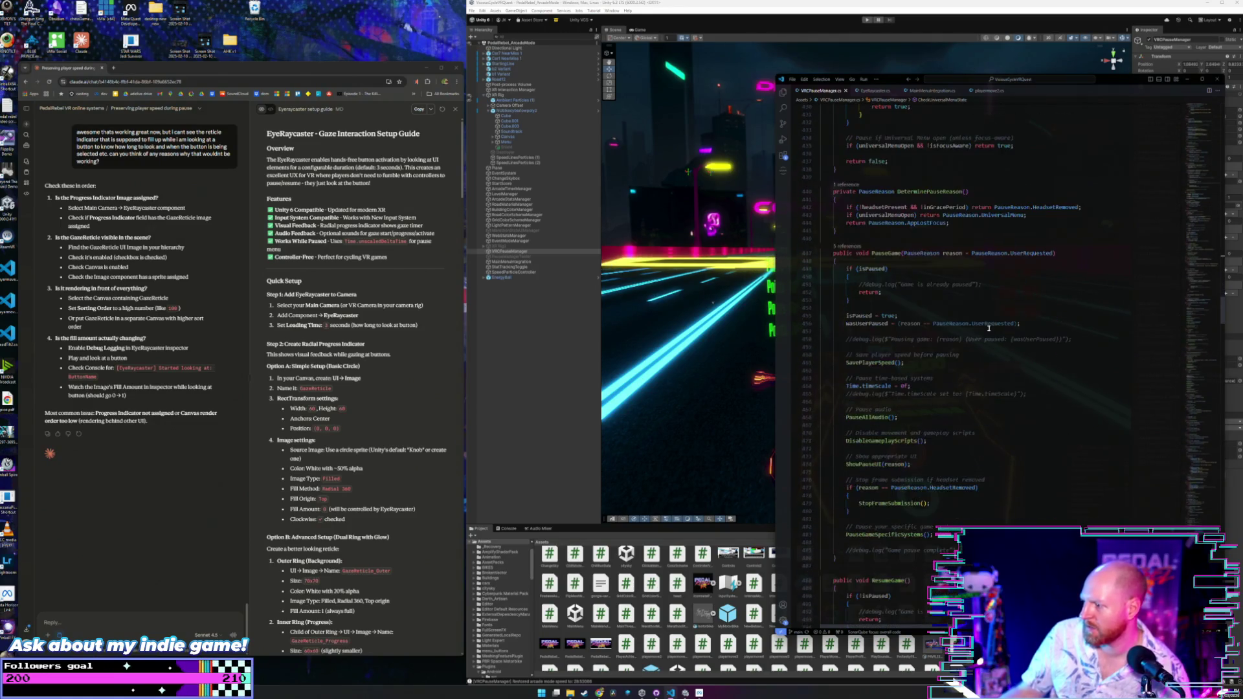
scroll(988, 328, down, 4)
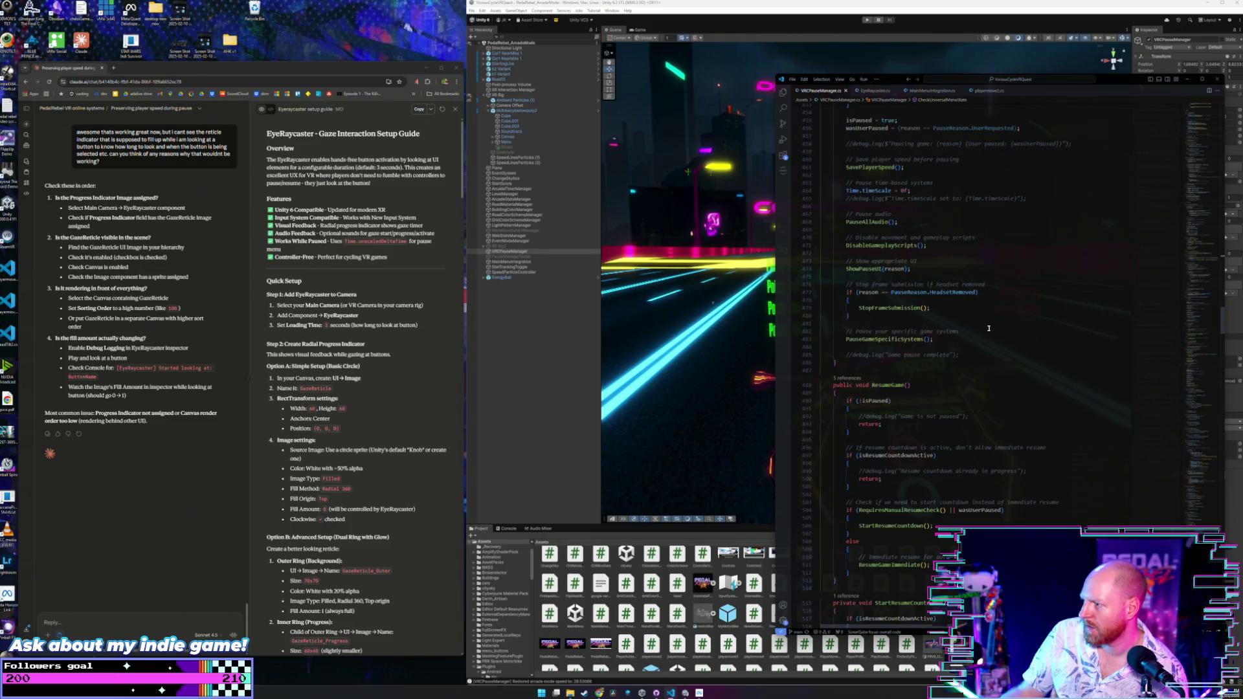
scroll(989, 328, down, 10)
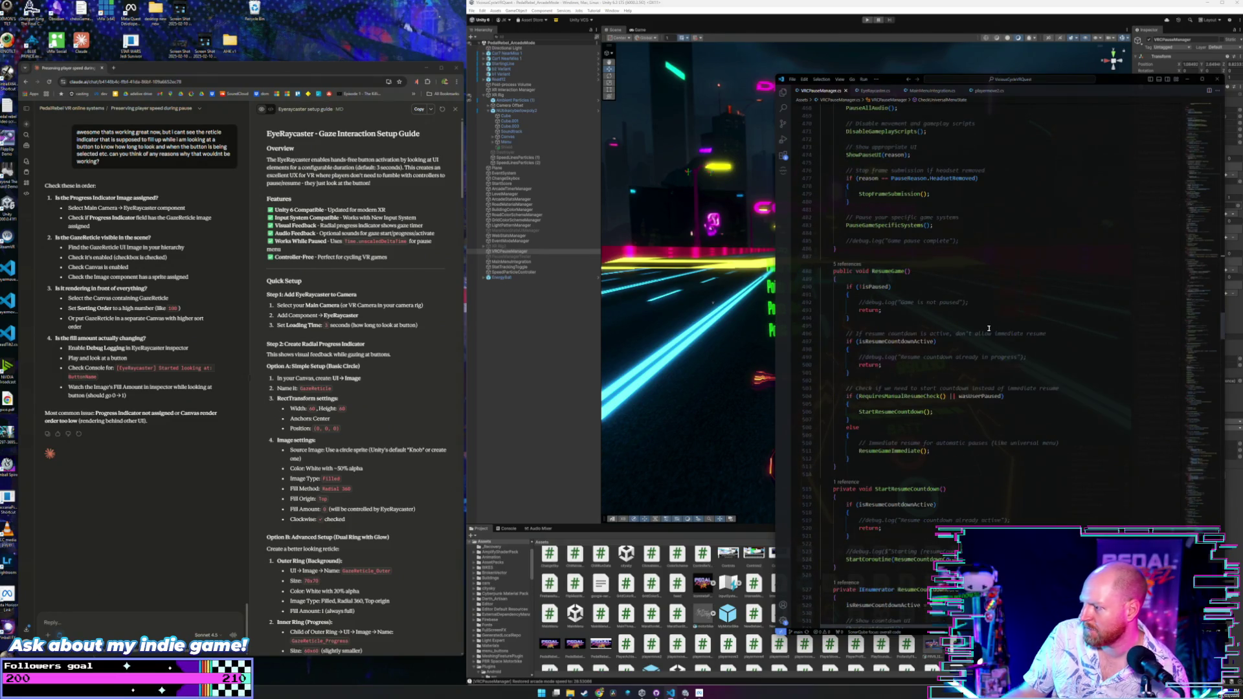
scroll(988, 328, down, 10)
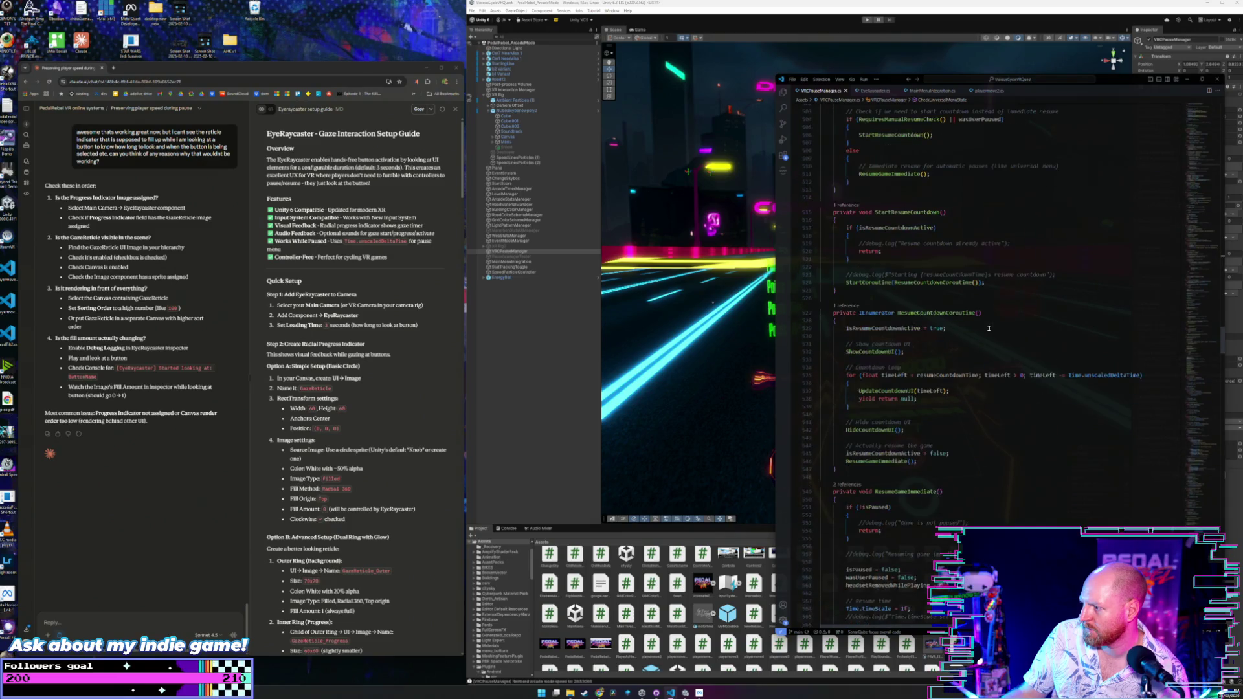
scroll(988, 328, down, 3)
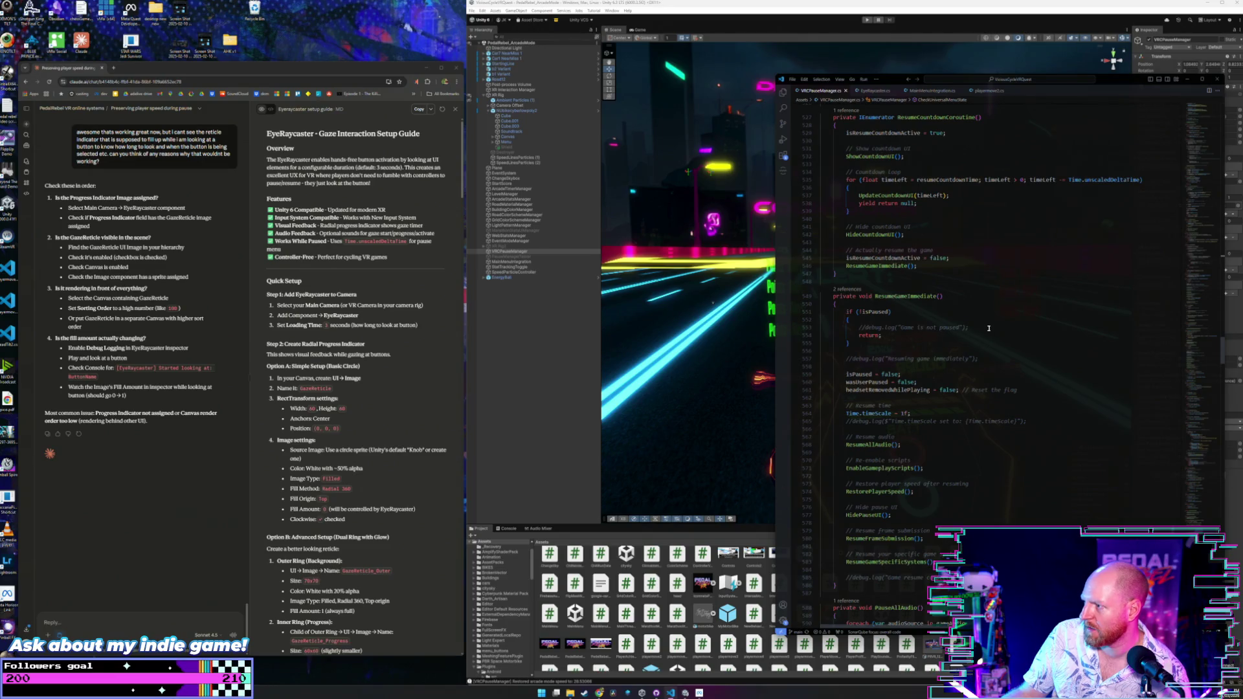
scroll(989, 328, down, 13)
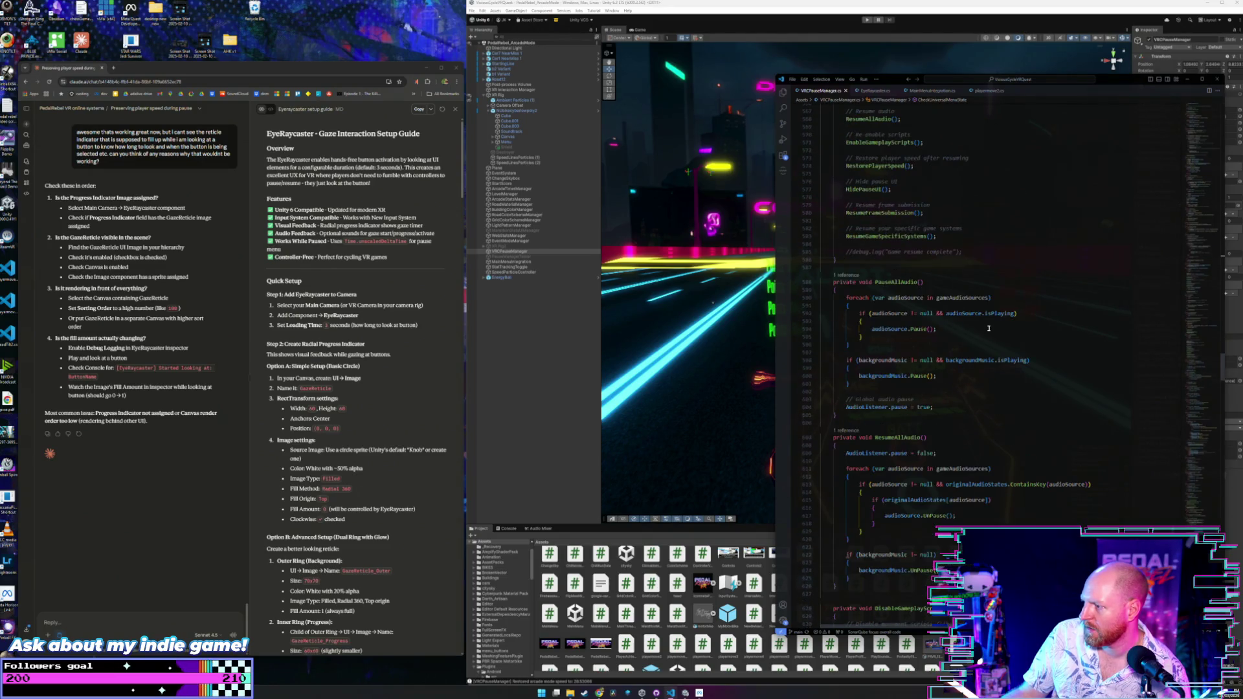
scroll(988, 329, down, 8)
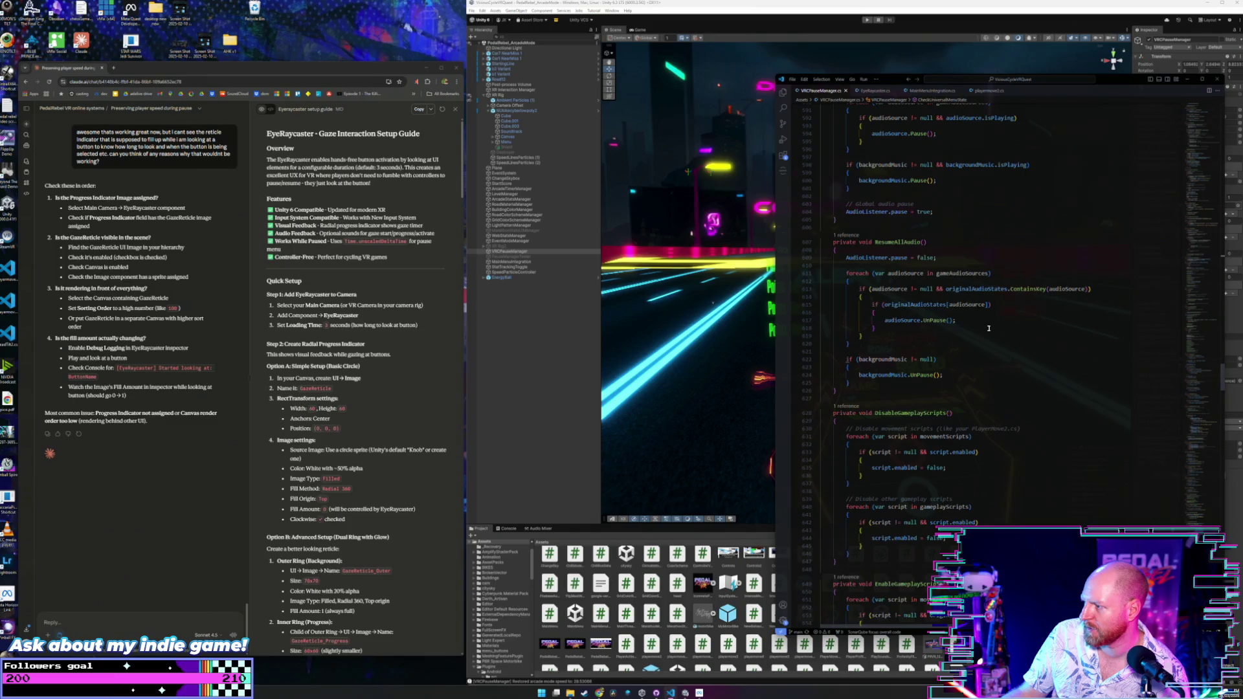
scroll(988, 329, down, 3)
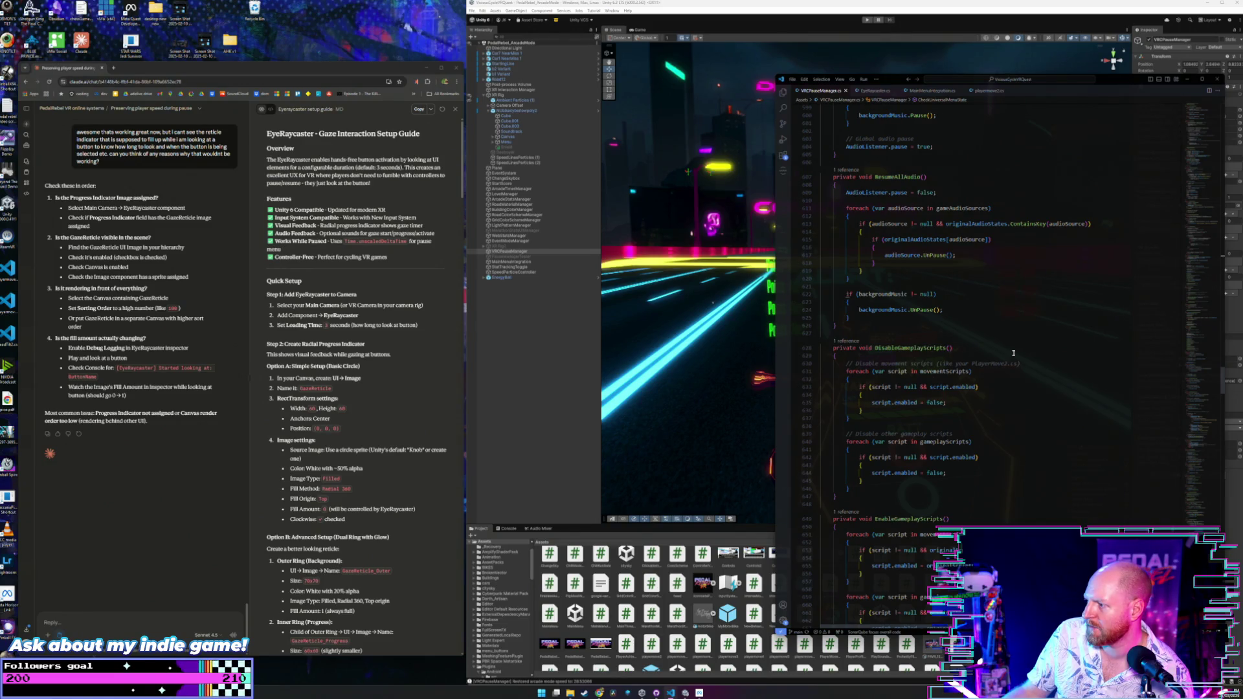
scroll(1013, 352, down, 2)
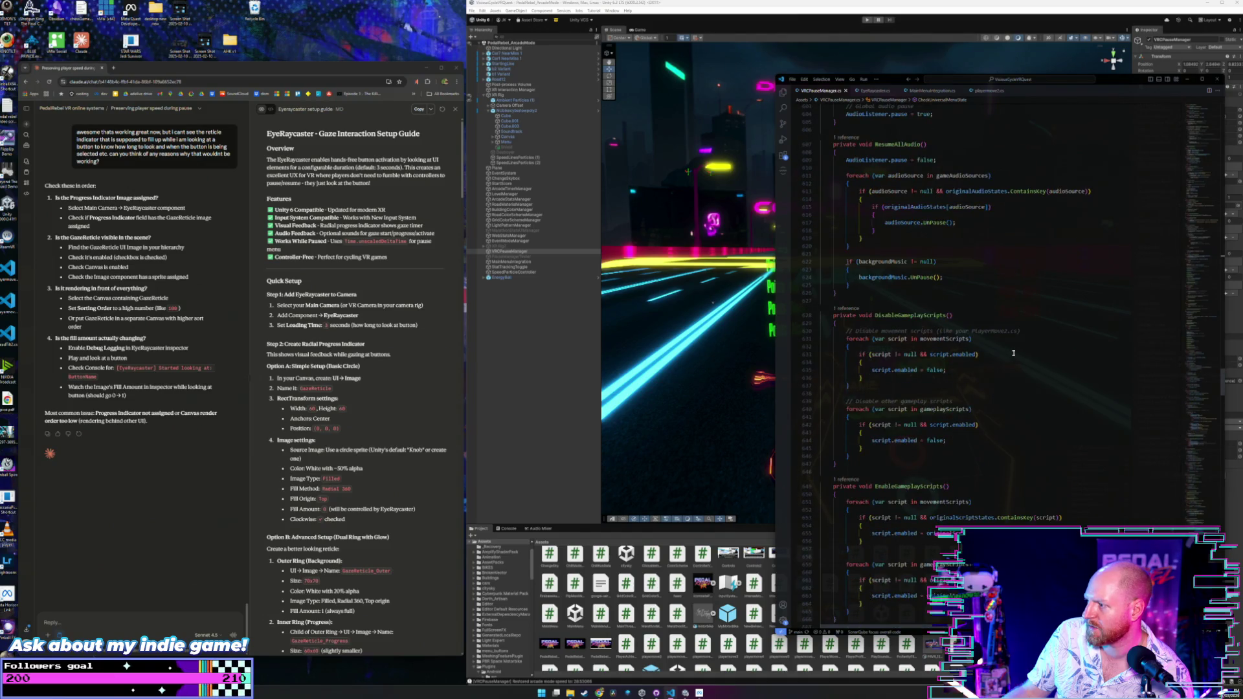
scroll(1013, 353, down, 3)
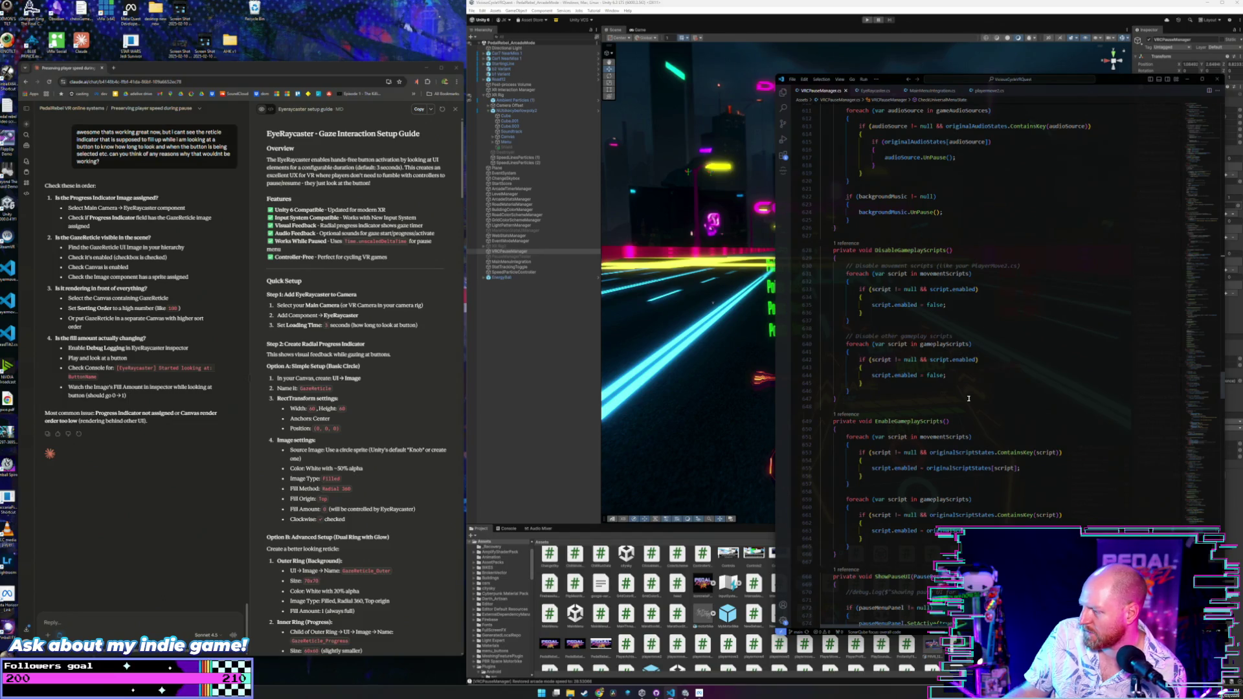
scroll(968, 399, down, 7)
scroll(968, 398, down, 13)
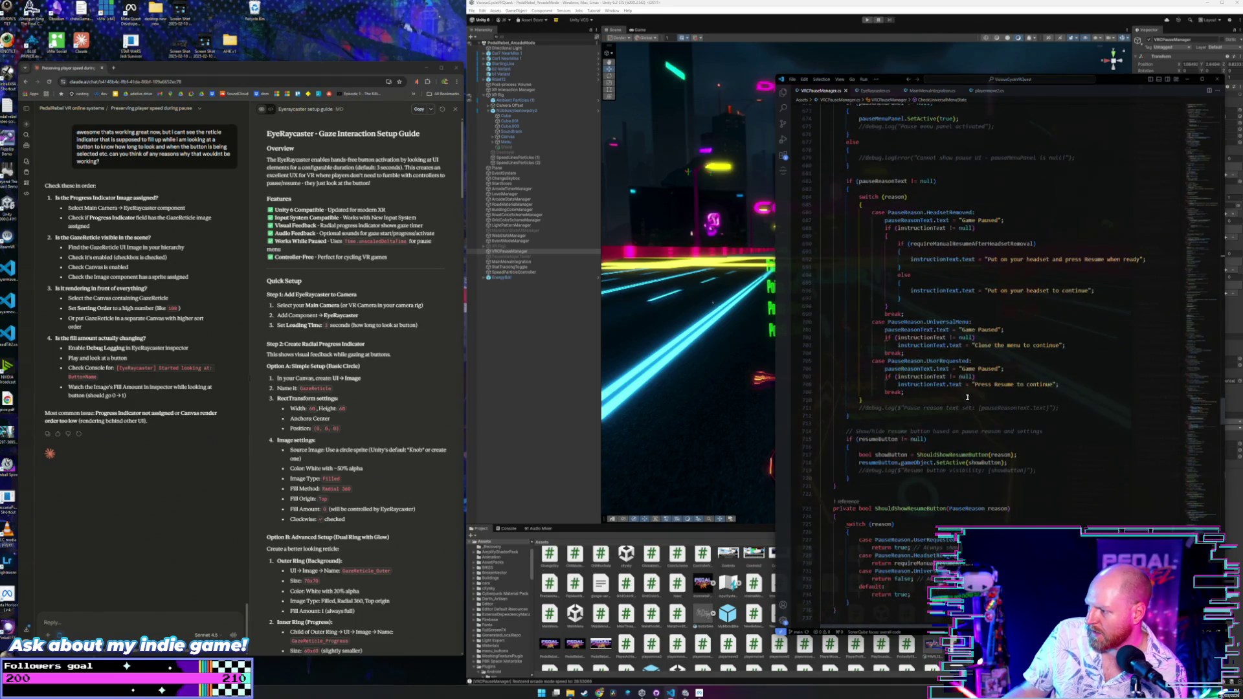
scroll(966, 396, down, 3)
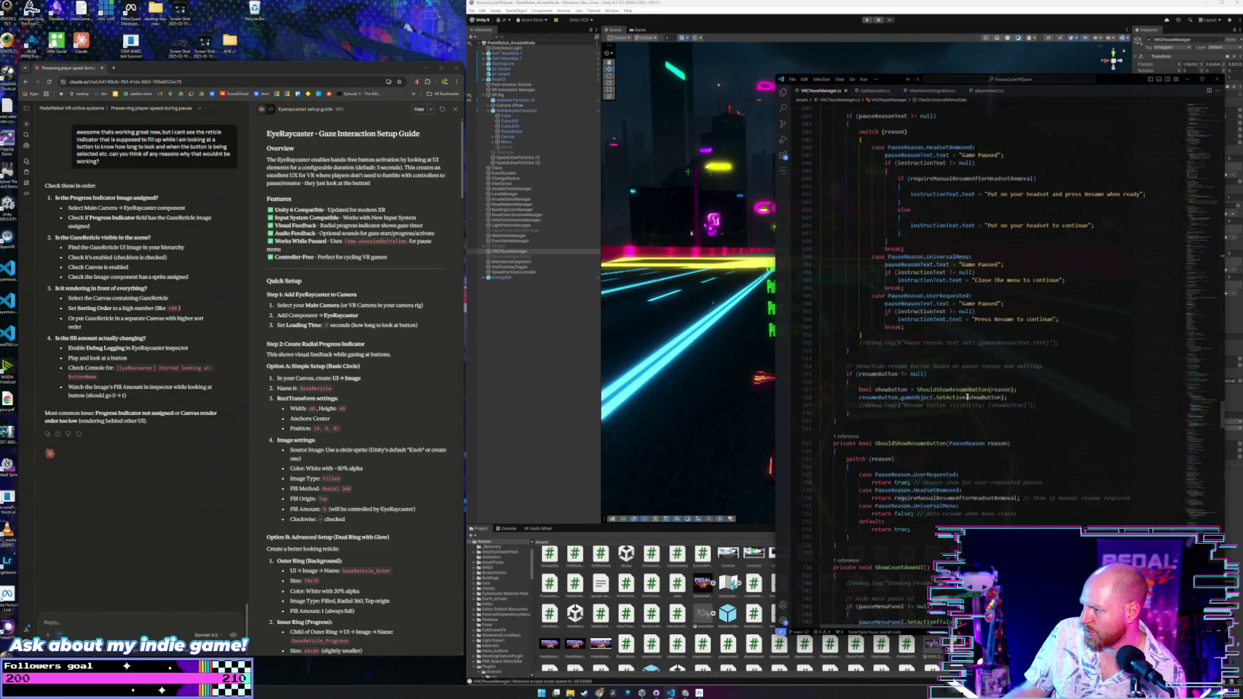
scroll(967, 397, down, 5)
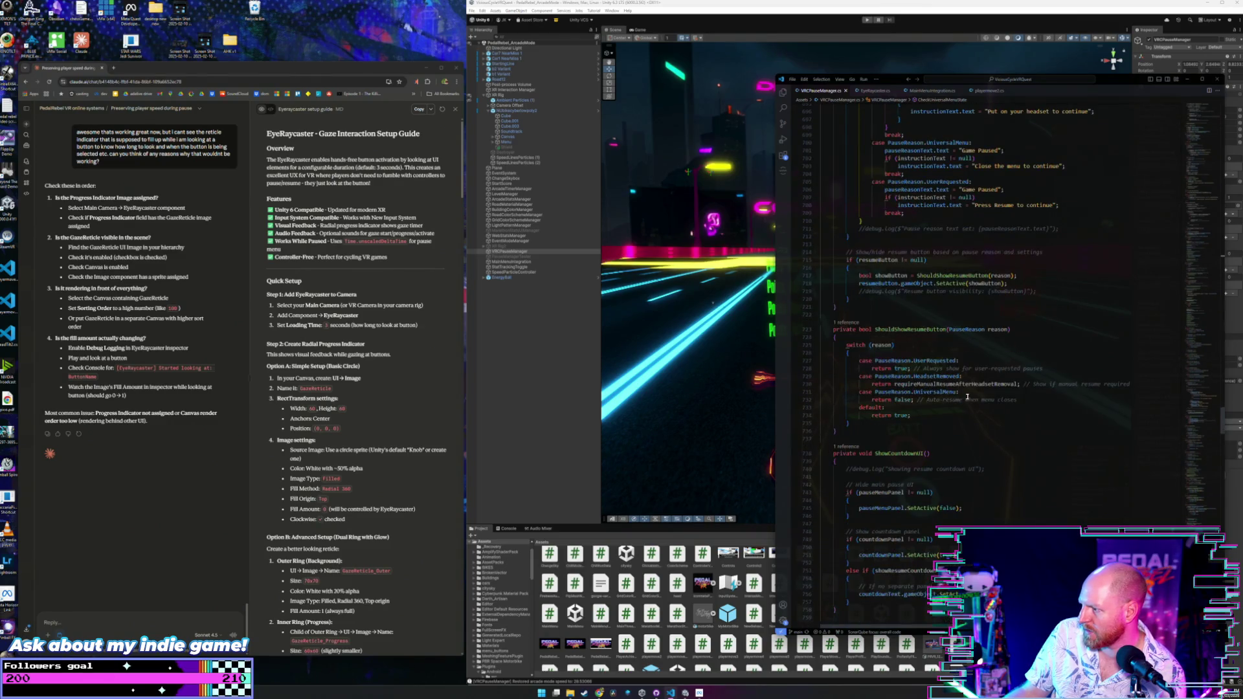
scroll(967, 397, down, 12)
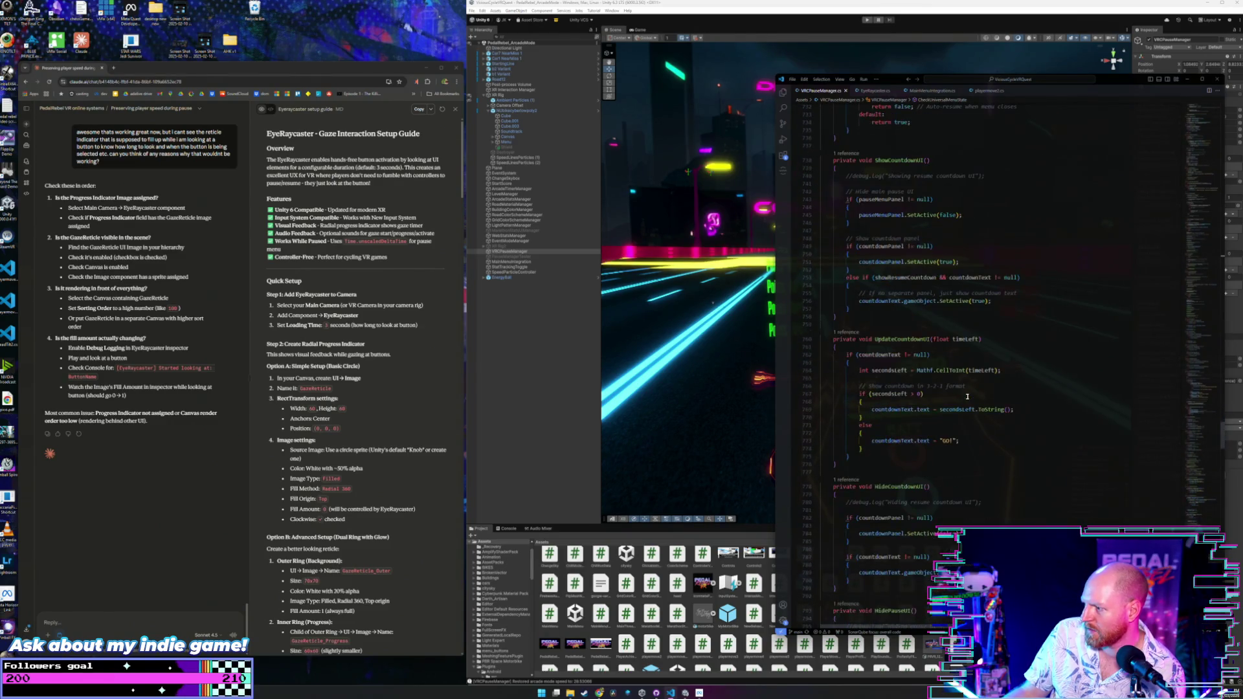
scroll(967, 396, down, 12)
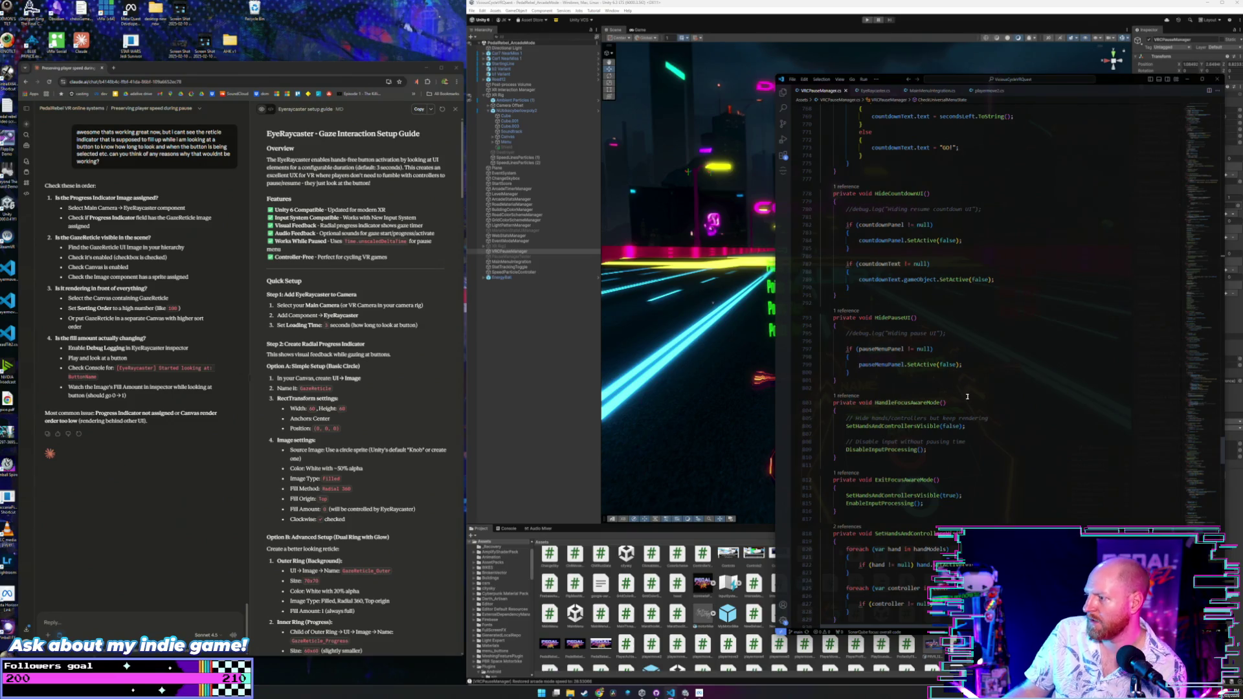
scroll(967, 396, down, 1)
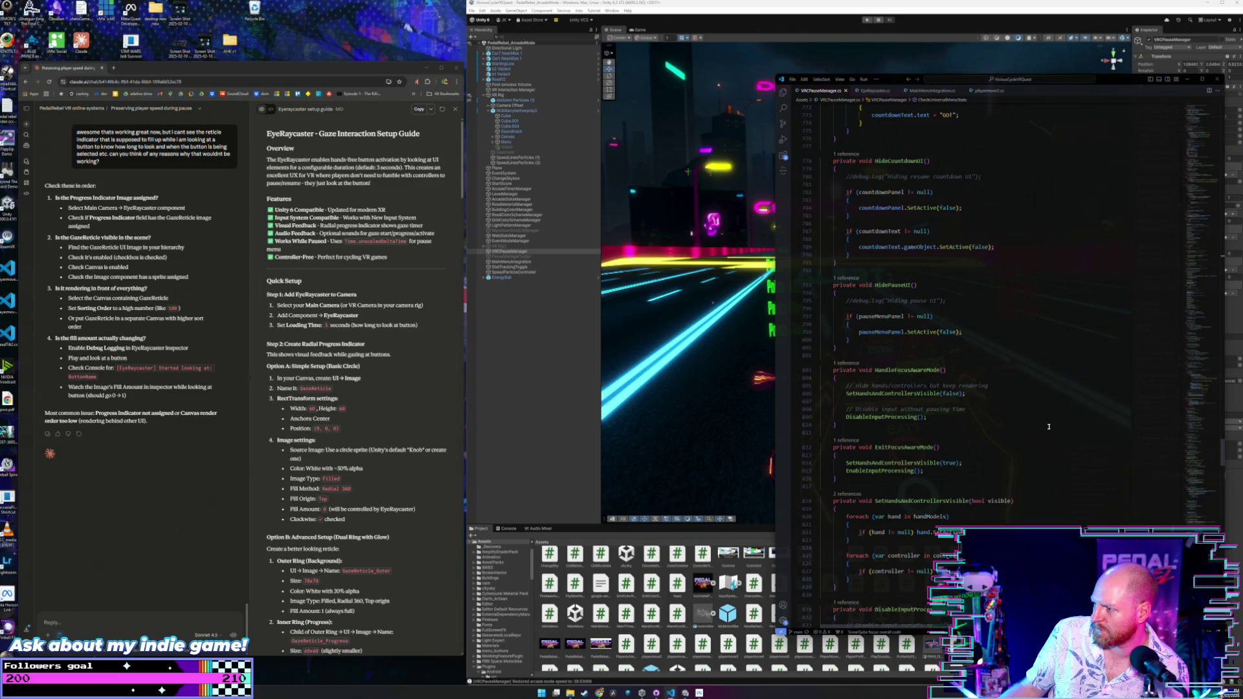
scroll(1049, 427, down, 2)
scroll(1048, 427, down, 6)
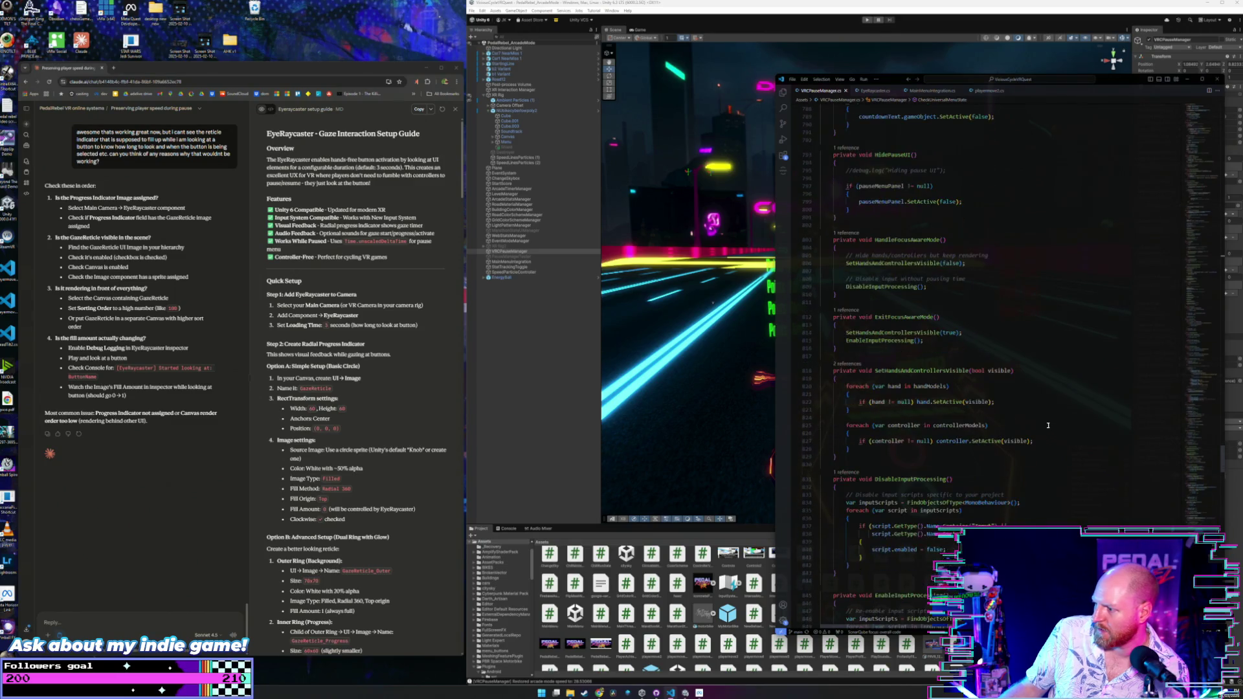
scroll(1048, 425, down, 10)
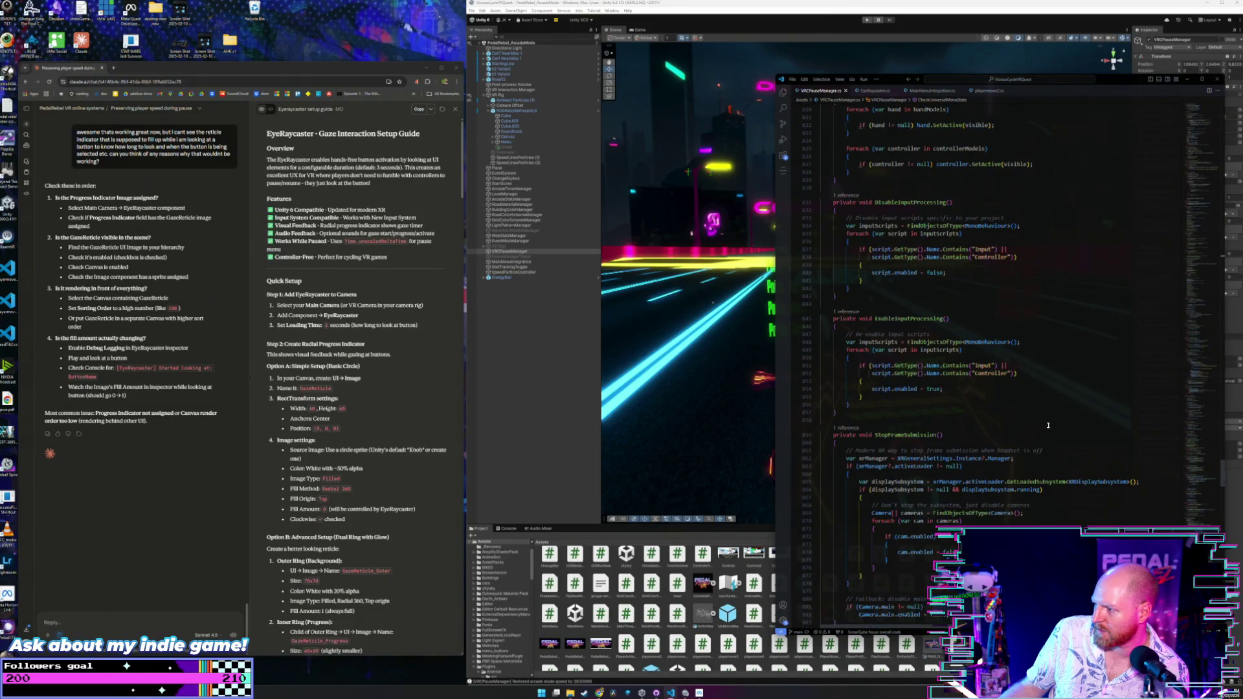
scroll(1047, 425, down, 4)
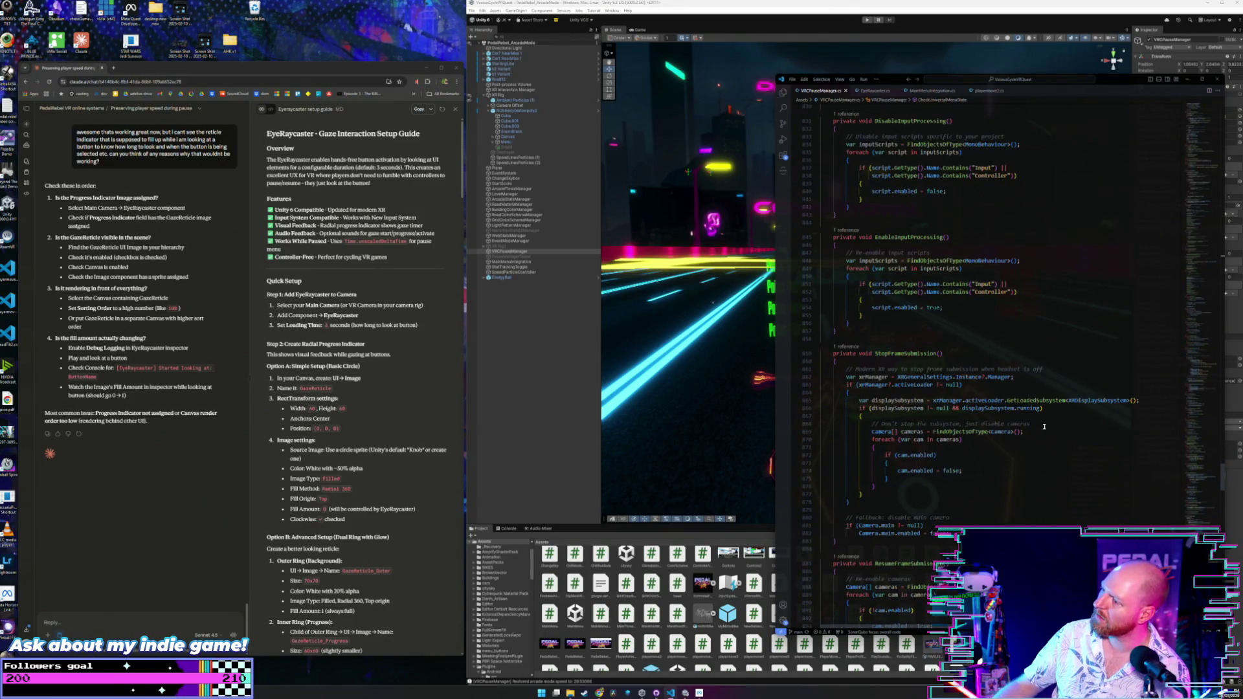
scroll(1043, 426, down, 3)
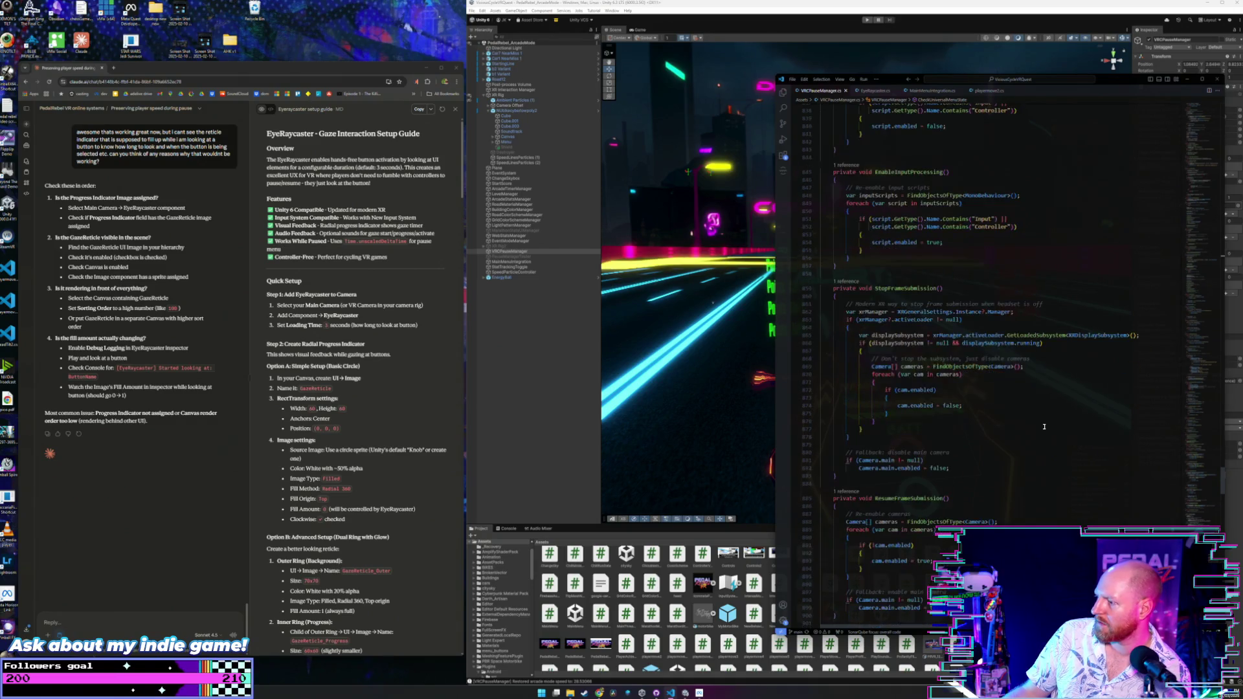
scroll(1043, 427, down, 8)
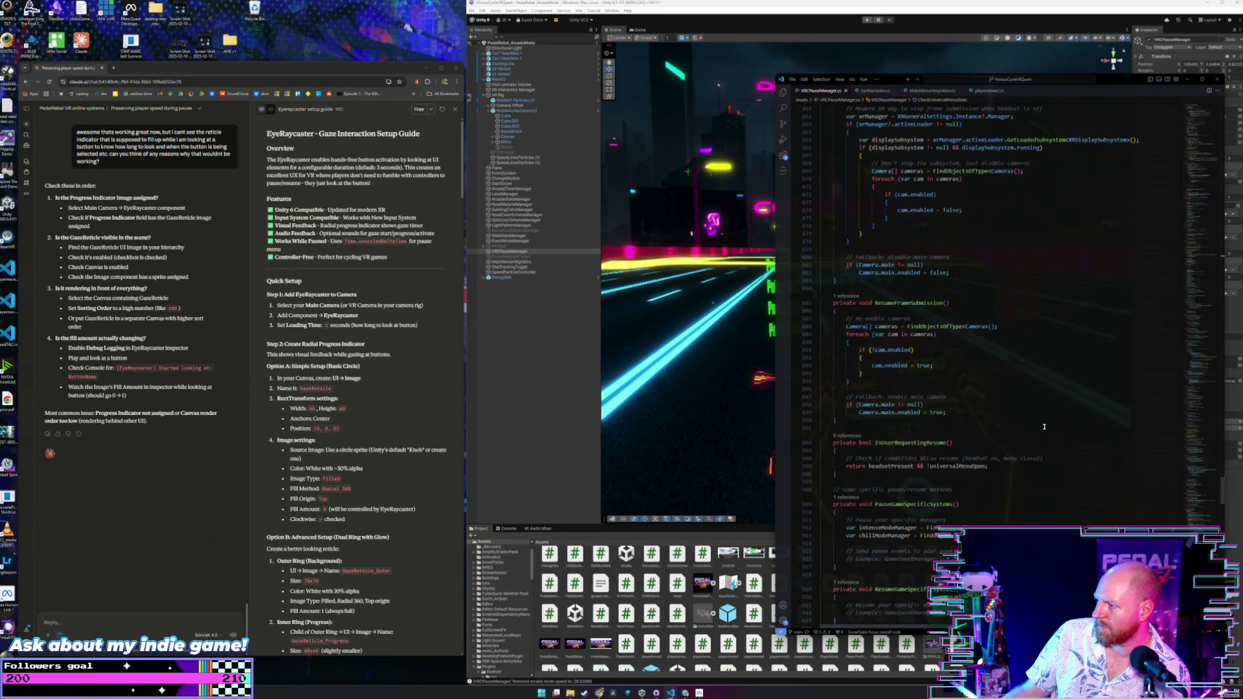
scroll(1043, 427, down, 7)
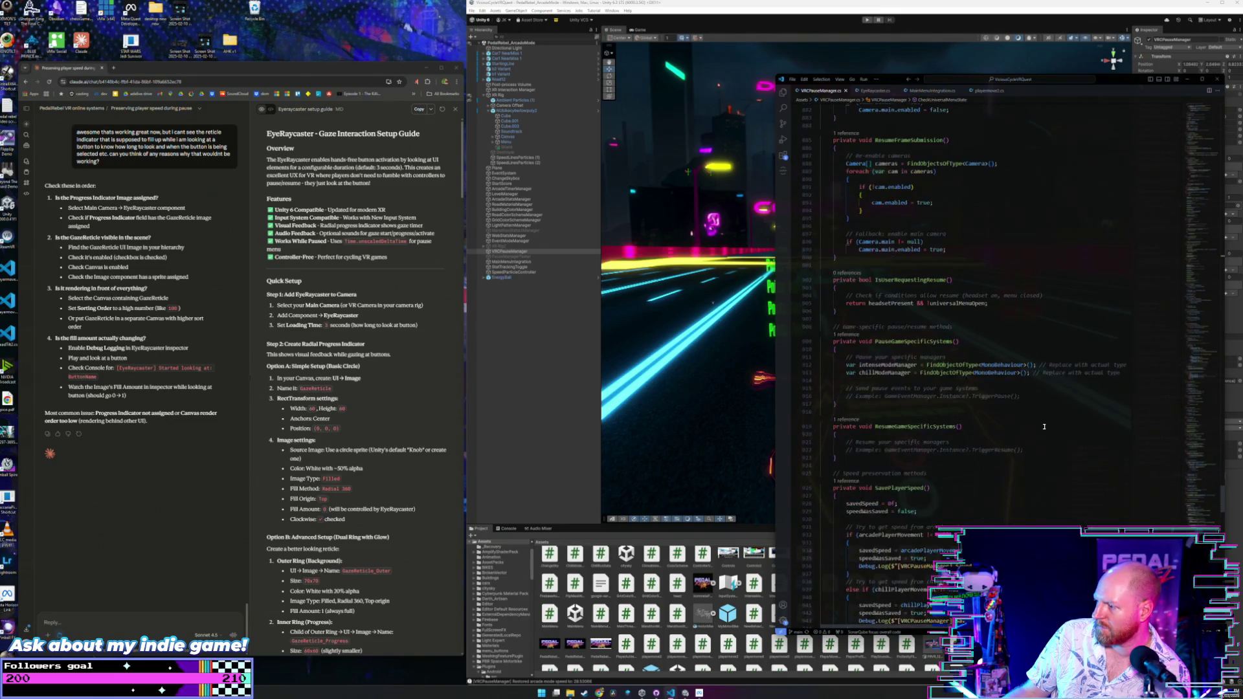
scroll(1043, 427, down, 8)
scroll(1044, 426, down, 3)
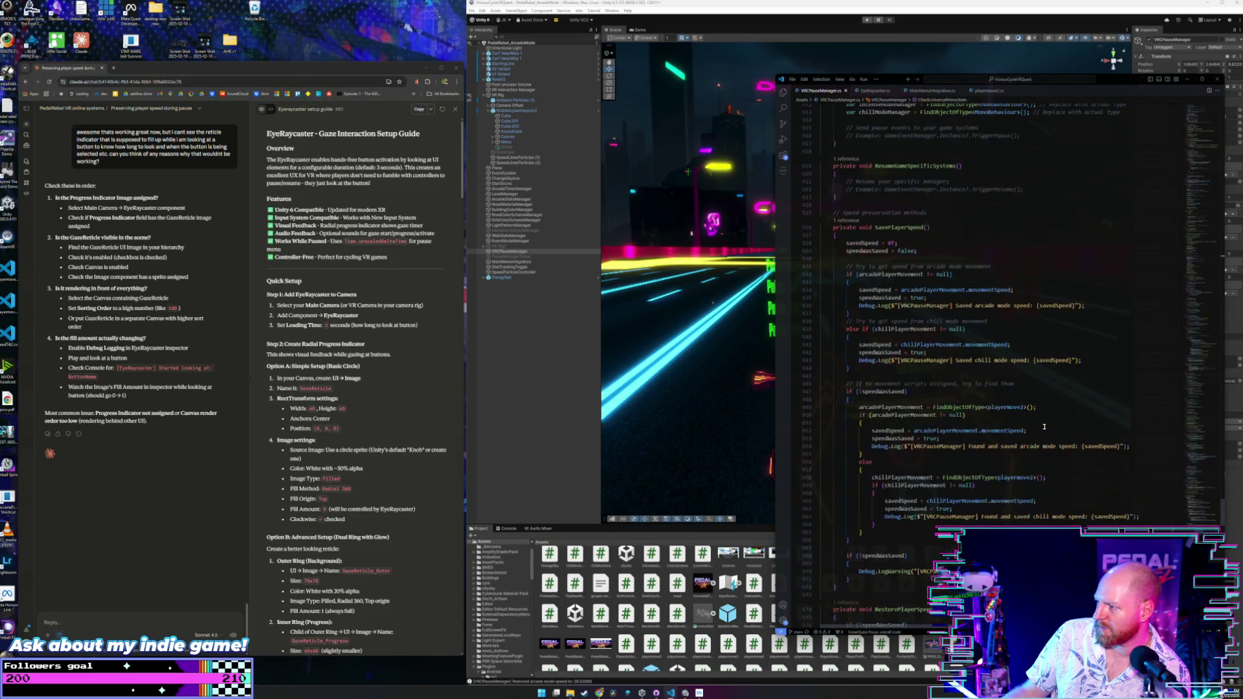
Step: Inspect the arcade and chill player movement lookup lines and where arcade speed is saved
click(1042, 408)
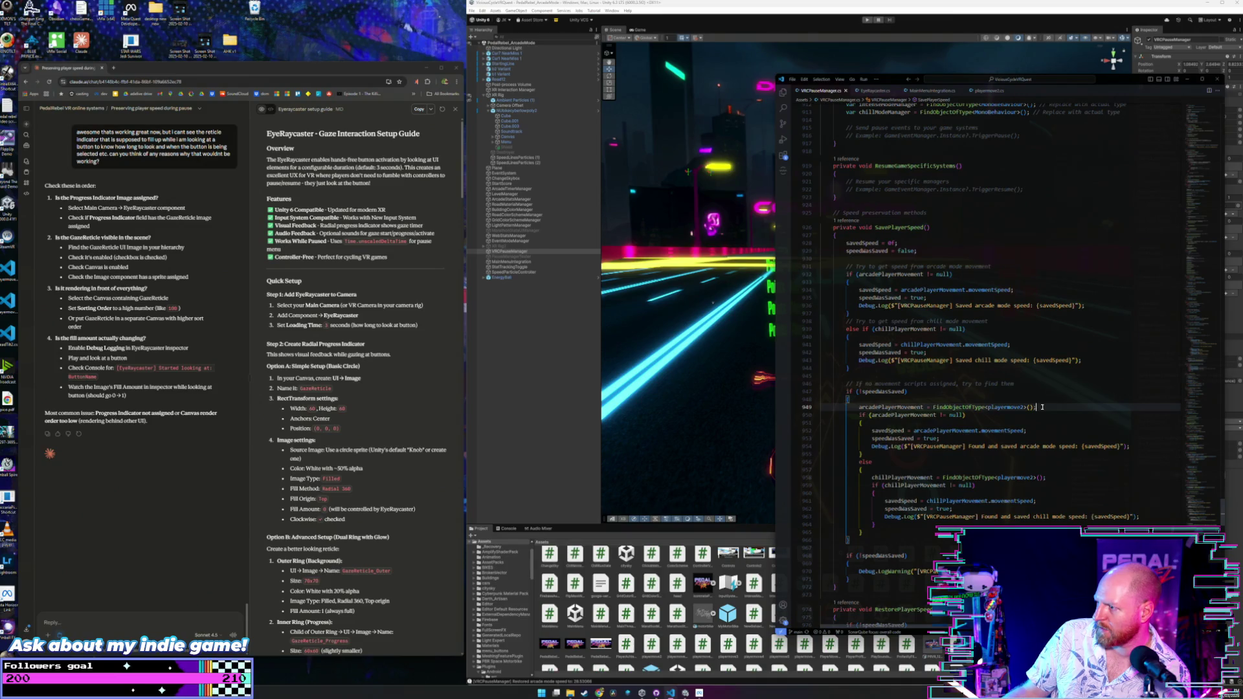
click(1036, 387)
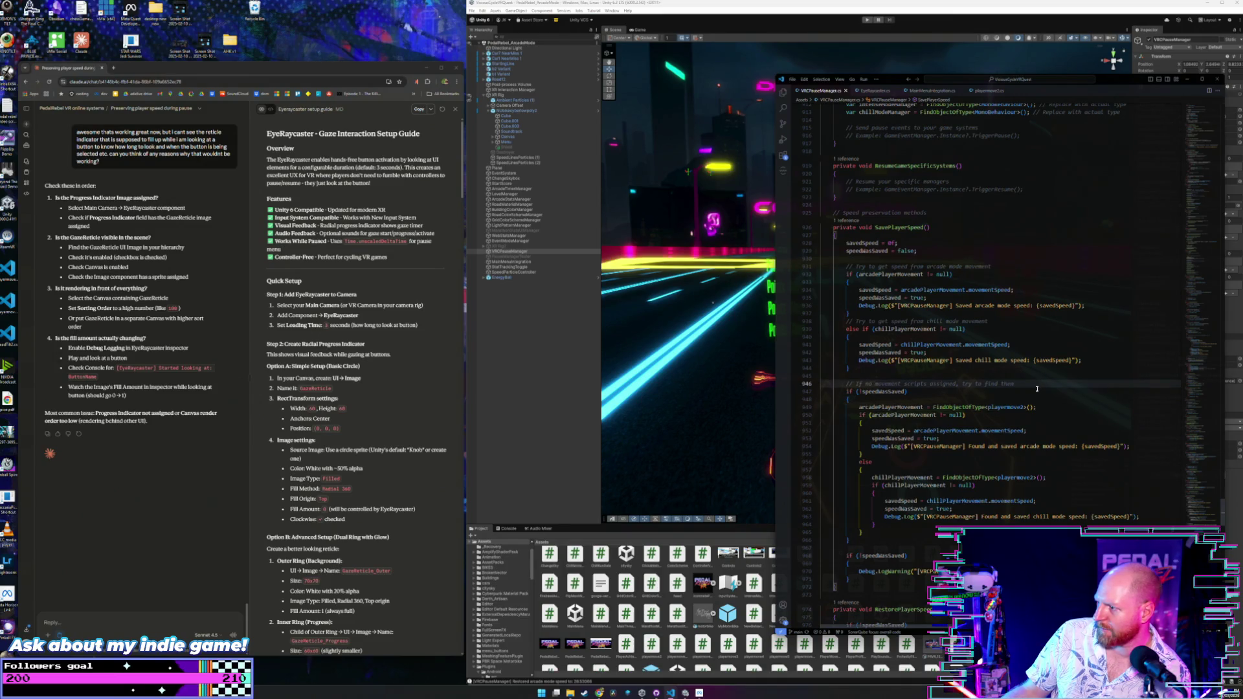
click(1040, 408)
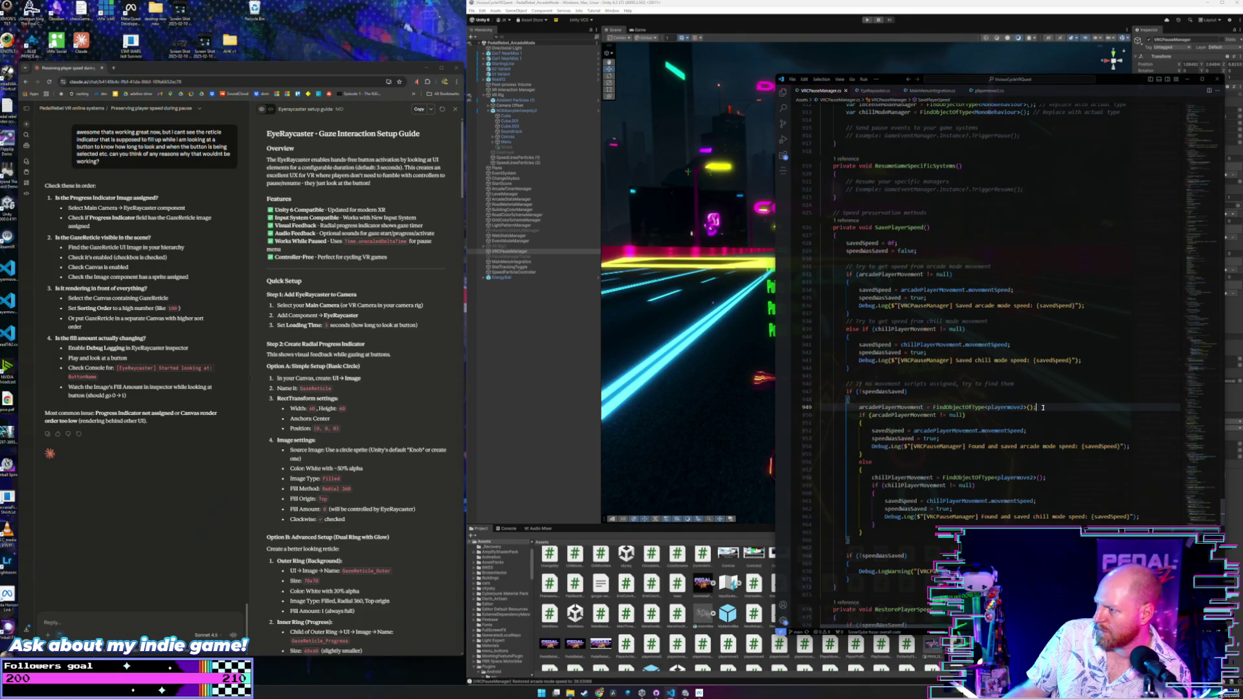
scroll(1042, 407, down, 1)
click(1042, 414)
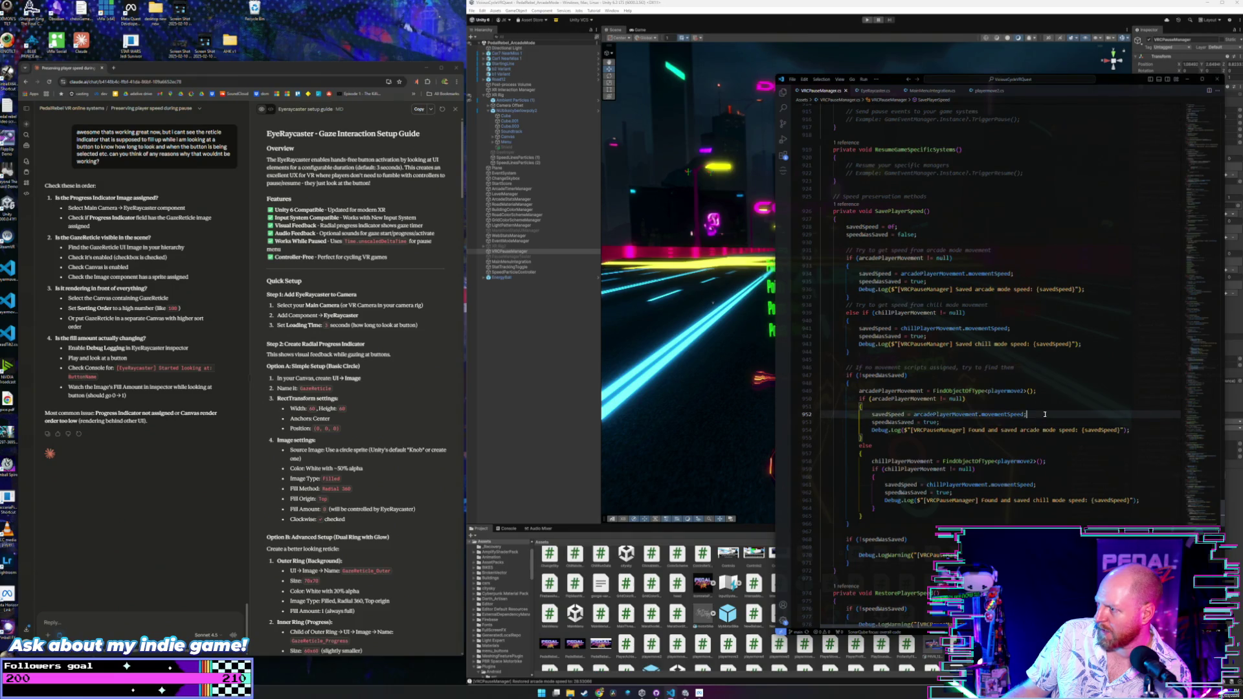
scroll(1047, 427, down, 2)
click(1049, 430)
scroll(1058, 430, down, 3)
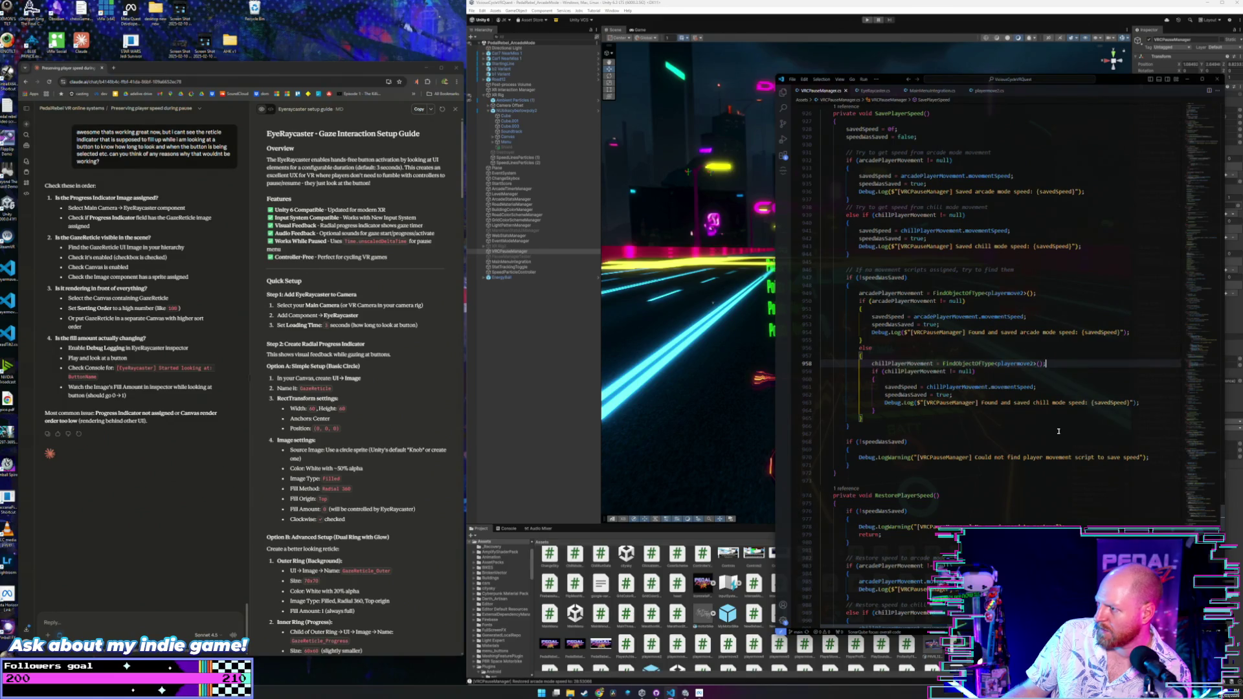
scroll(1036, 357, up, 3)
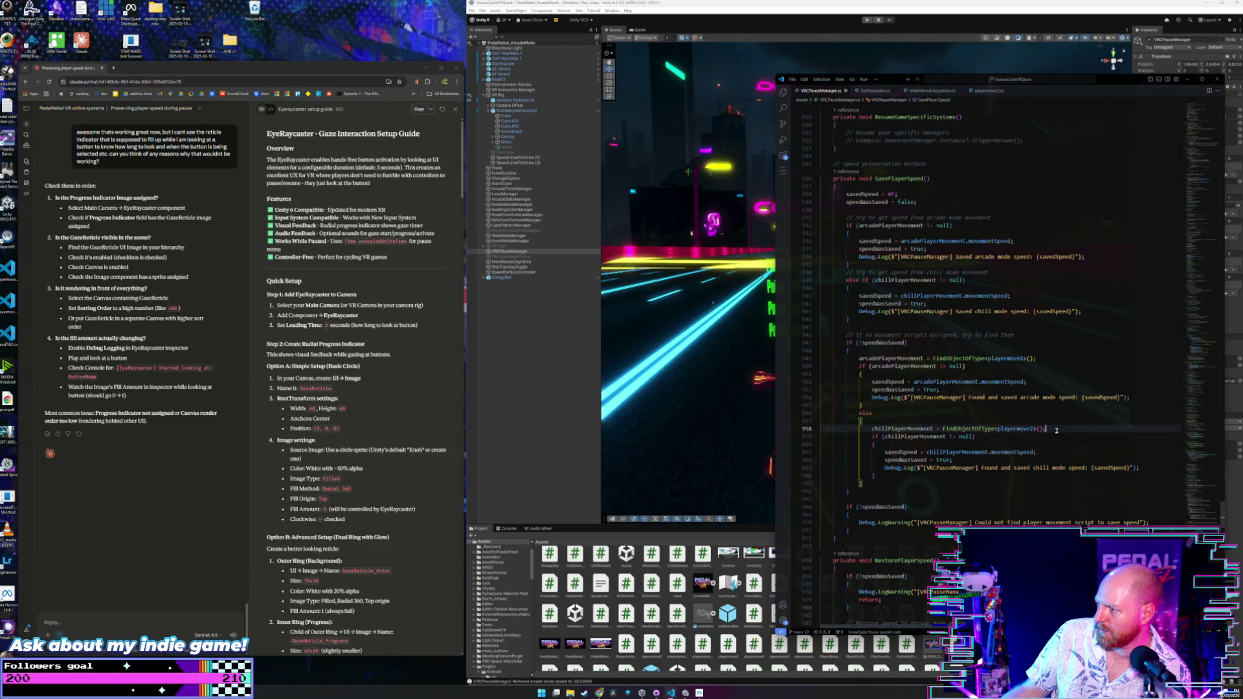
scroll(1056, 431, down, 3)
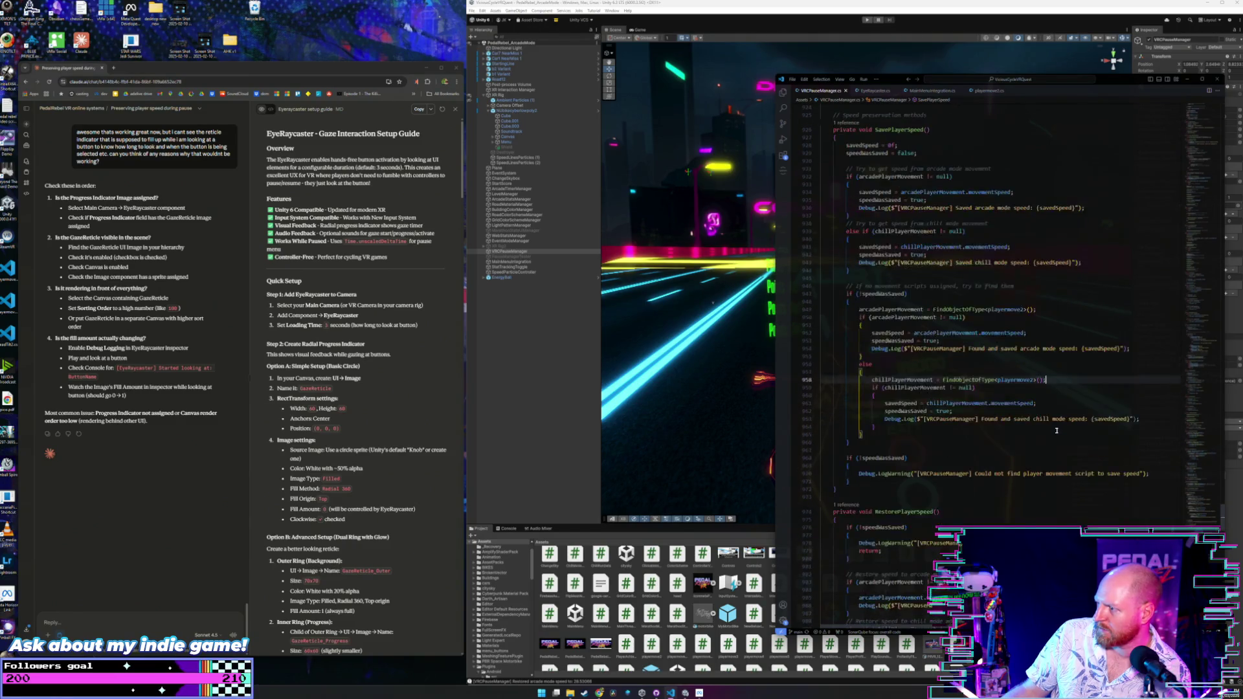
scroll(1056, 430, down, 3)
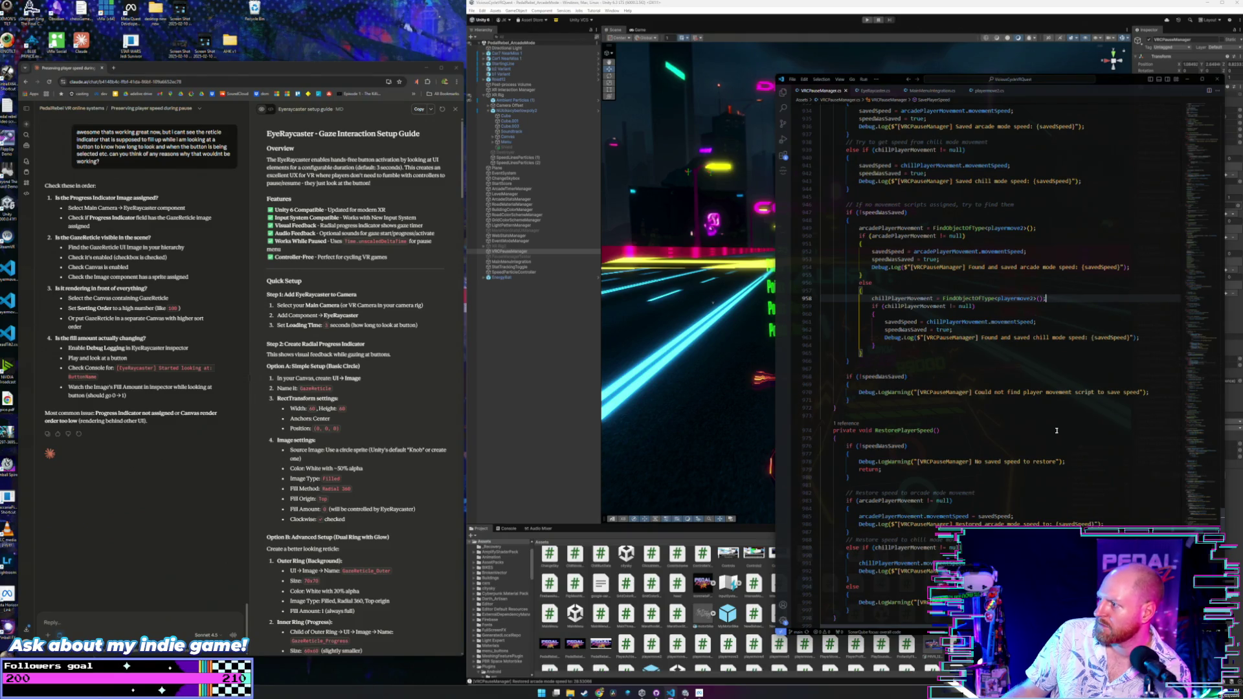
scroll(1055, 430, down, 3)
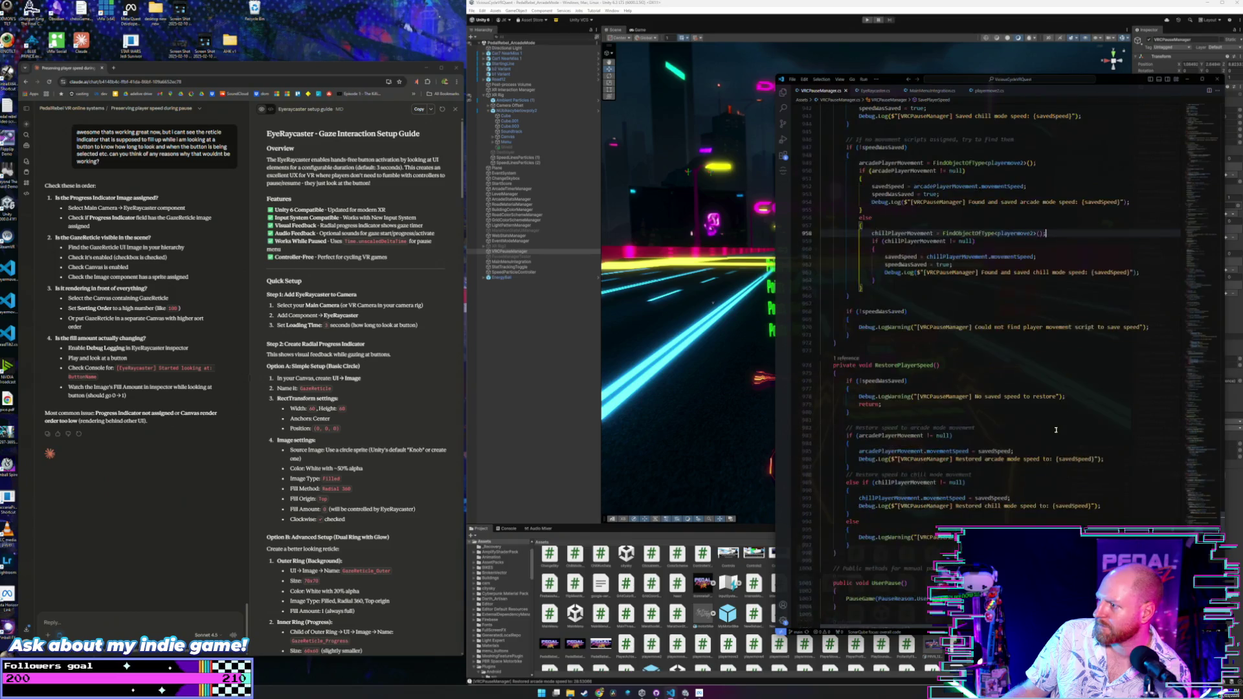
scroll(1055, 430, down, 3)
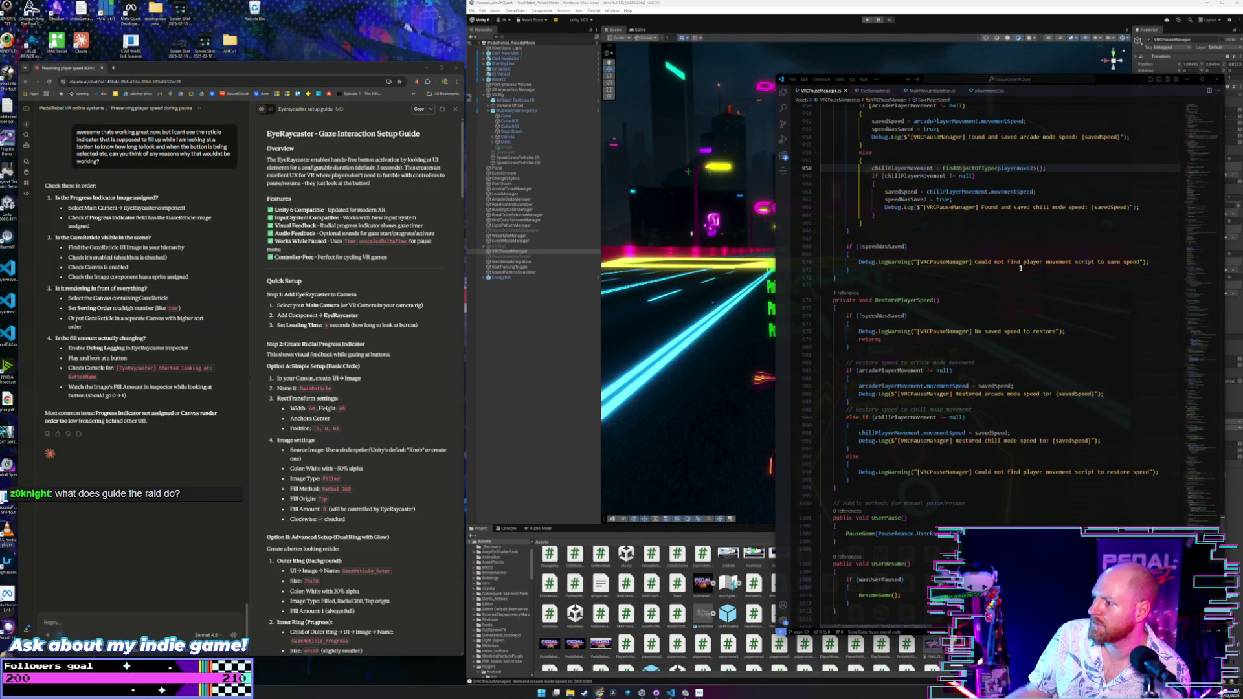
scroll(1020, 267, down, 3)
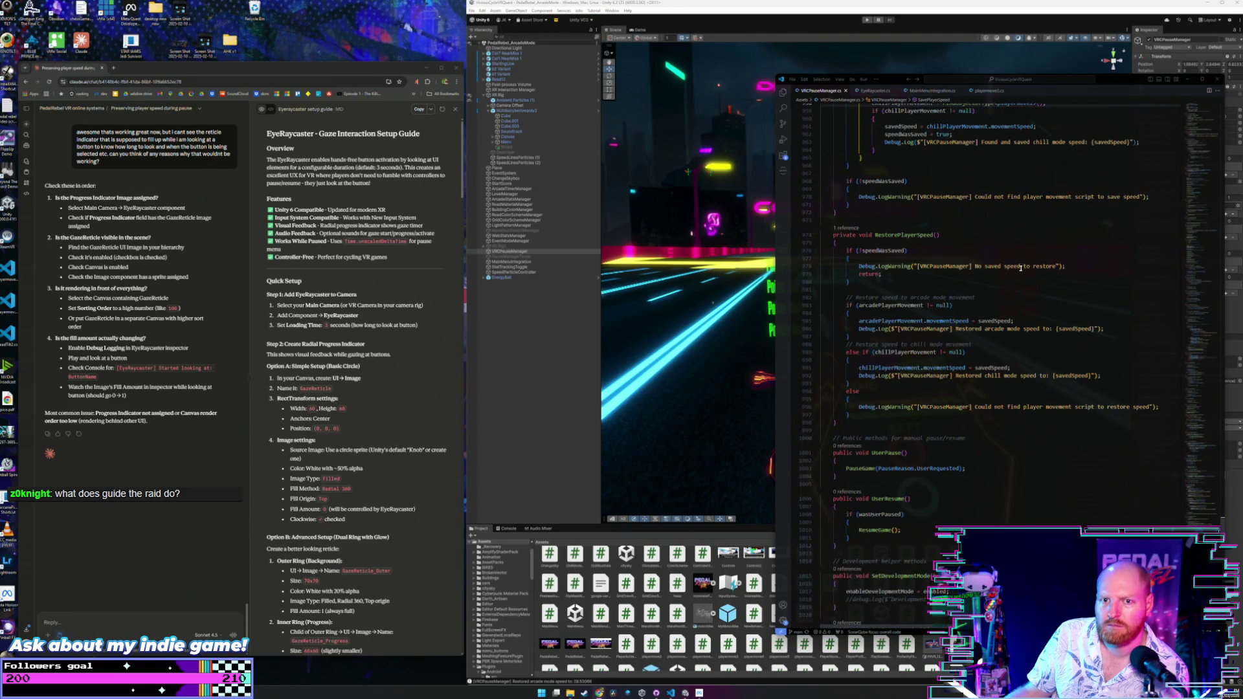
scroll(1020, 267, down, 4)
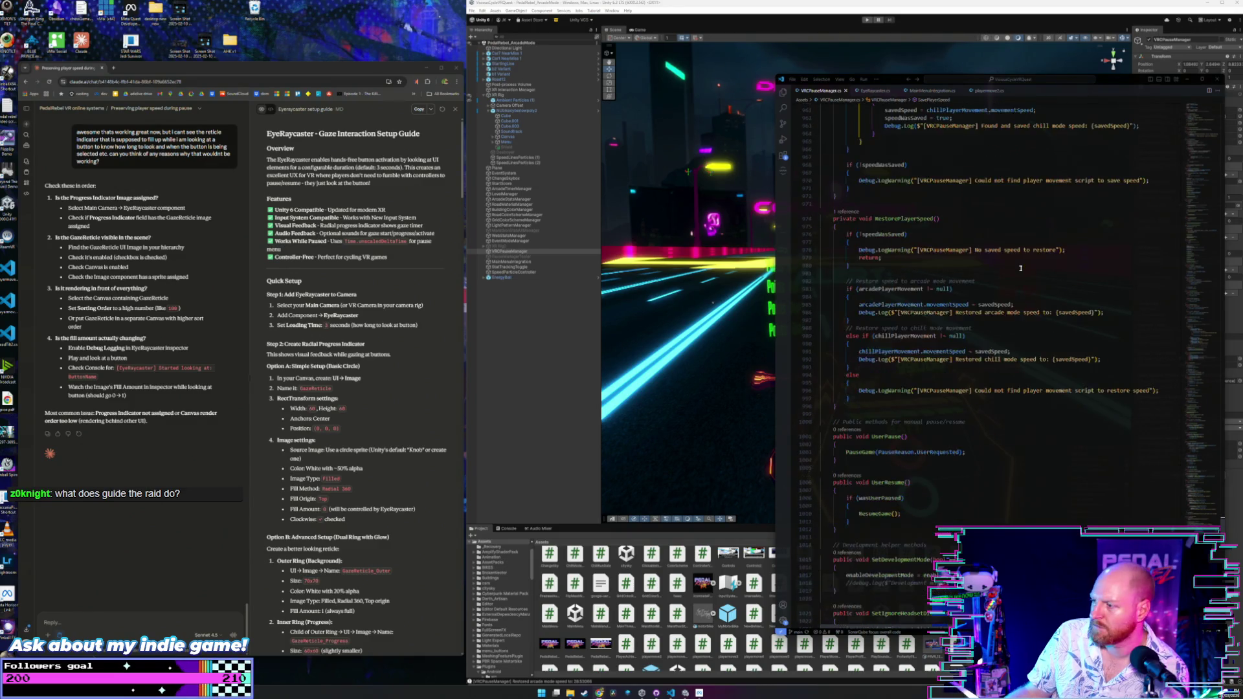
scroll(1020, 268, down, 3)
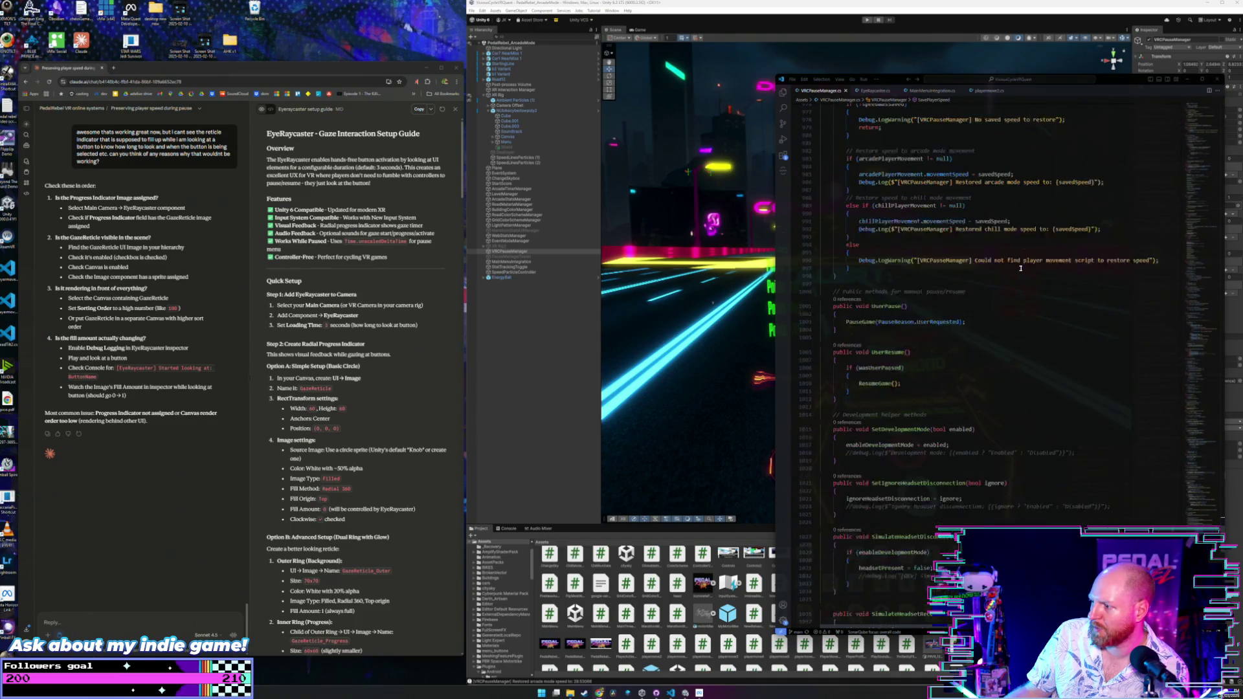
scroll(1020, 268, down, 1)
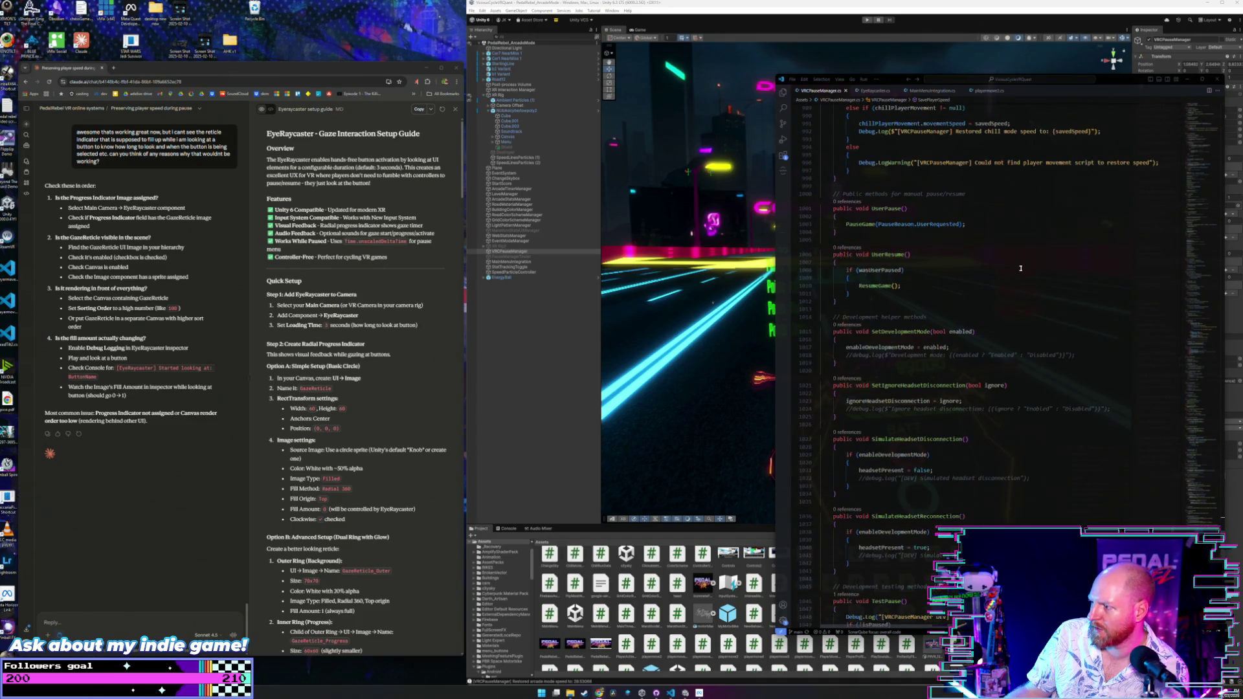
scroll(1020, 268, down, 7)
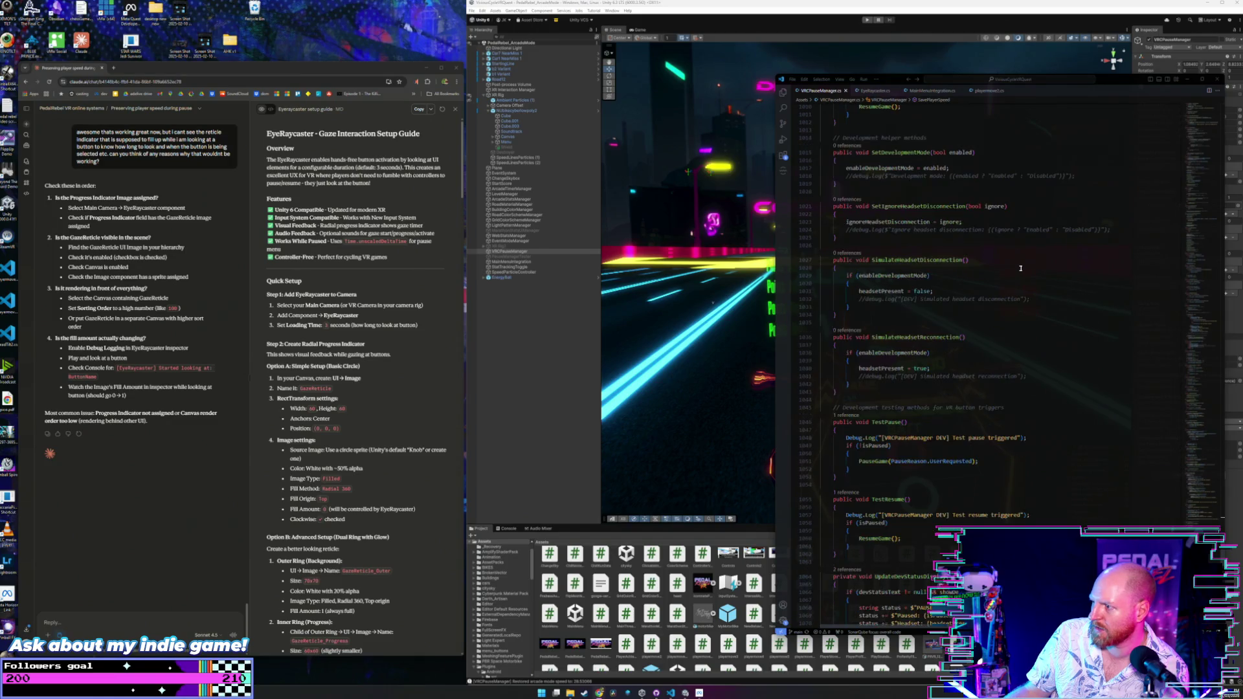
scroll(1020, 268, down, 3)
scroll(1020, 268, down, 5)
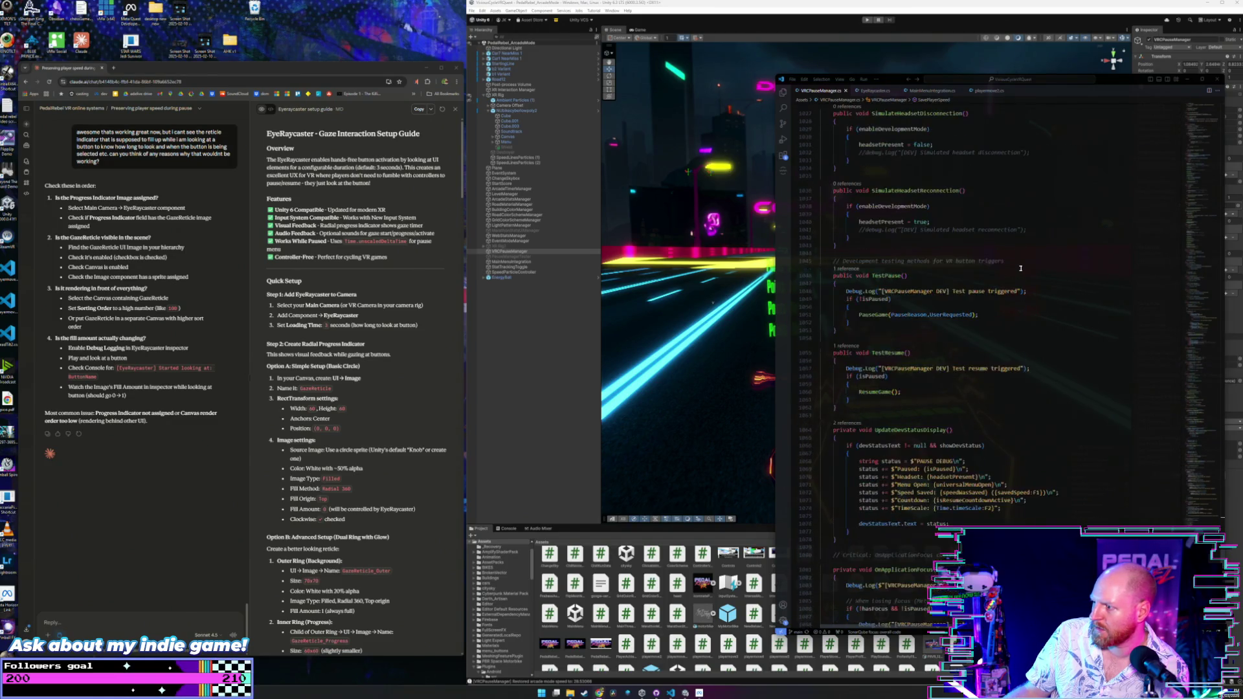
scroll(1020, 268, down, 6)
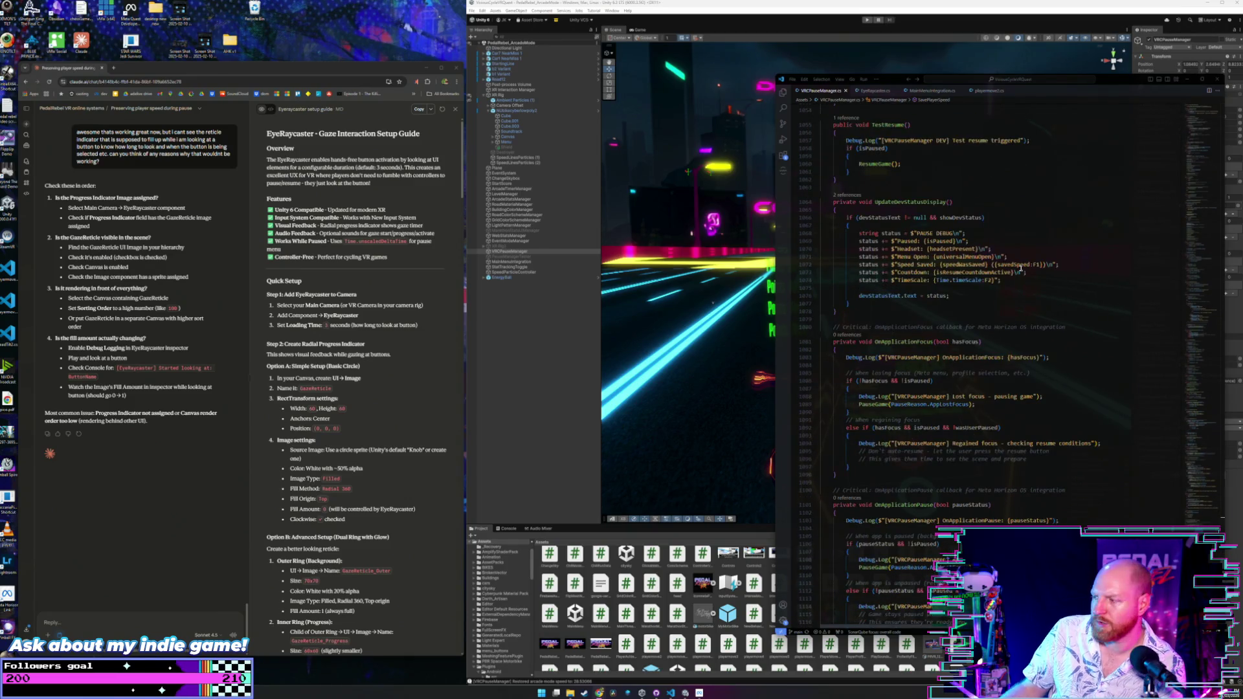
scroll(1015, 266, down, 9)
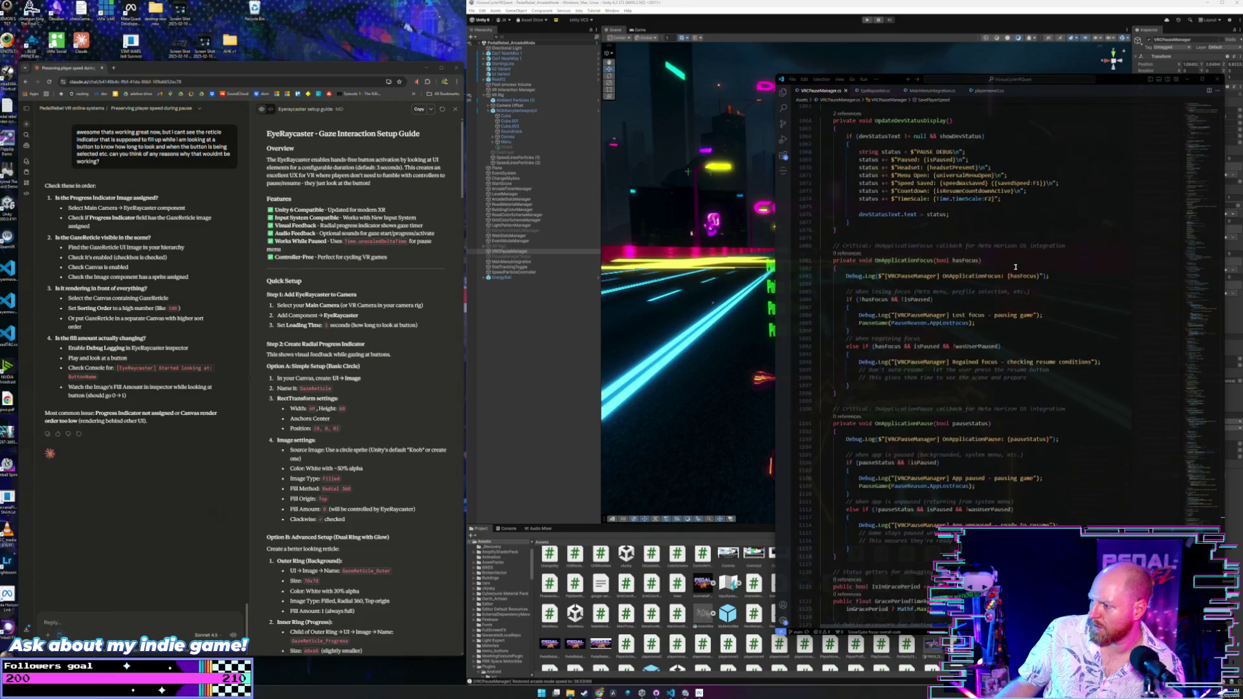
scroll(1015, 266, down, 4)
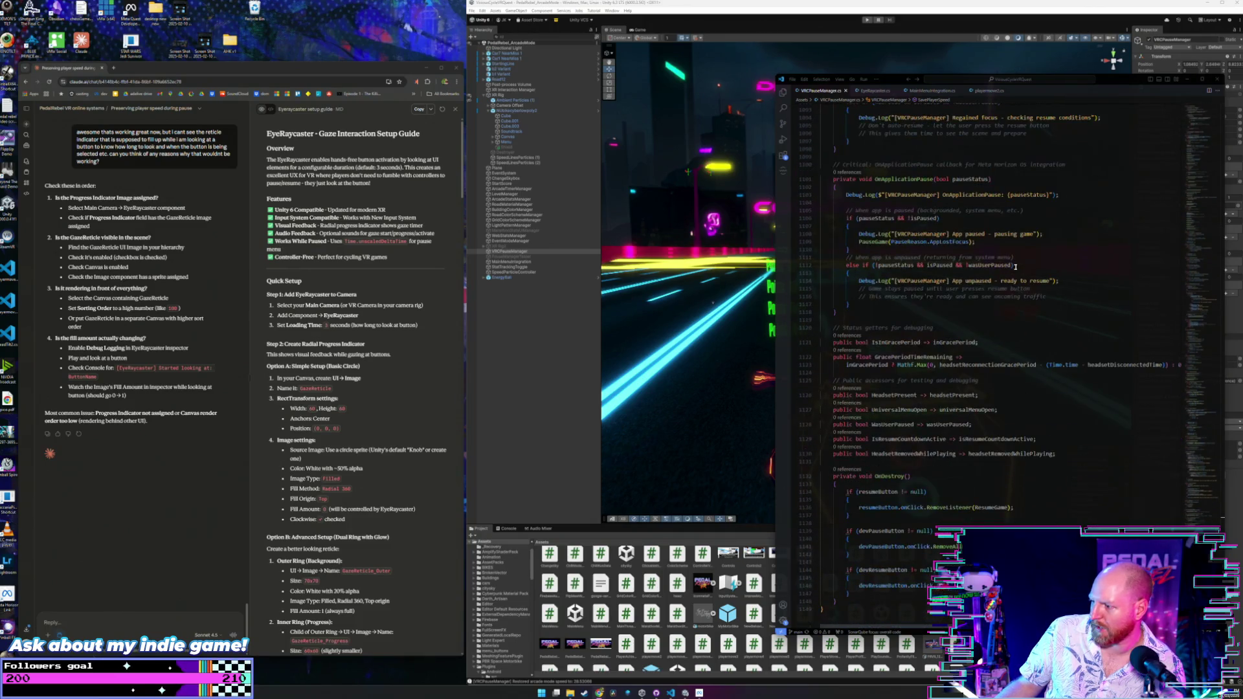
scroll(1015, 266, down, 2)
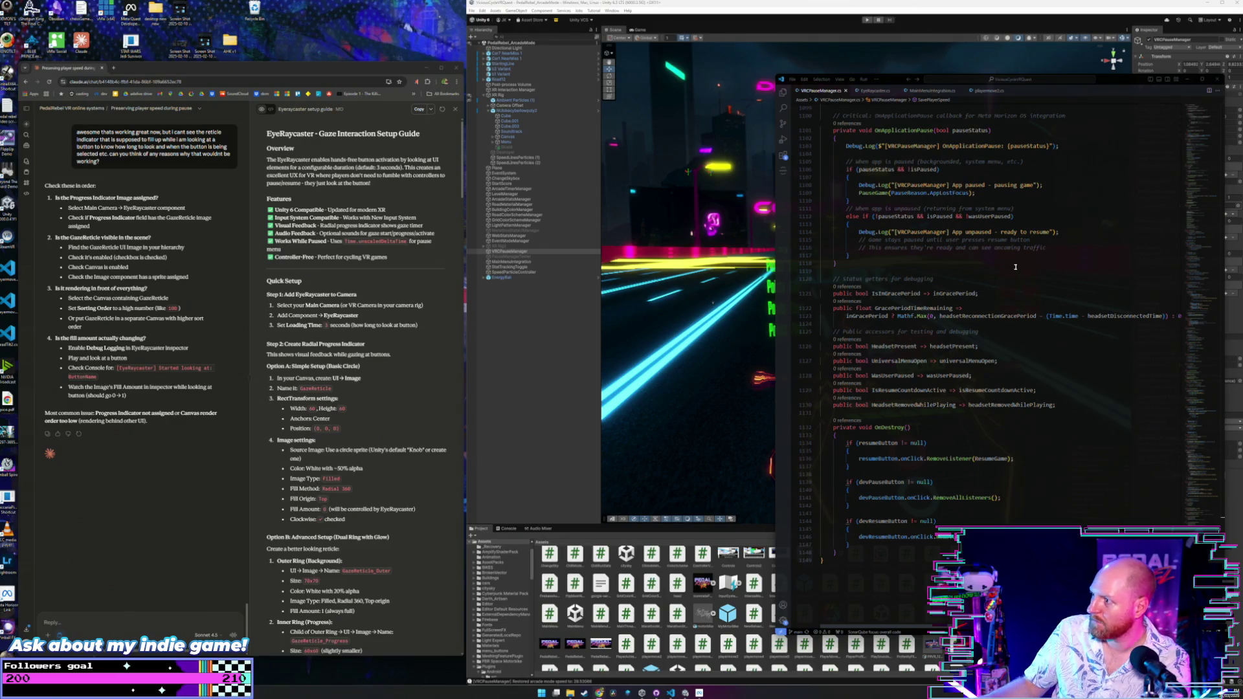
Step: Search the script for 'find' and inspect the loop's Input and Controller name check
click(1020, 280)
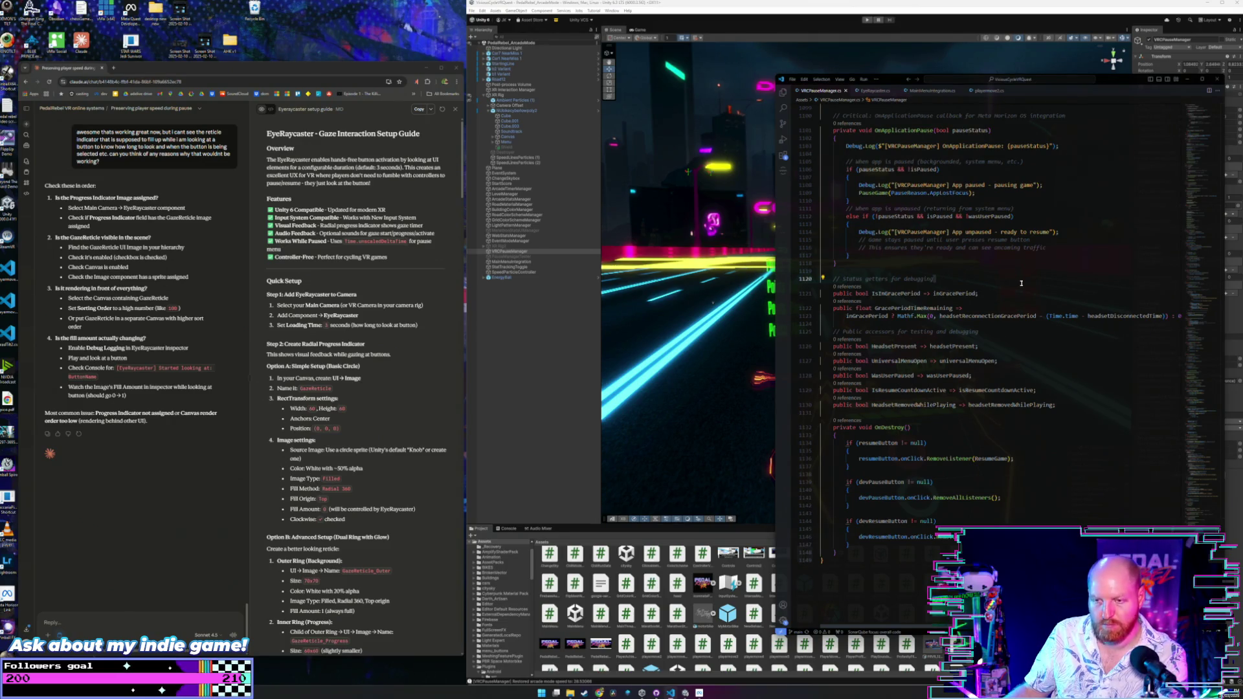
key(ctrl+f)
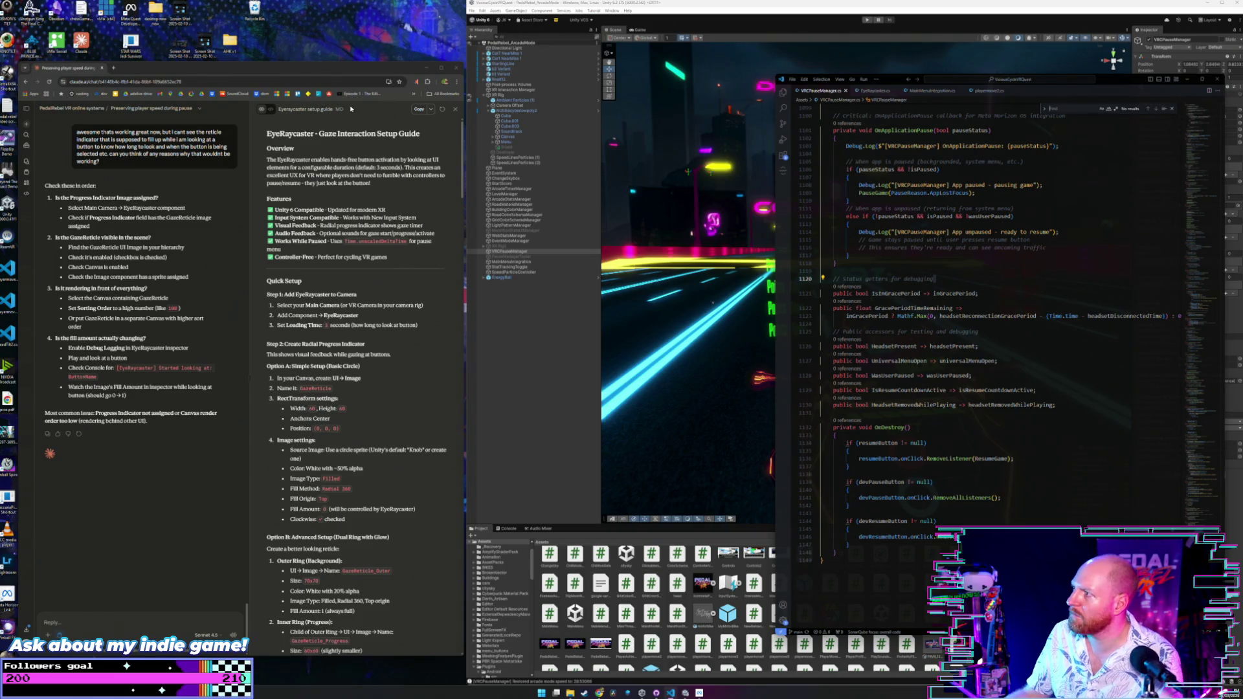
click(1061, 108)
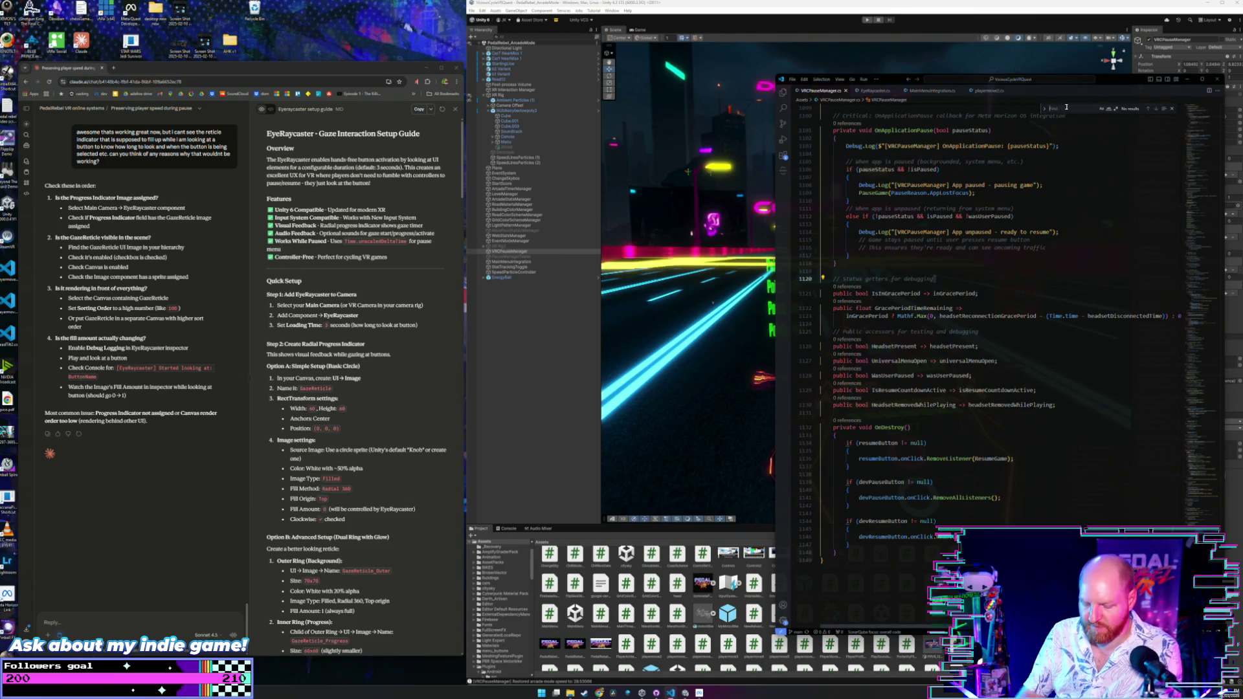
text(find)
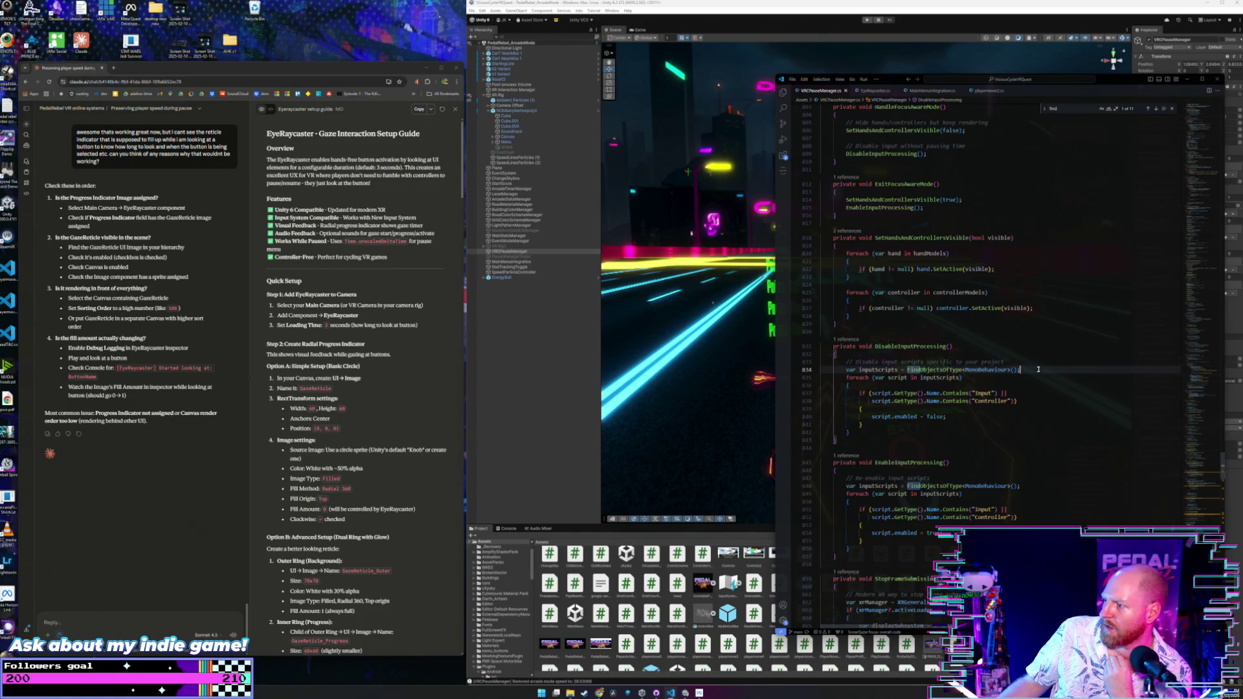
click(1006, 378)
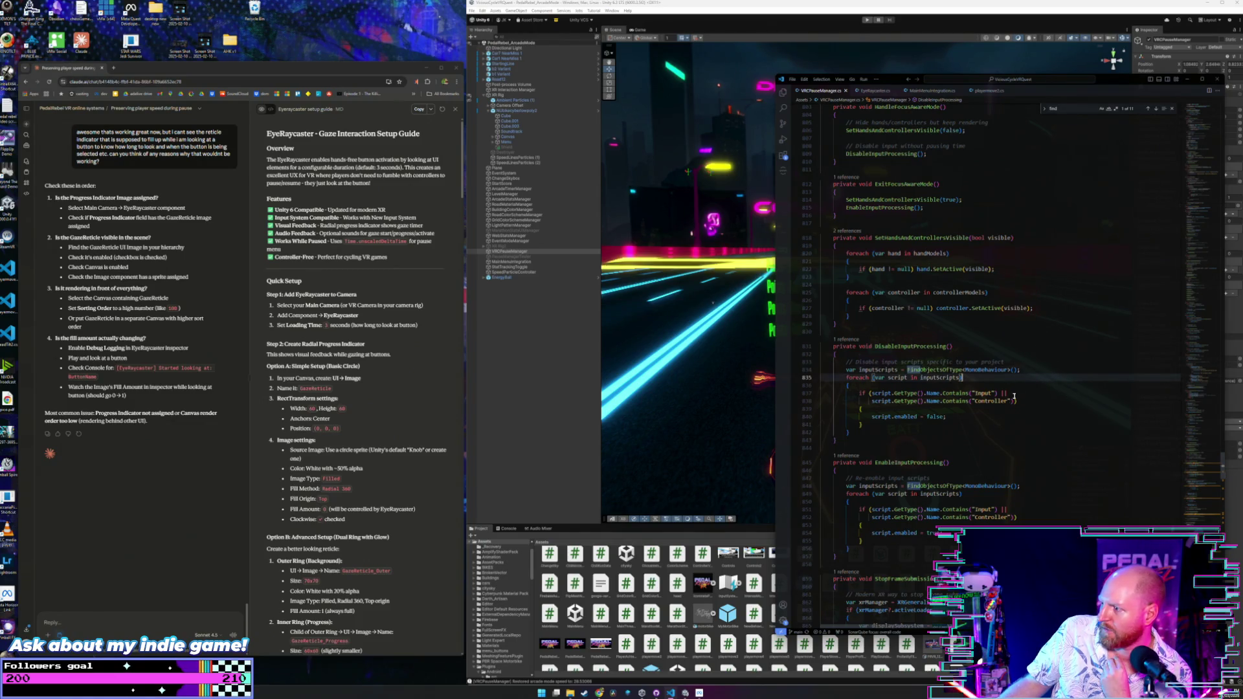
click(1021, 392)
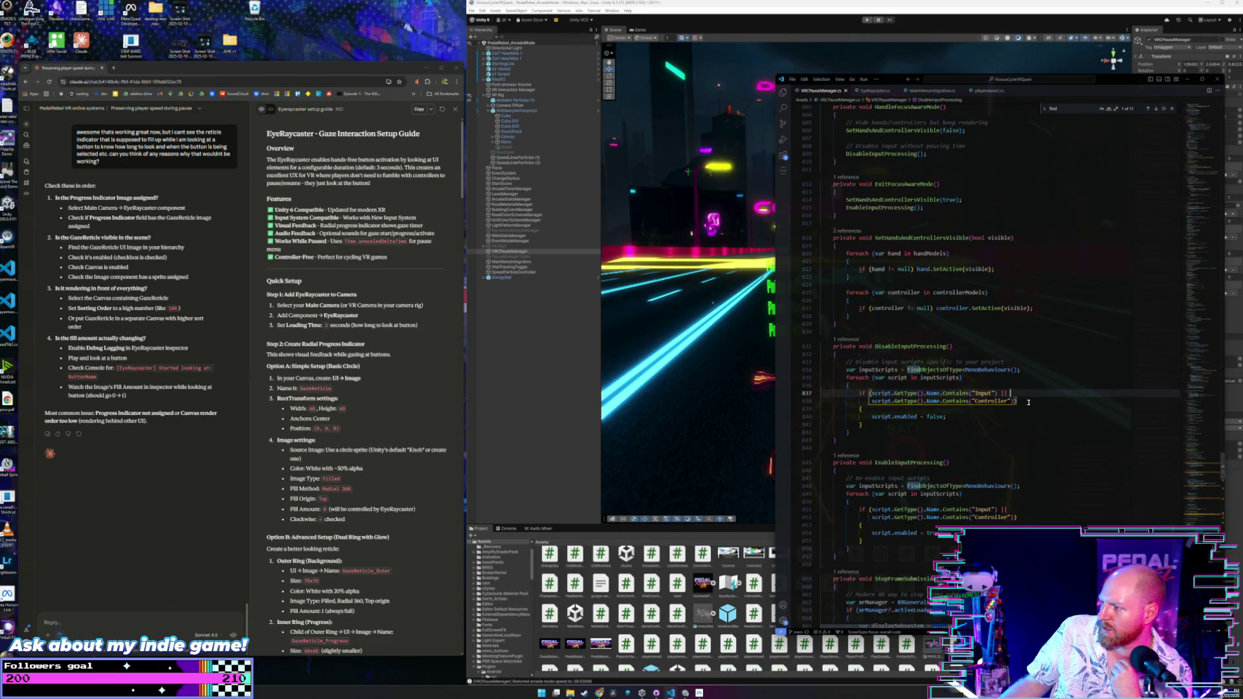
click(1028, 401)
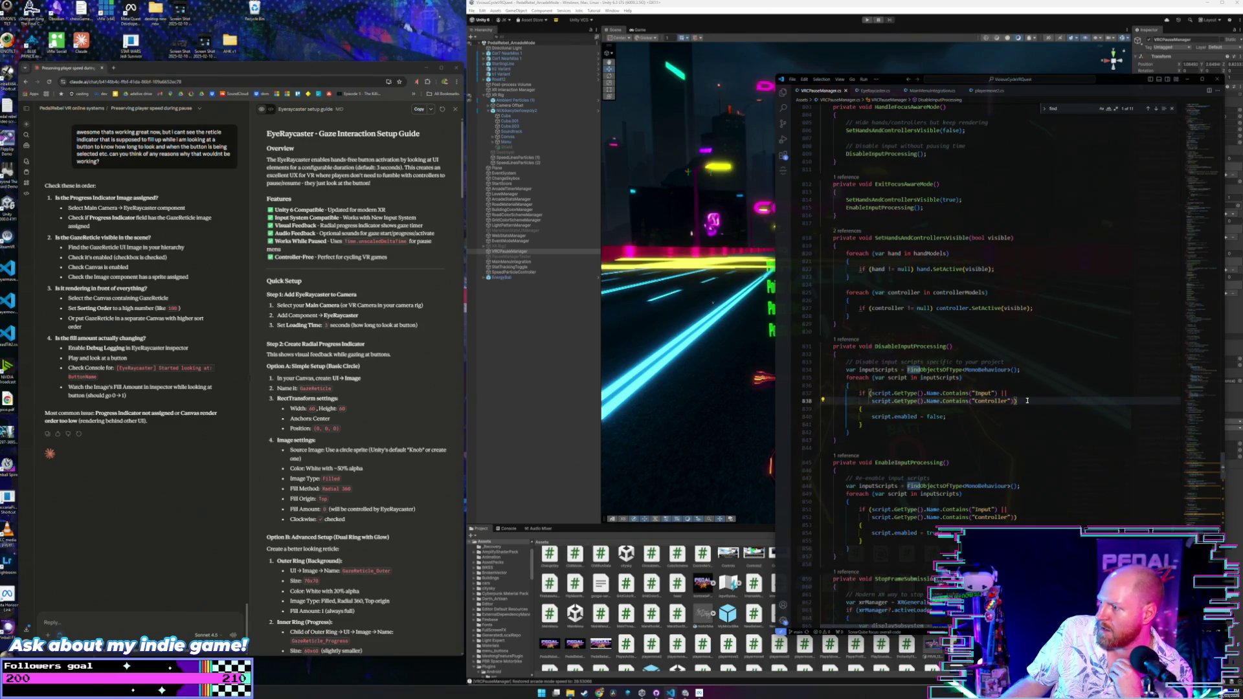
click(990, 413)
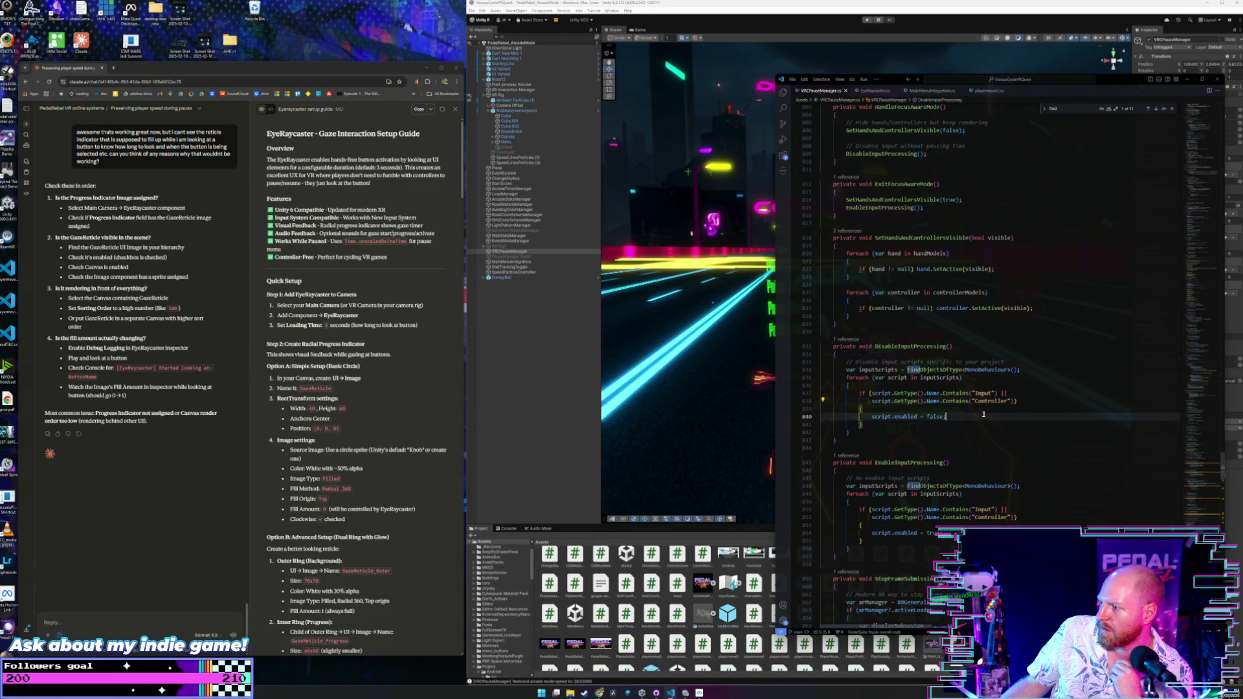
Step: Comment out the if block inside DisableInputProcessing's foreach loop with Ctrl+/, then return to Unity
click(987, 340)
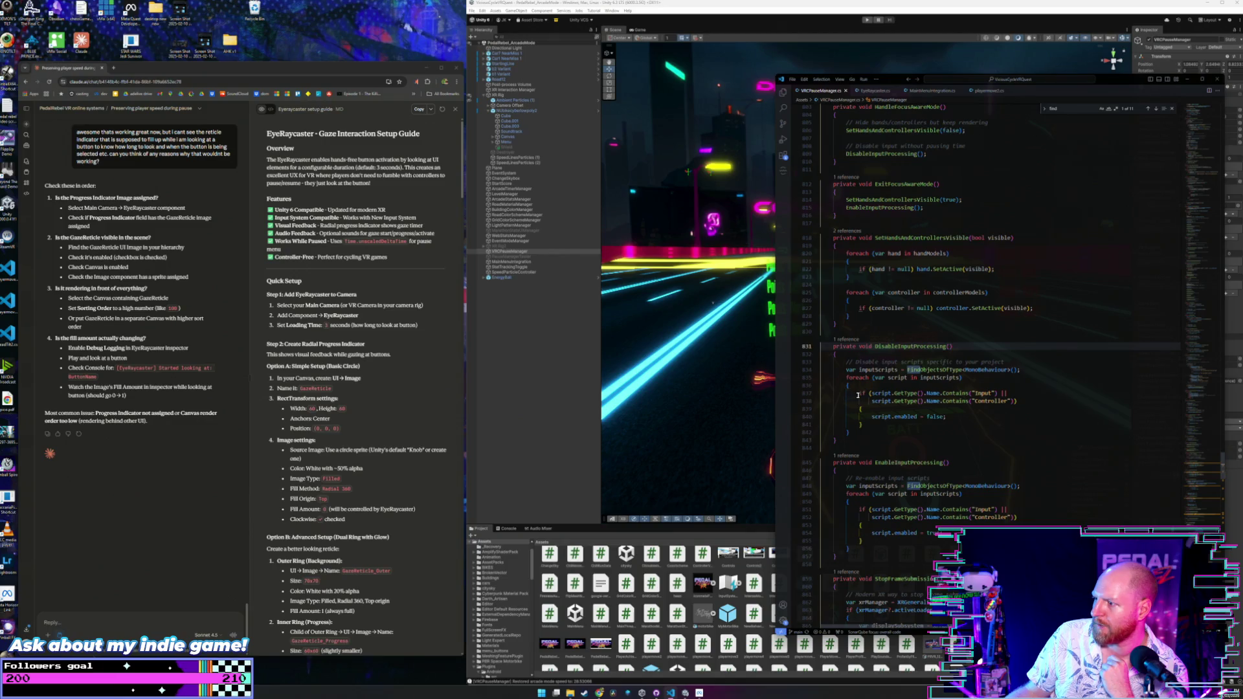
mouse_move(858, 395)
mouse_down()
mouse_move(923, 428)
mouse_move(867, 424)
mouse_move(850, 392)
mouse_up()
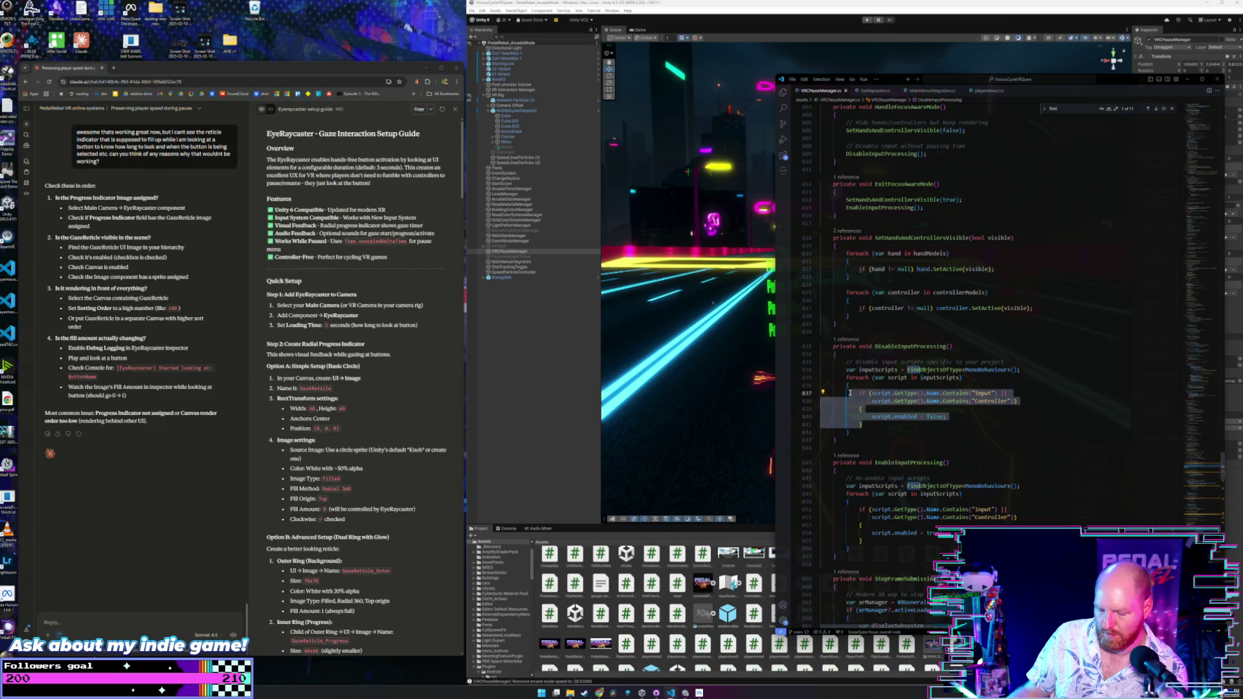
key(ctrl+slash)
click(971, 408)
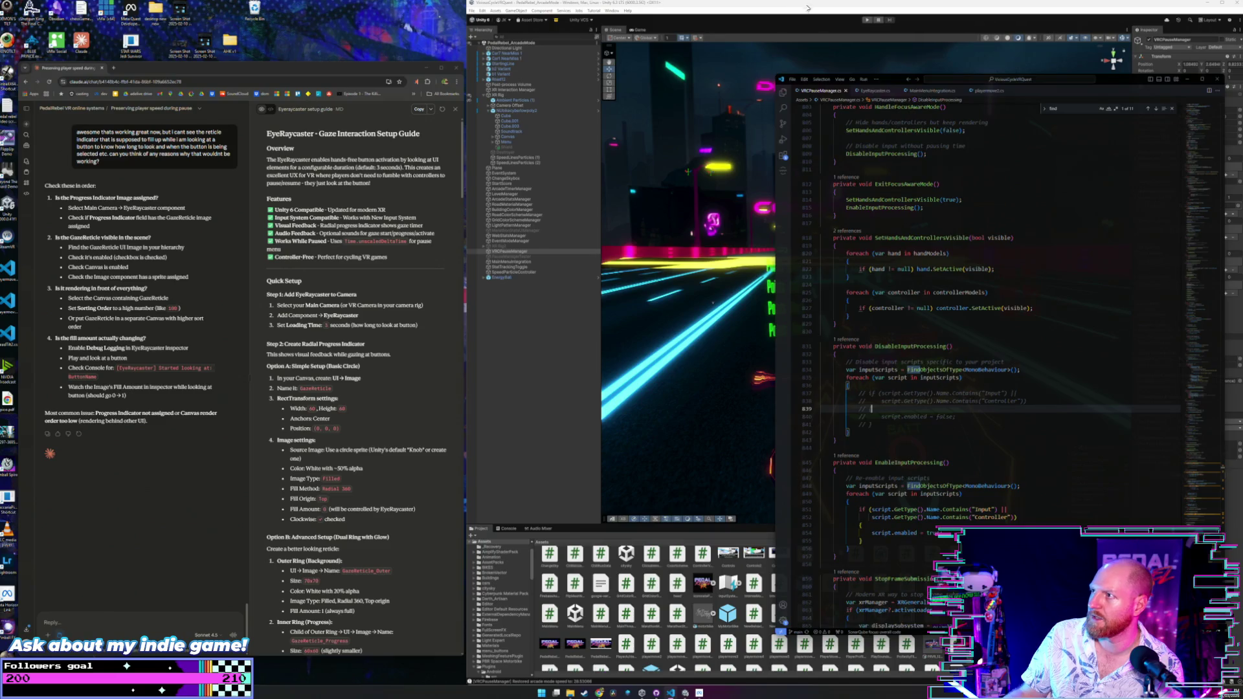
key(alt+Tab)
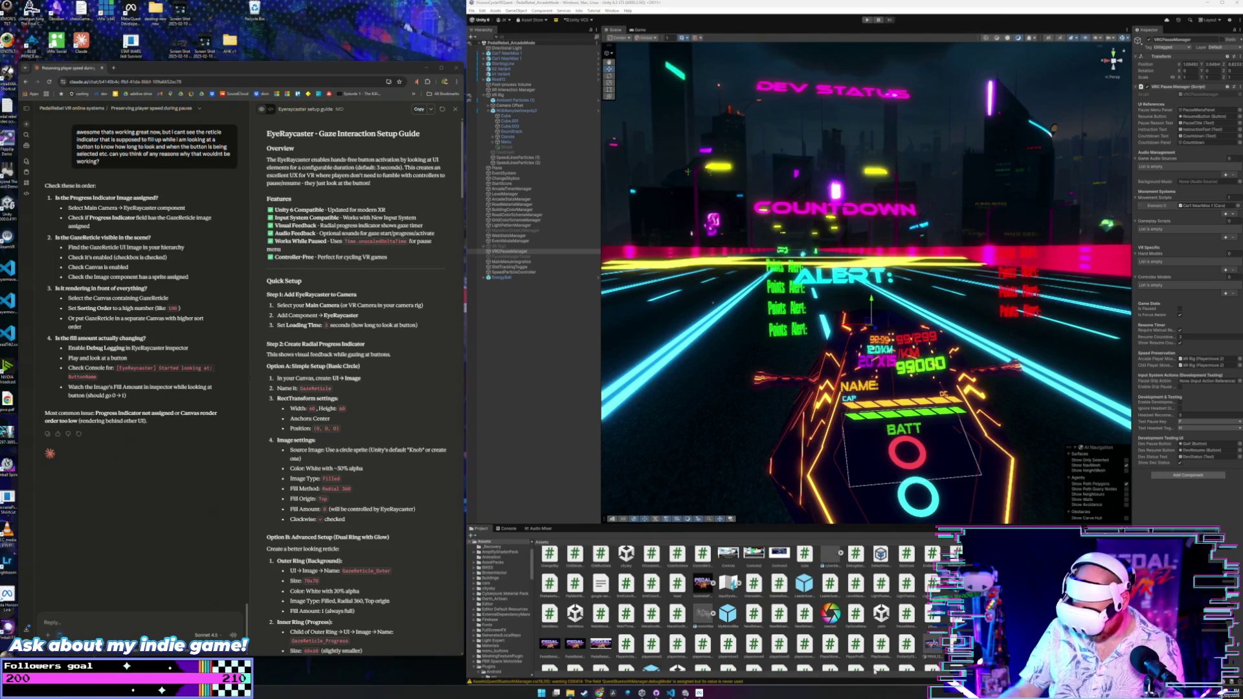
Step: Select the Player Profile Manager script and start Play mode to test the pause change
click(856, 645)
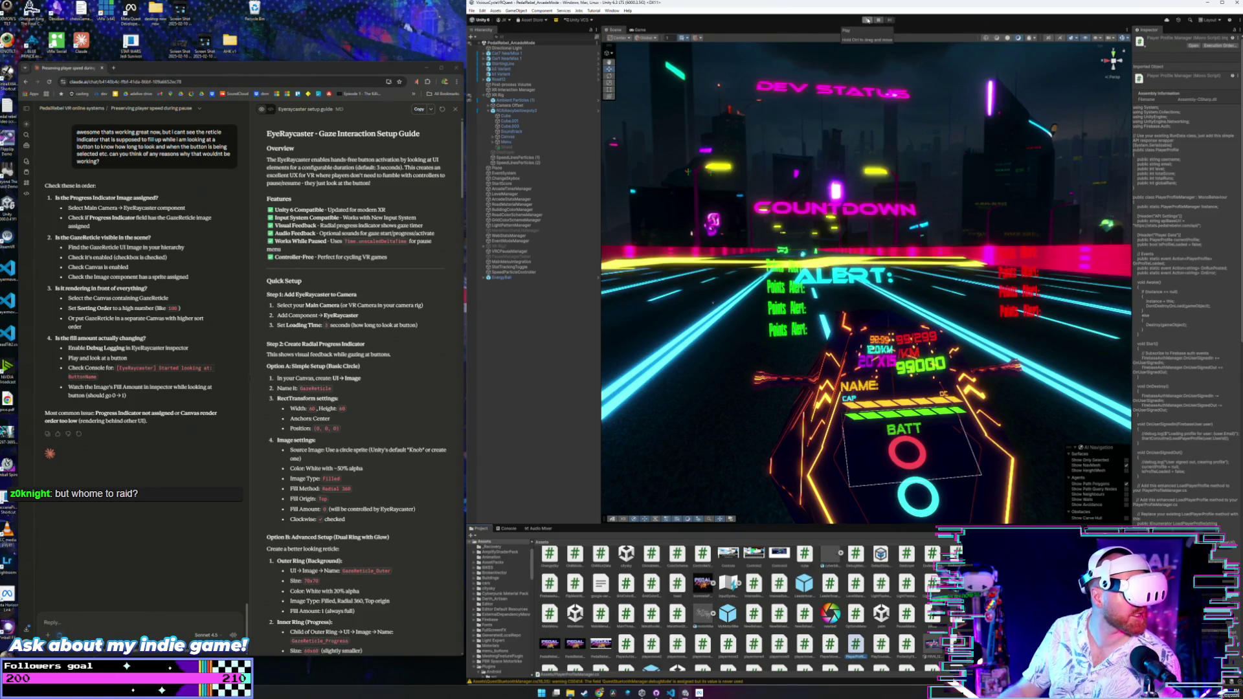
click(867, 20)
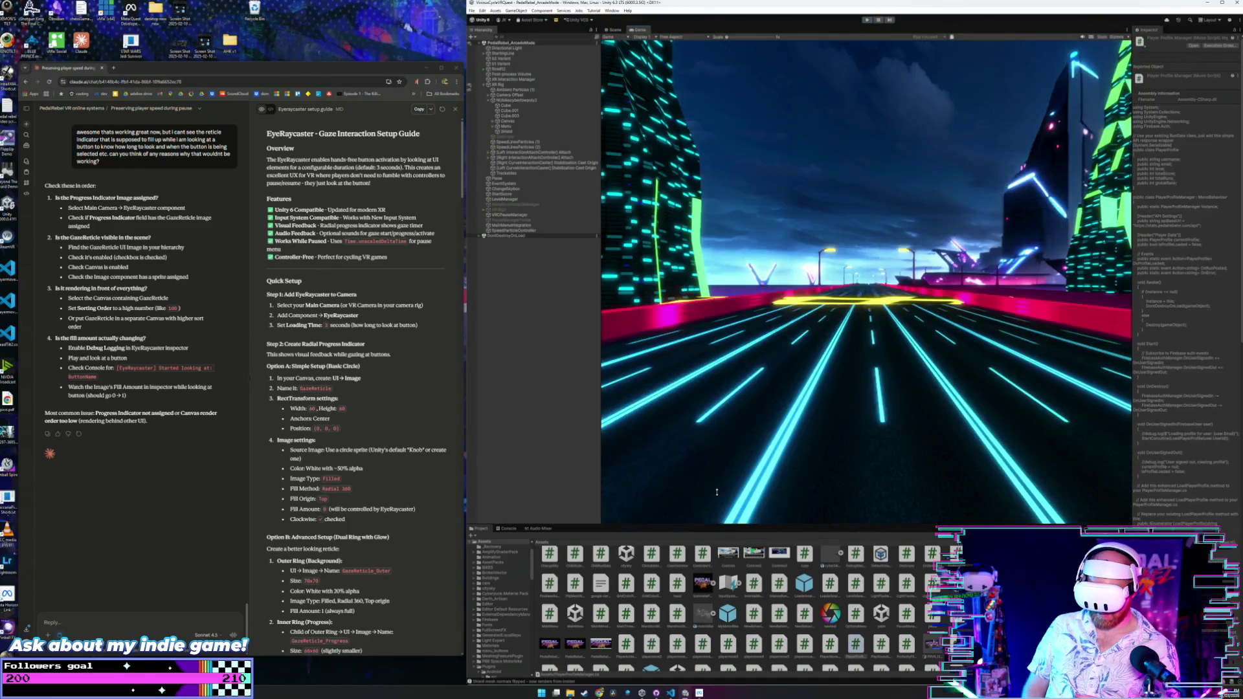
Step: Stop Play mode, select NUbikecyberlowpoly2, and bring up its Bikemove component options
key(ctrl+p)
mouse_move(599, 691)
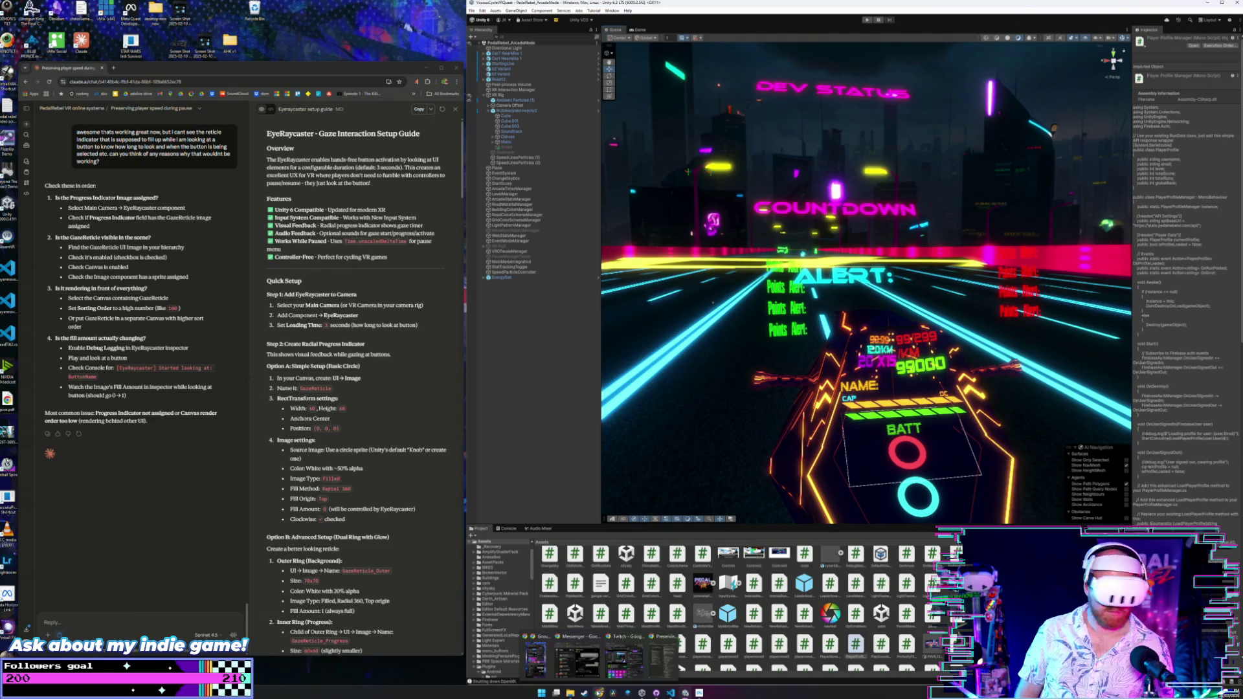
scroll(355, 452, down, 1)
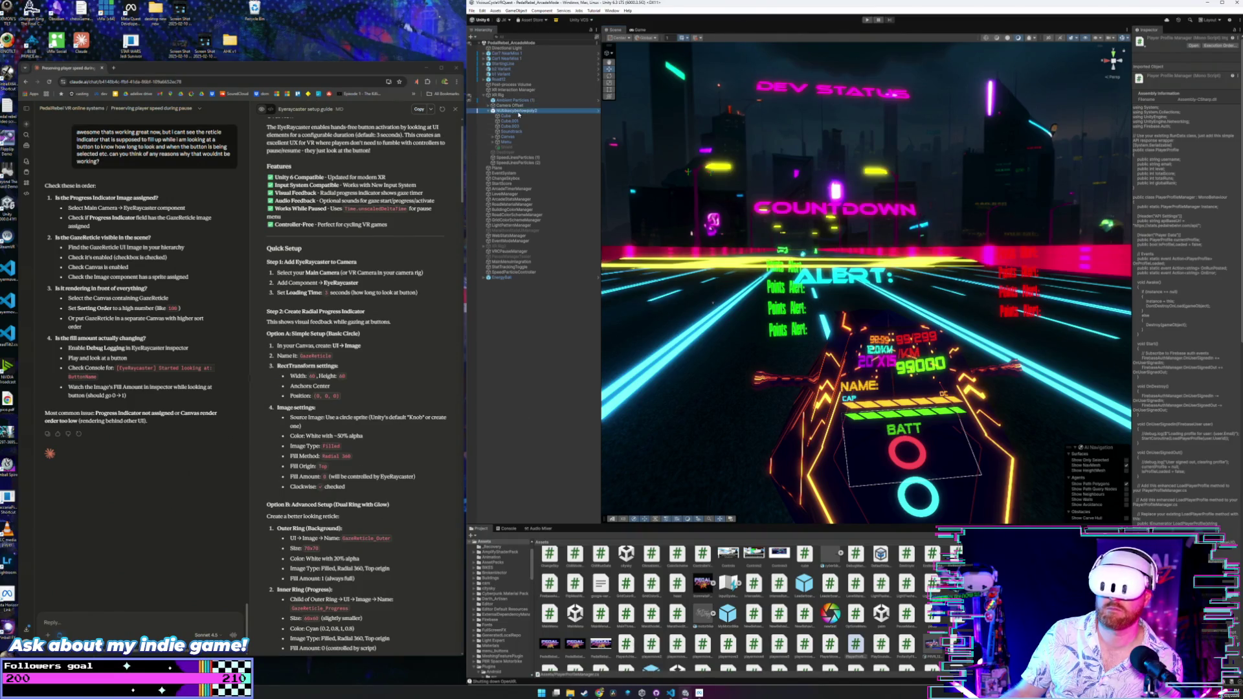
click(518, 111)
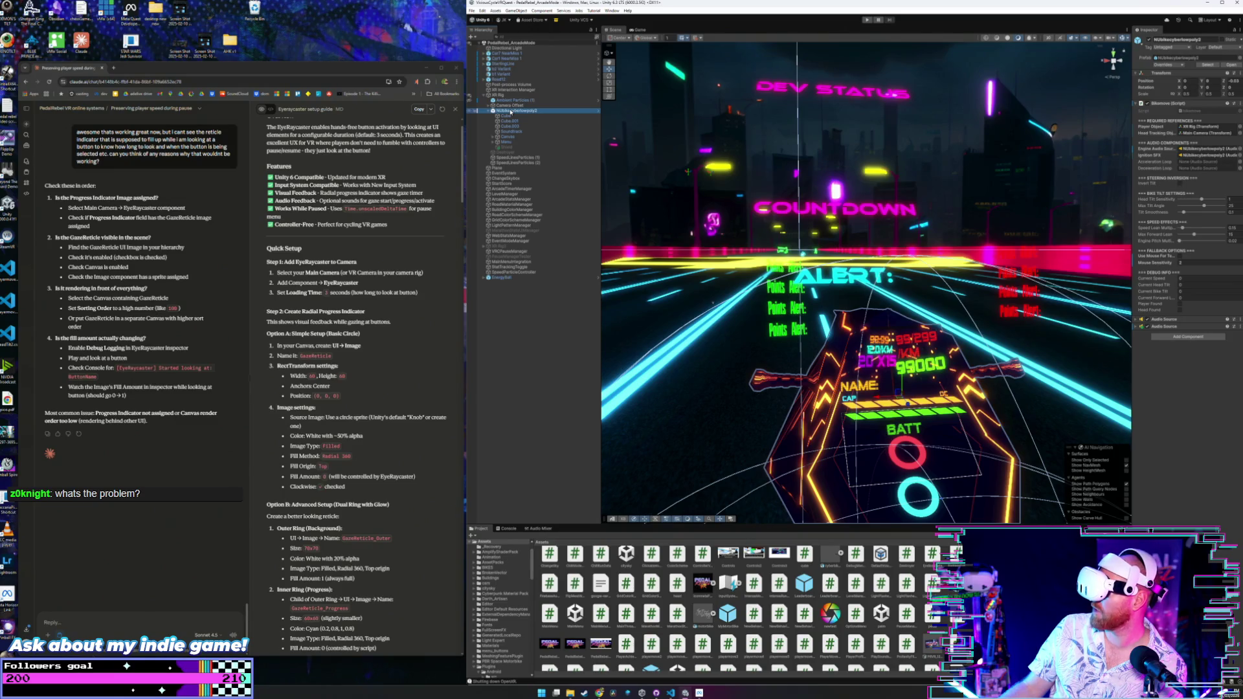
right_click(1197, 104)
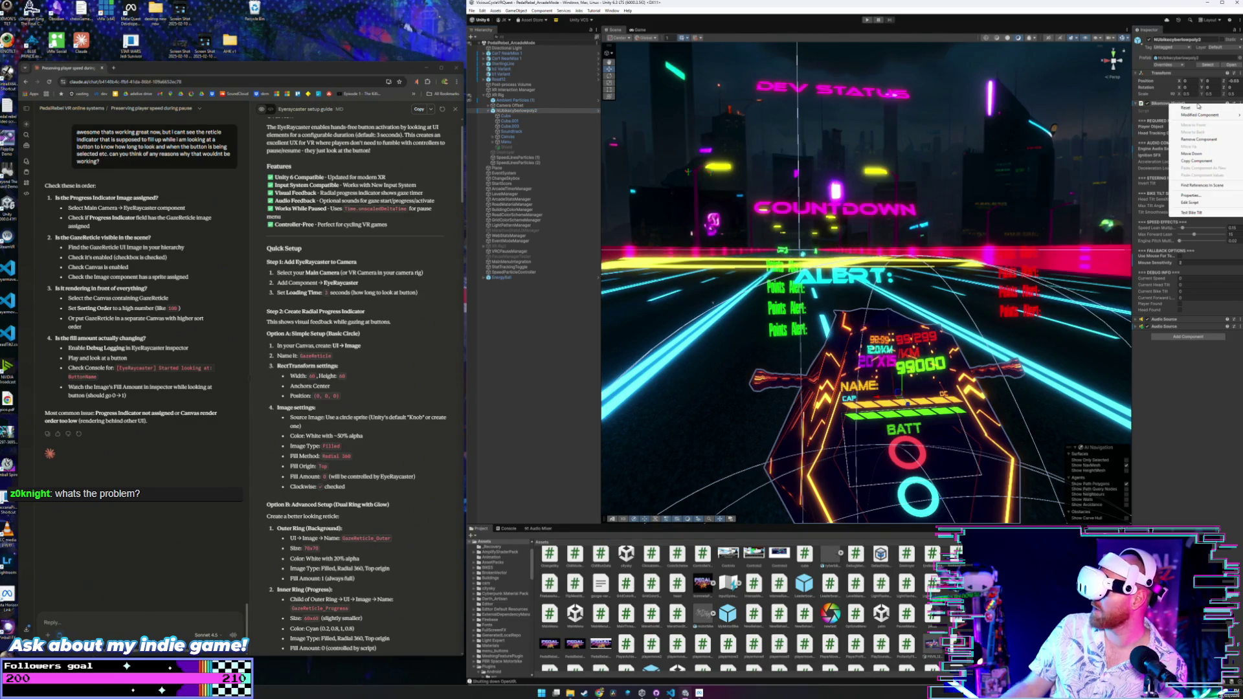
Step: Open bikemove.cs via Edit Script and read its start-up and FindPlayerMovementScript code
click(1189, 212)
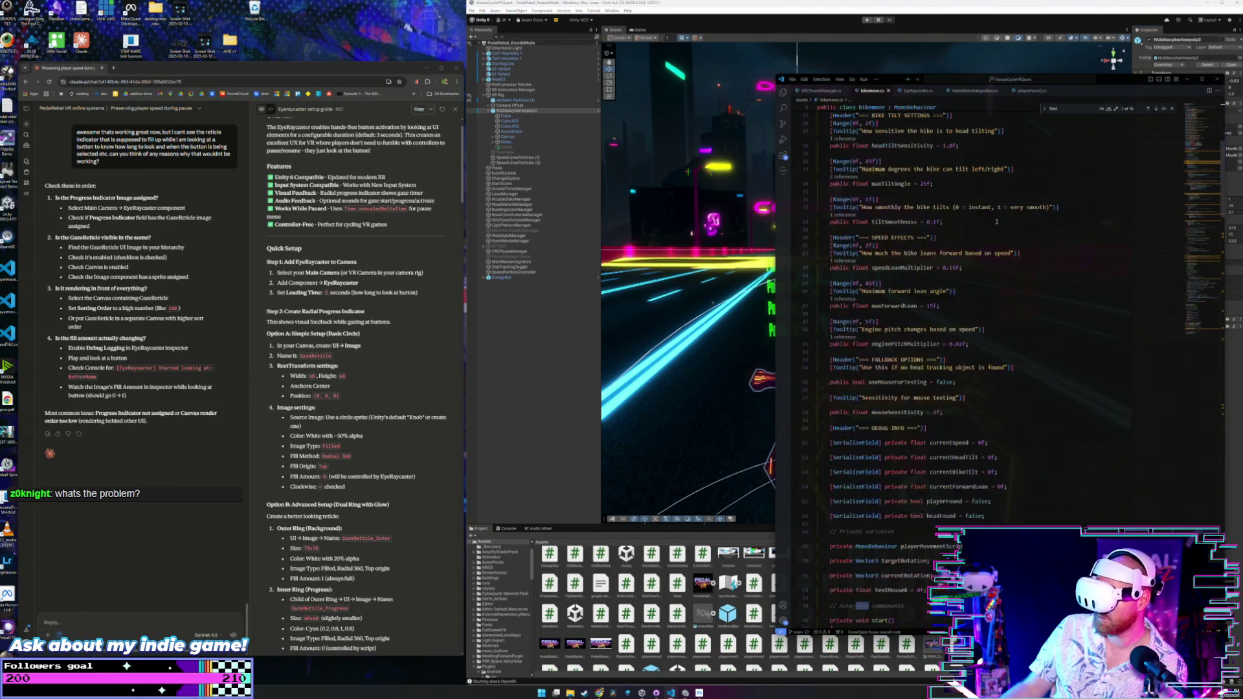
scroll(996, 221, down, 10)
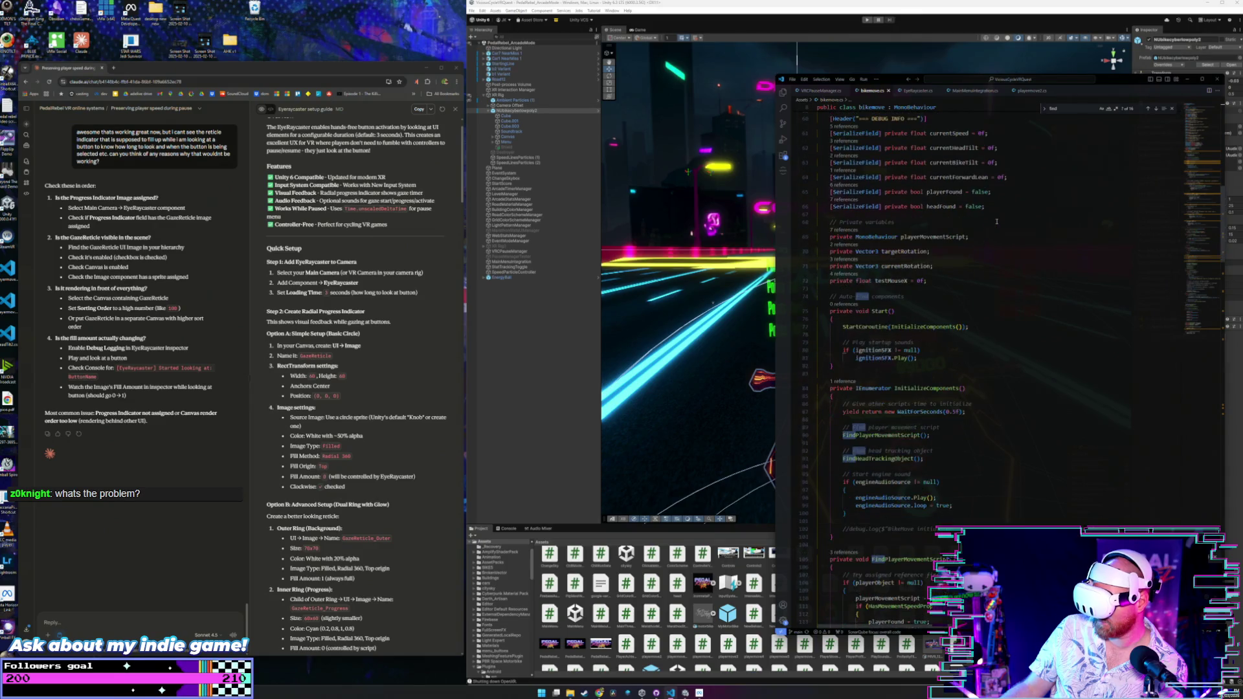
scroll(996, 222, down, 3)
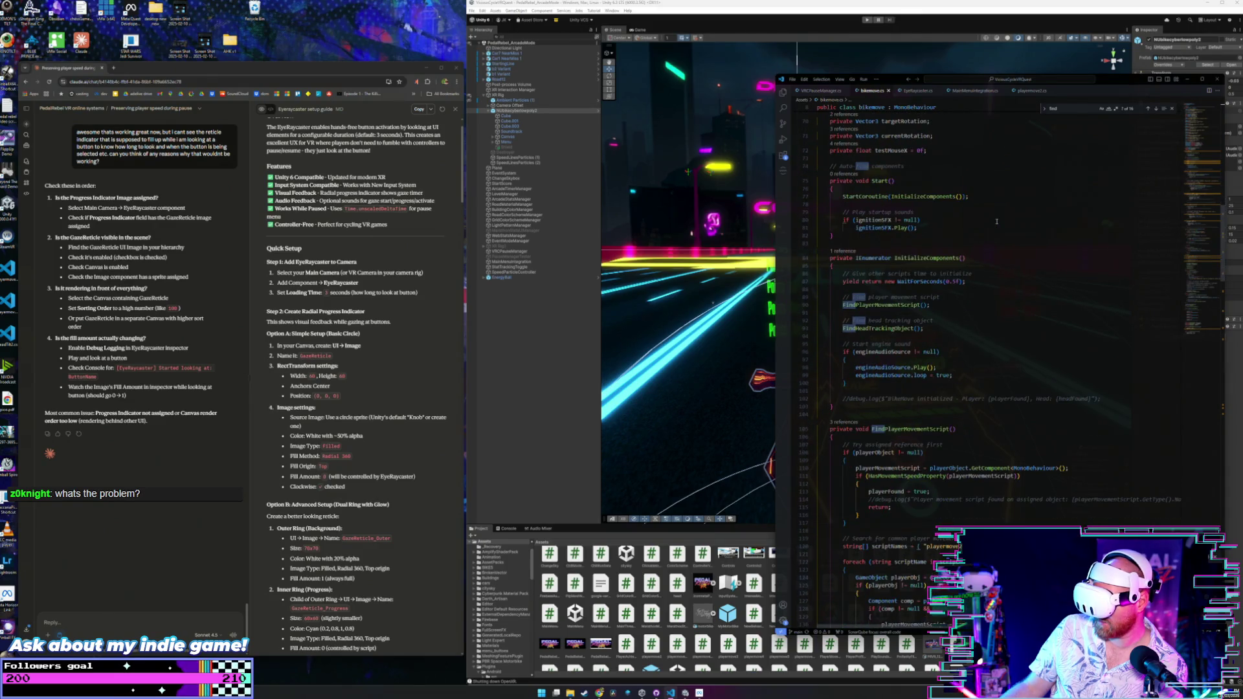
scroll(997, 221, down, 4)
scroll(996, 222, down, 7)
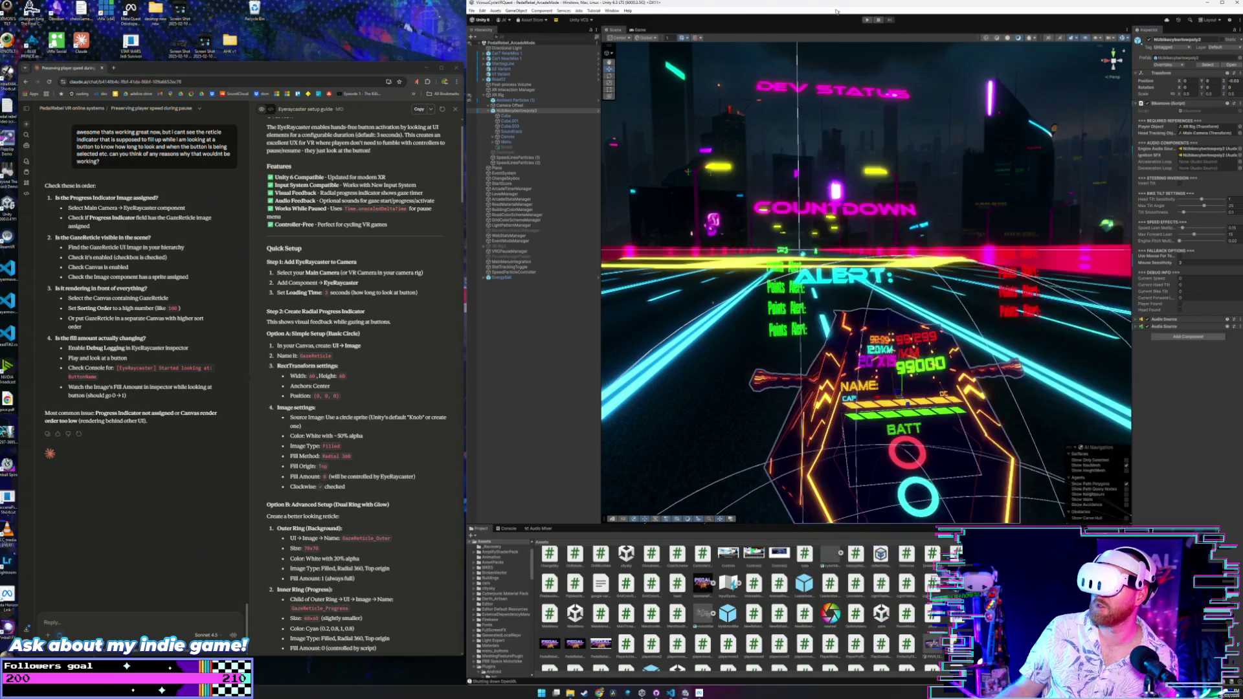
Step: Assign Car1 NearMiss 1 to VRCPauseManager's Movement Scripts Element 0
click(766, 322)
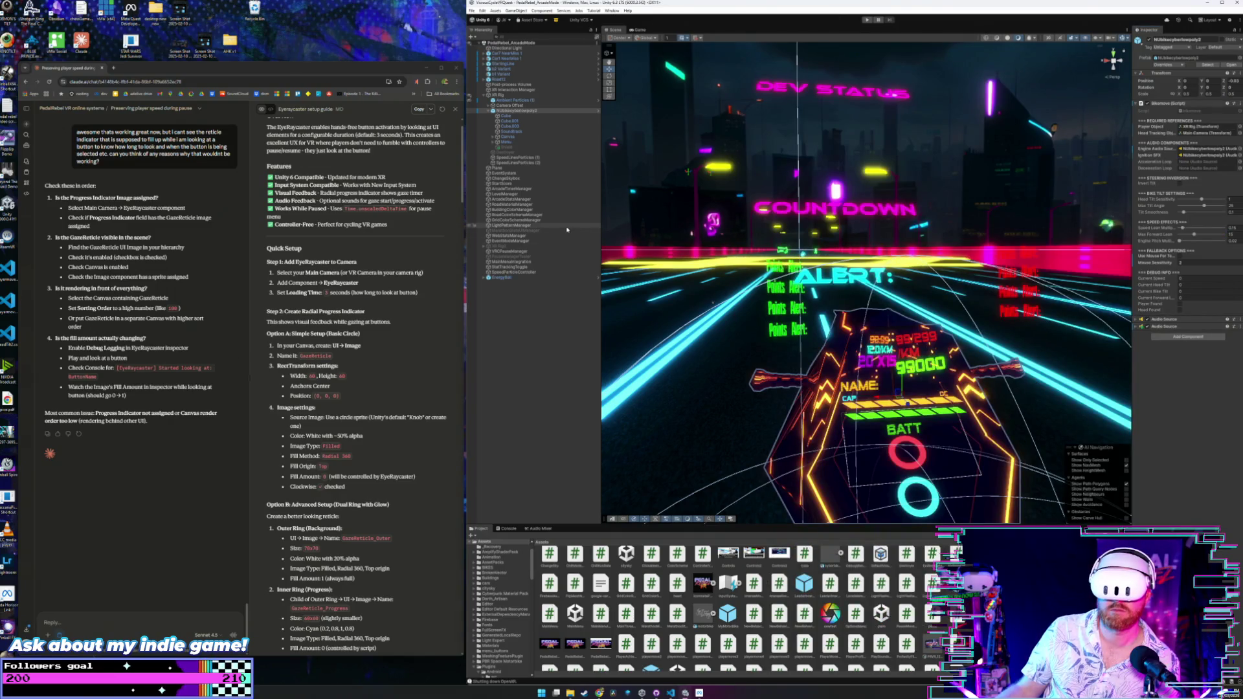
click(521, 252)
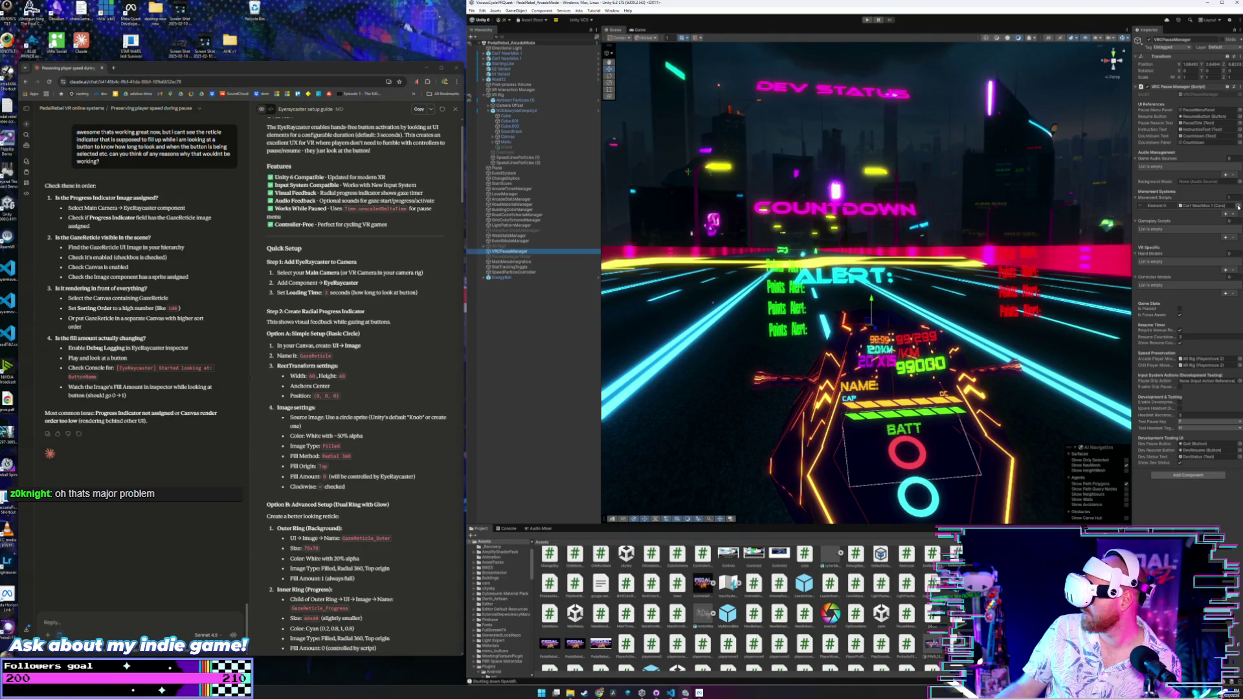
click(1238, 206)
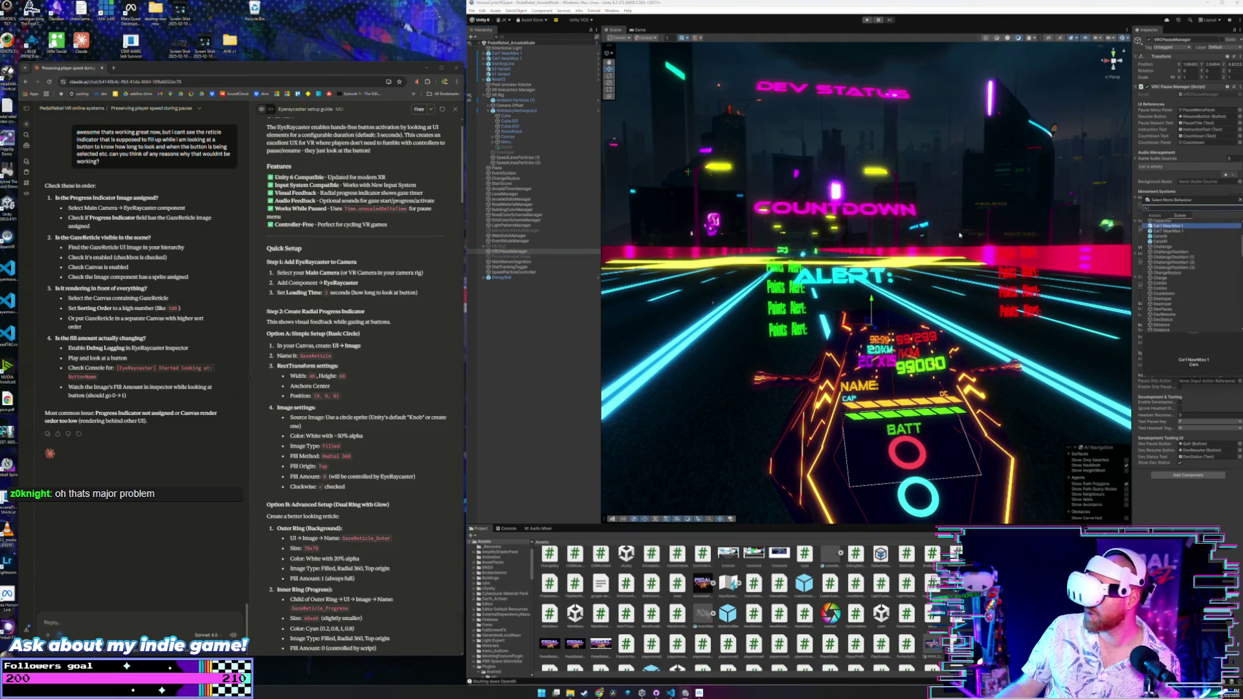
click(1238, 200)
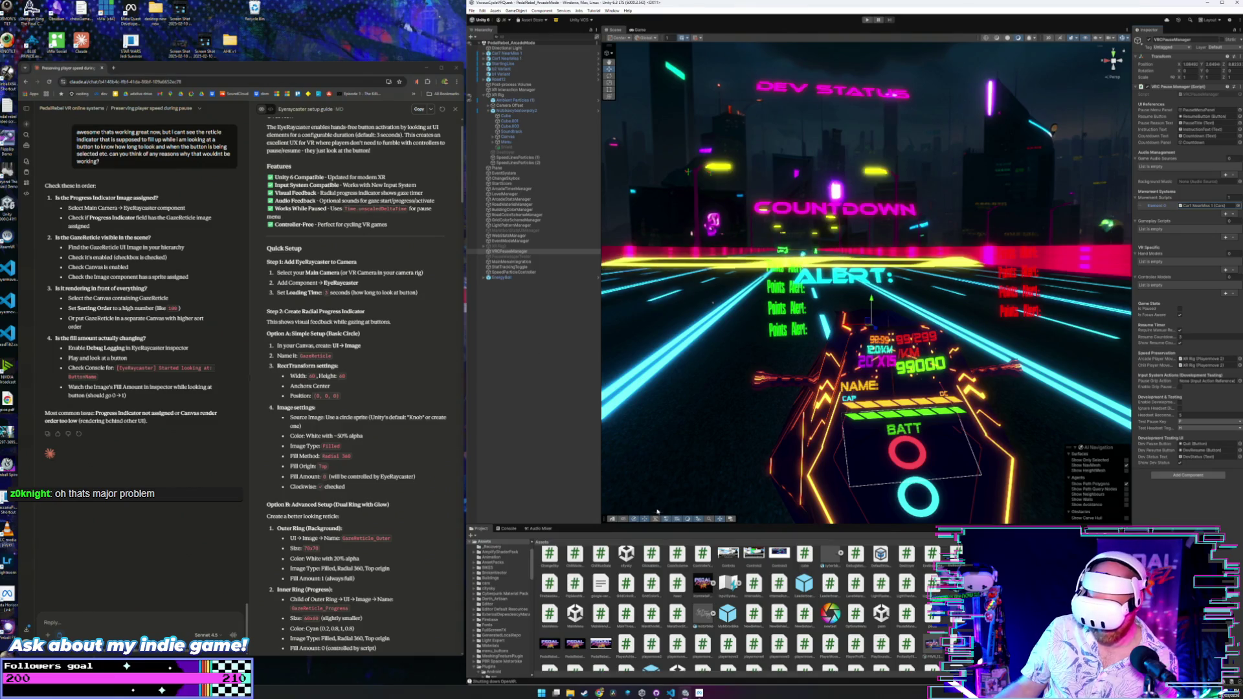
Step: Check NUbikecyberlowpoly3's Bikemove settings, then turn off Is Focus Aware and enter Play mode
click(508, 251)
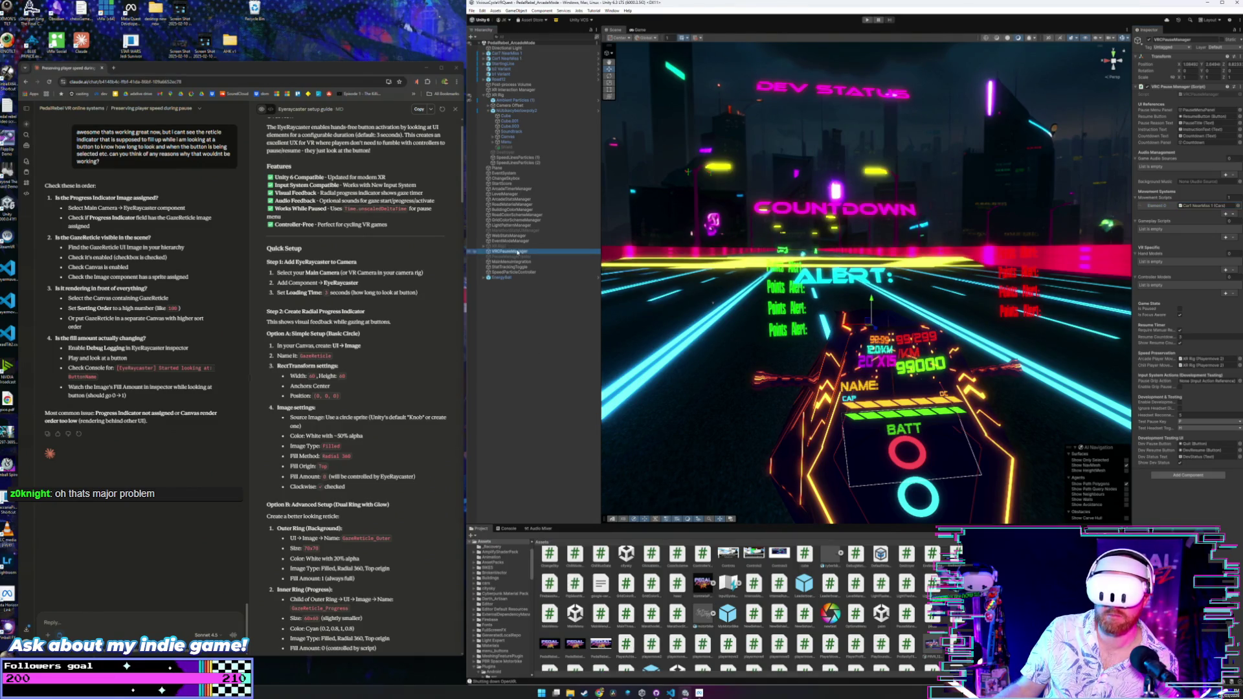
click(525, 110)
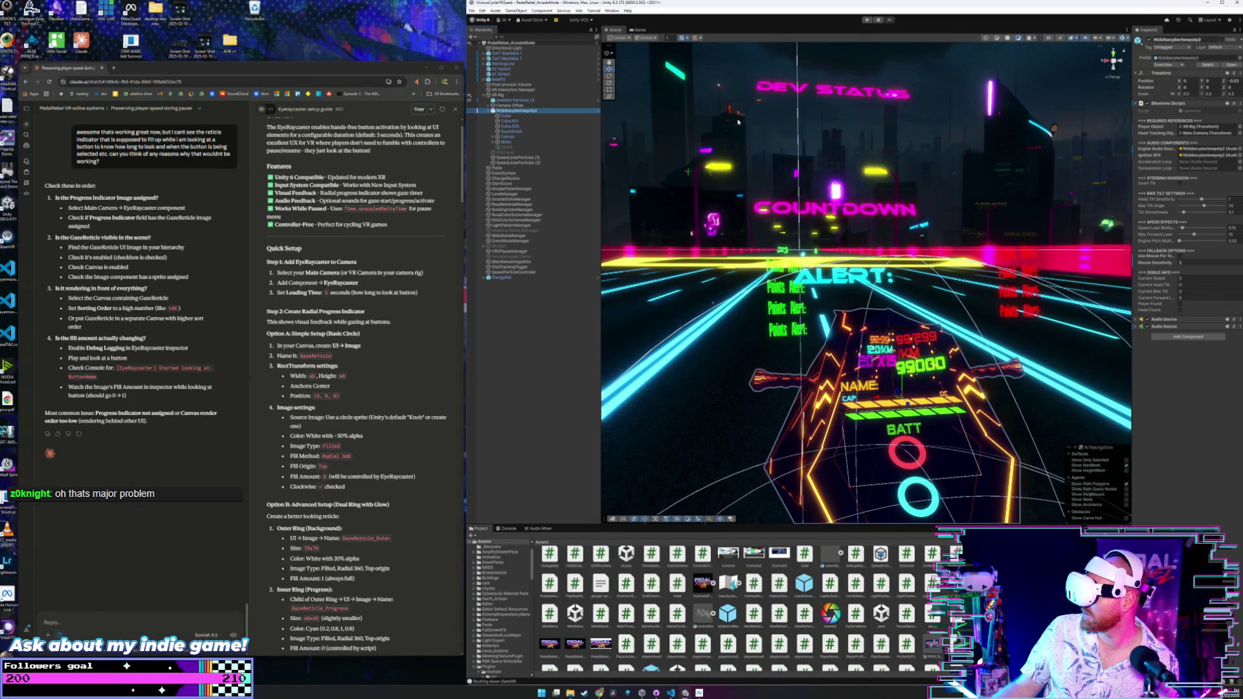
click(513, 251)
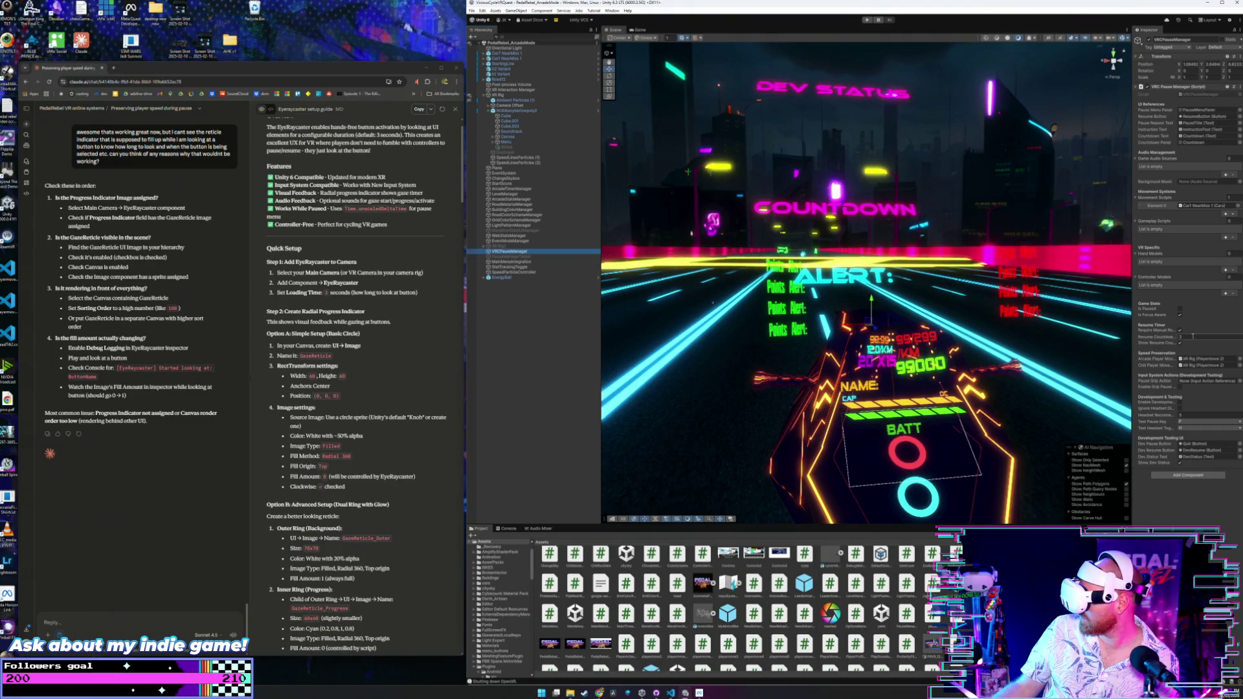
click(1179, 315)
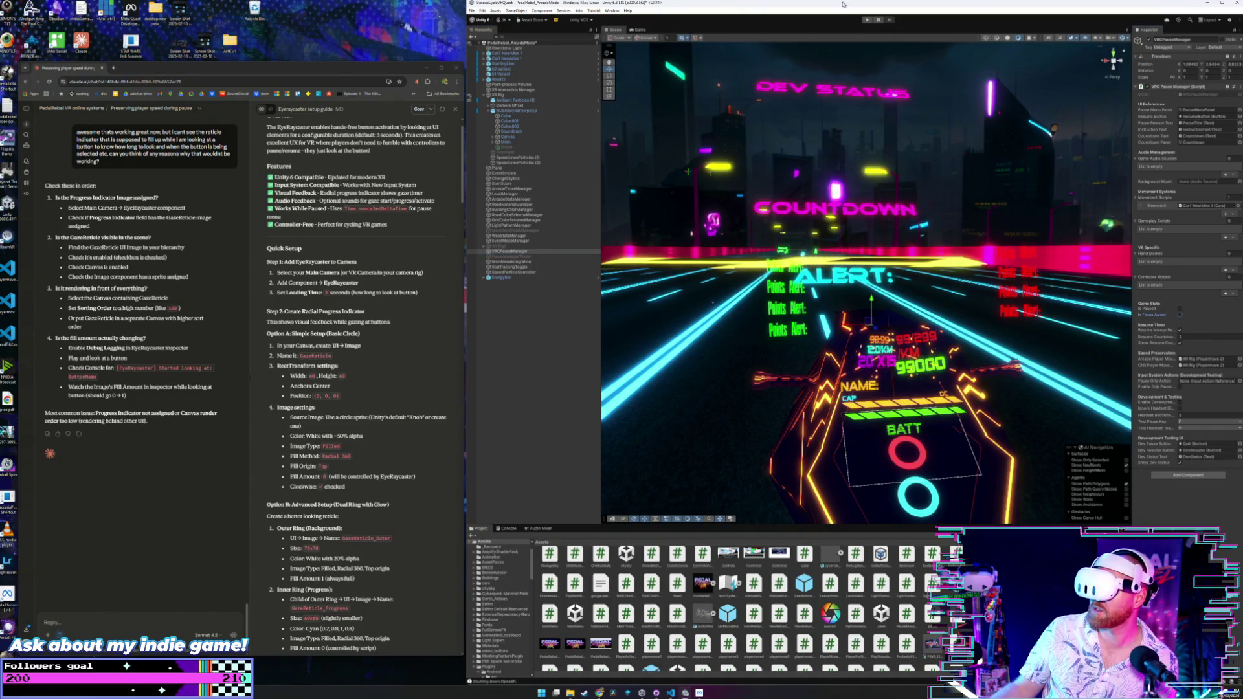
key(ctrl+p)
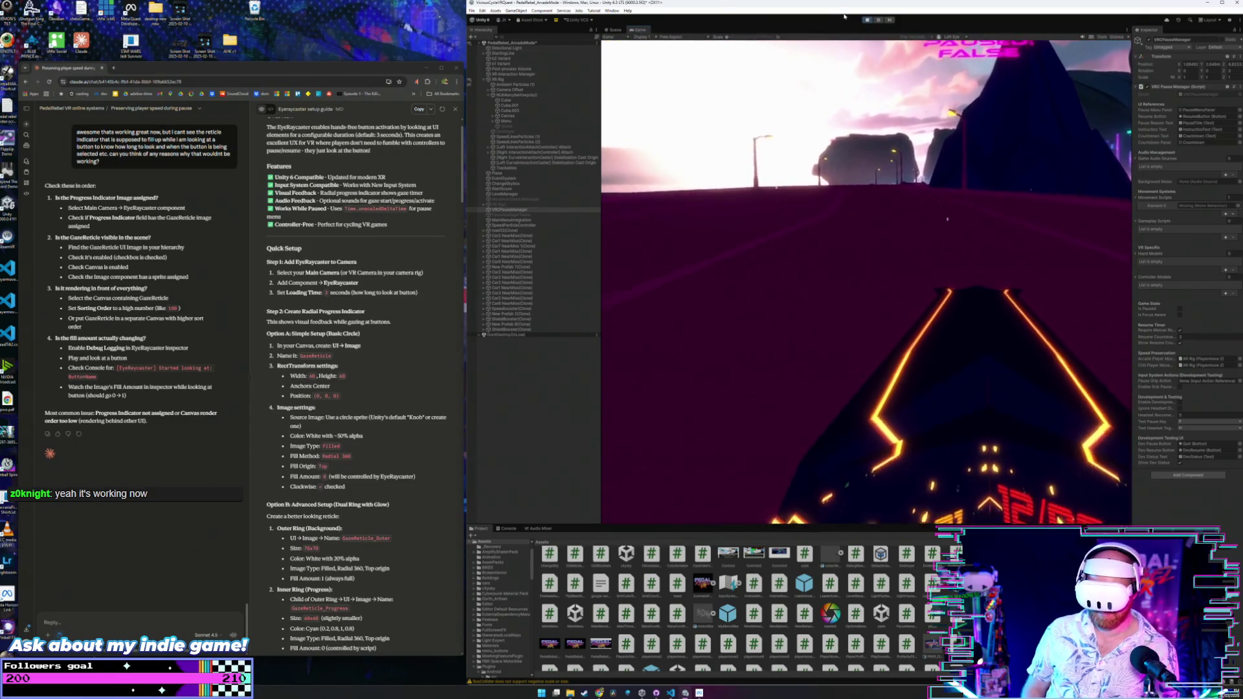
Step: After the VR playtest, switch back to the Scene view
click(613, 30)
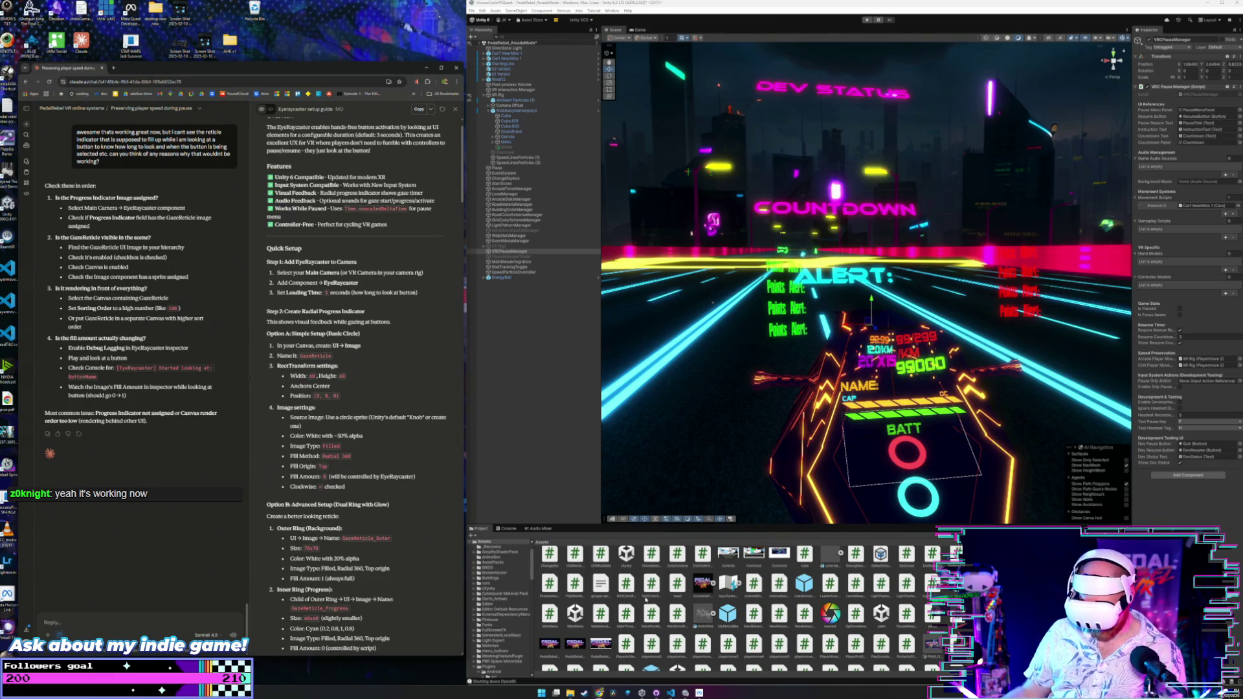
click(671, 693)
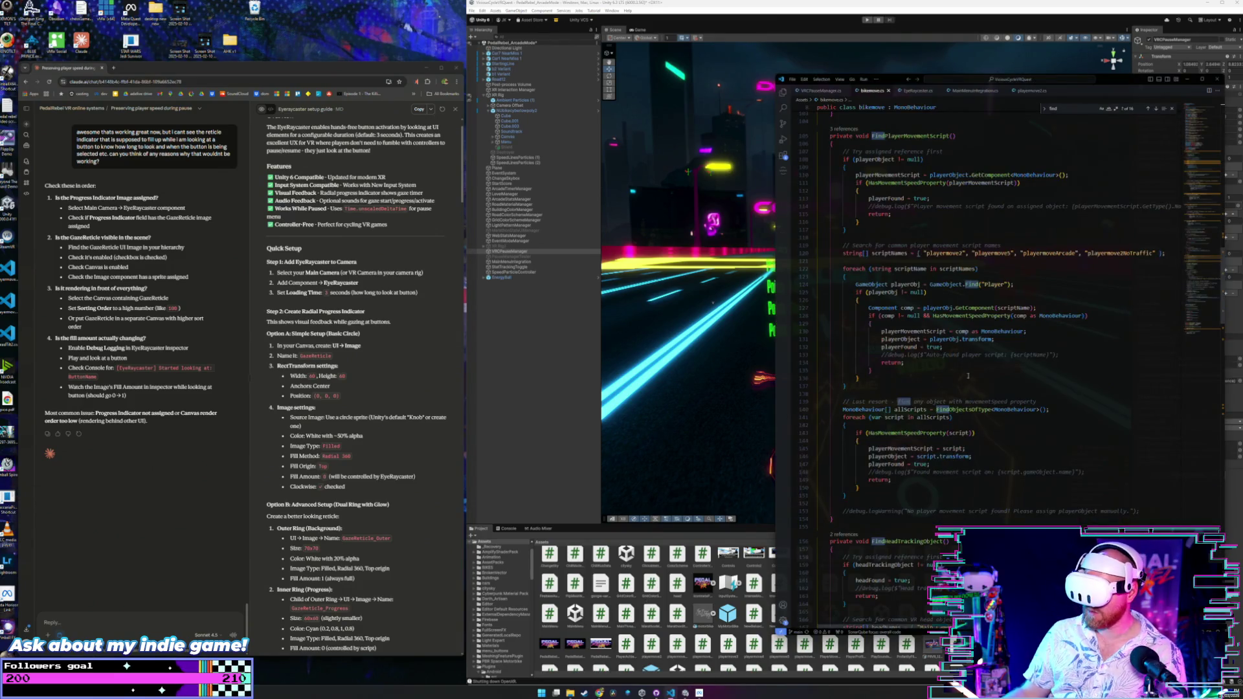
scroll(968, 418, down, 12)
scroll(968, 418, up, 20)
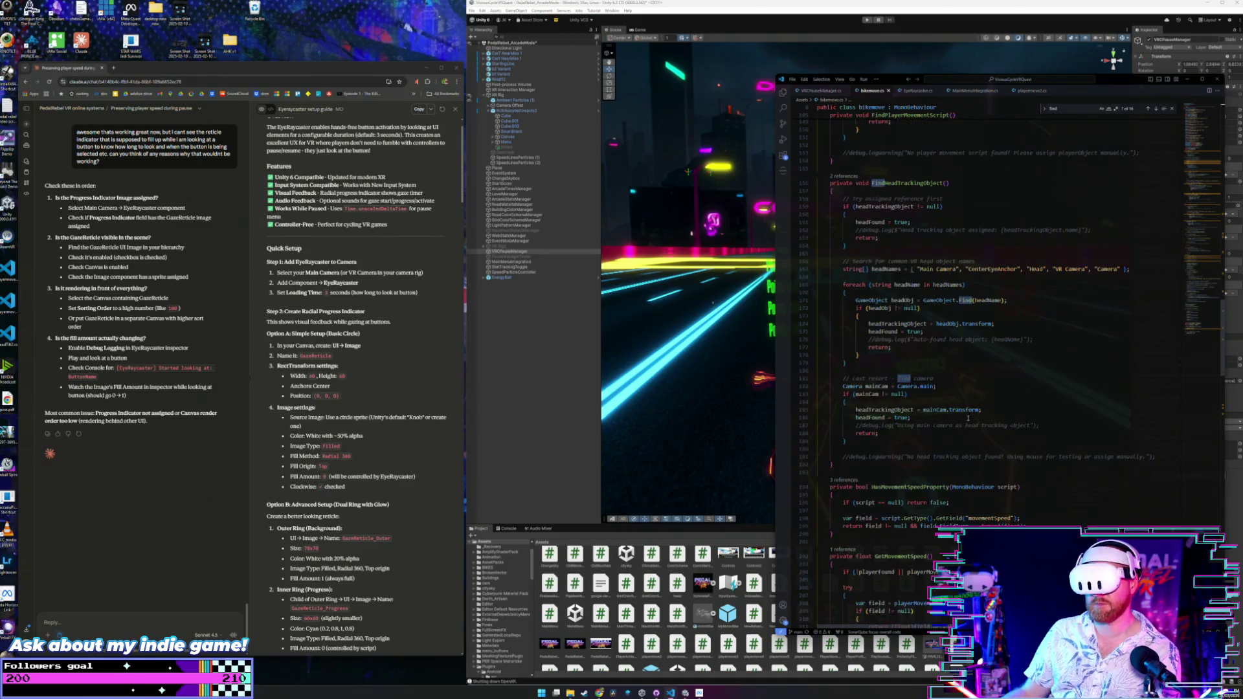
scroll(940, 347, up, 5)
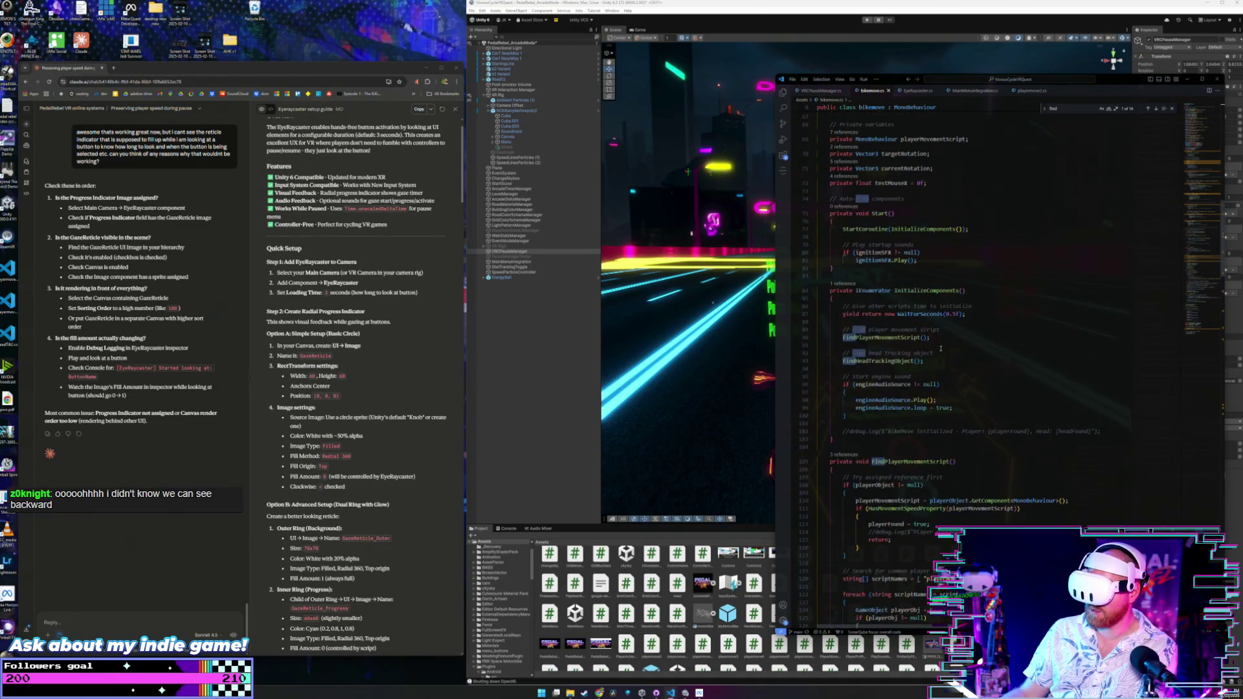
scroll(939, 348, down, 8)
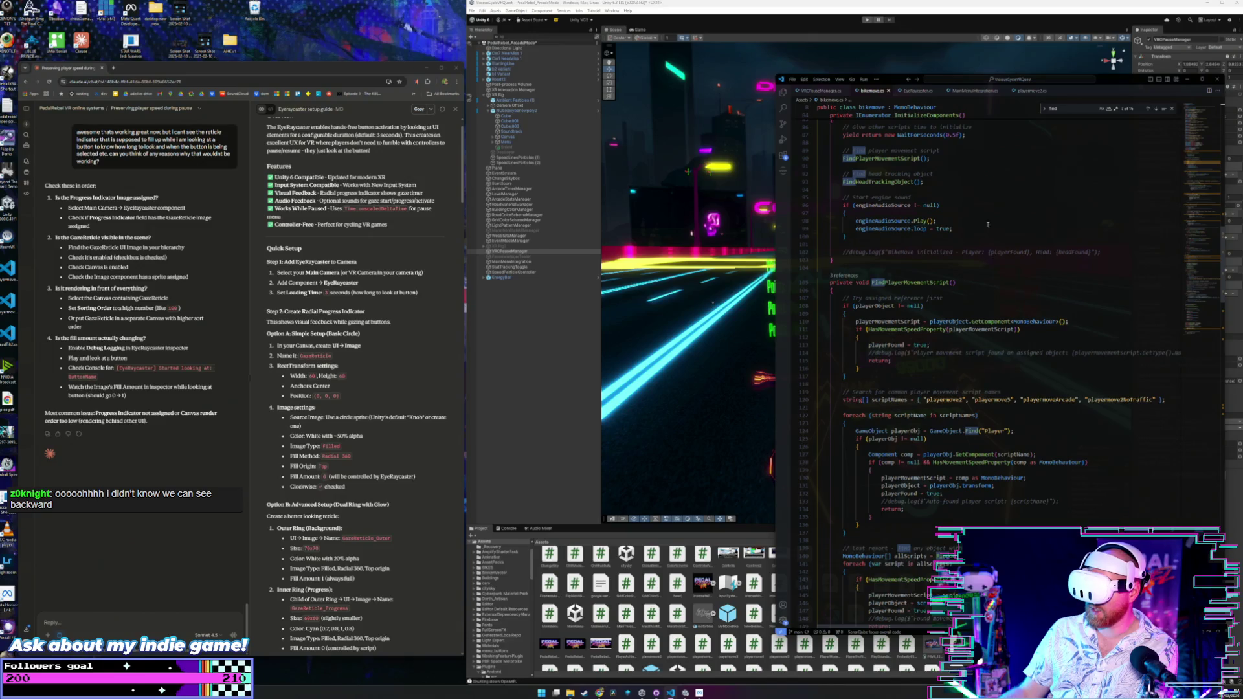
click(980, 229)
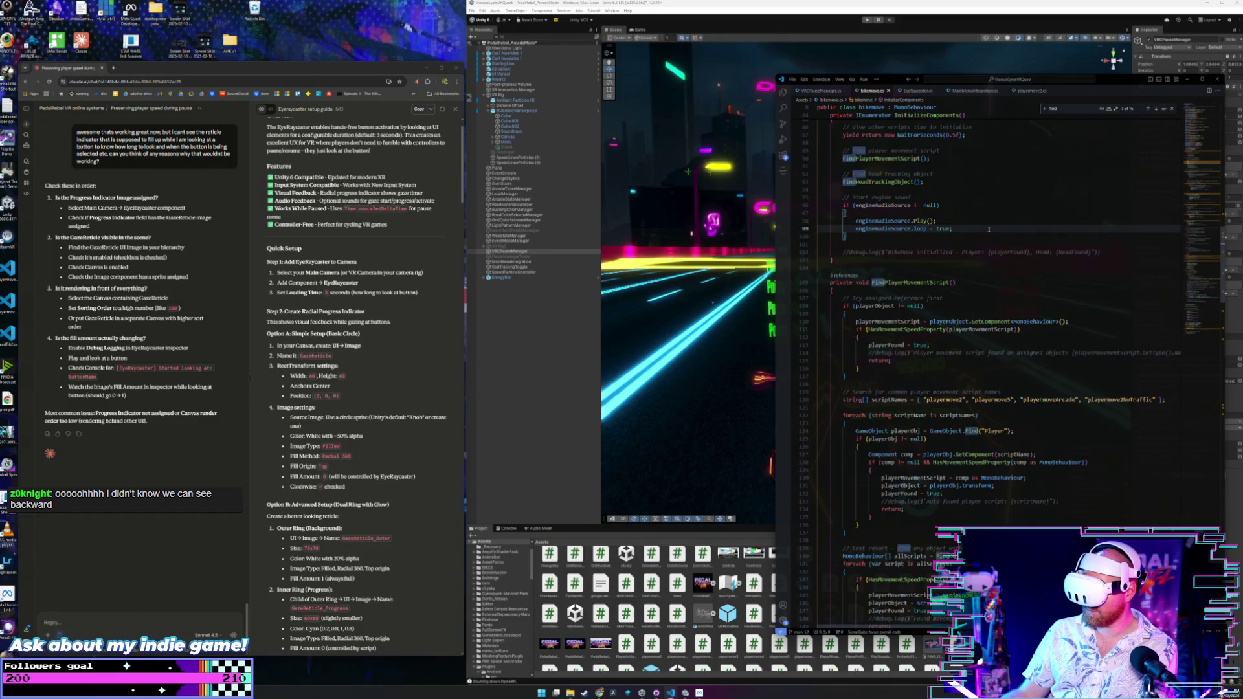
scroll(989, 229, down, 10)
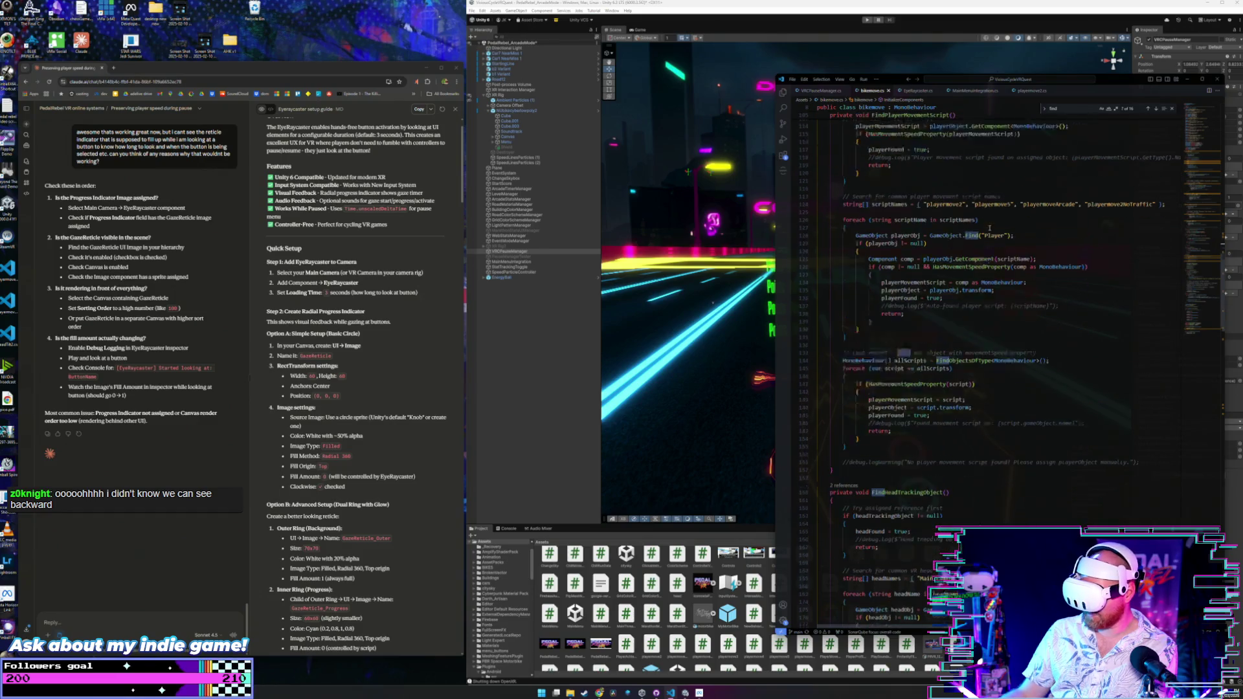
click(803, 84)
click(1039, 207)
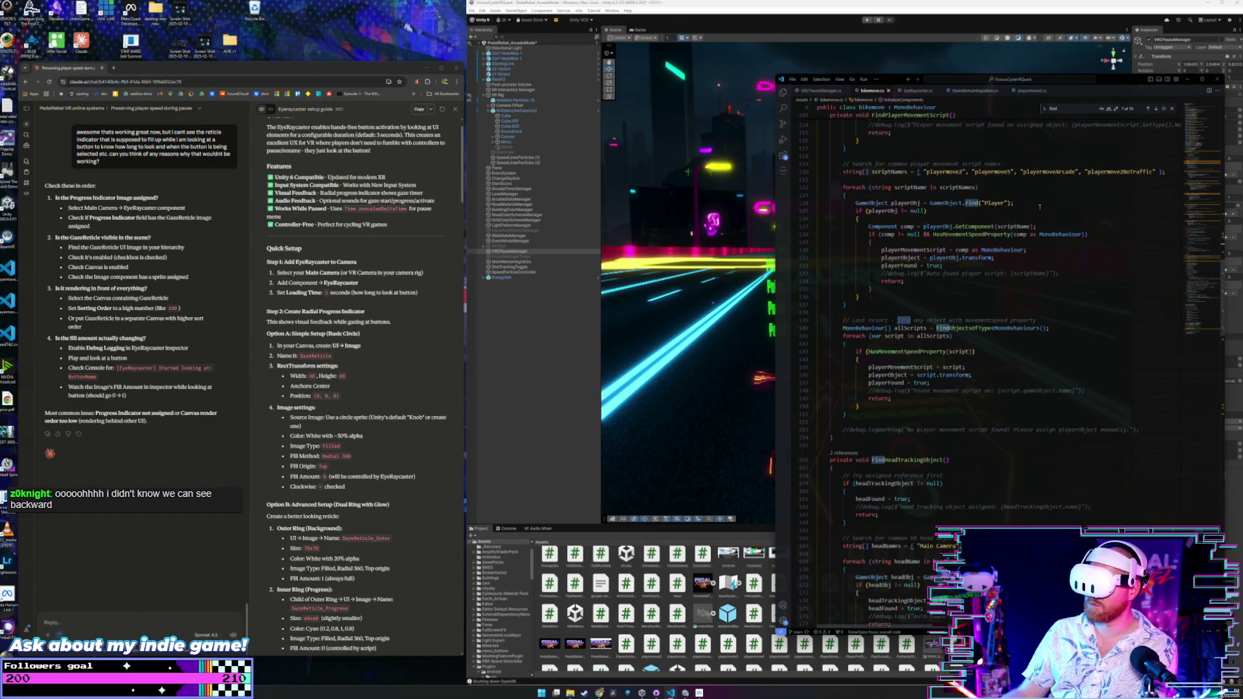
click(1022, 115)
key(ctrl+f)
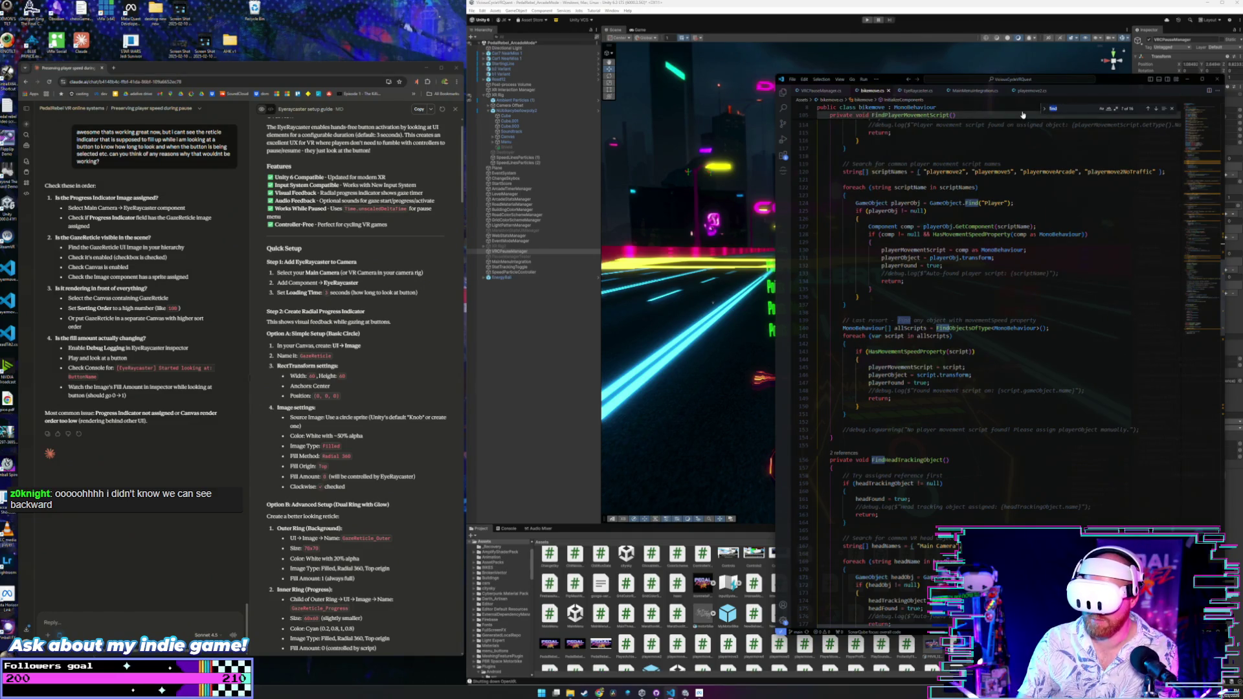
text(var)
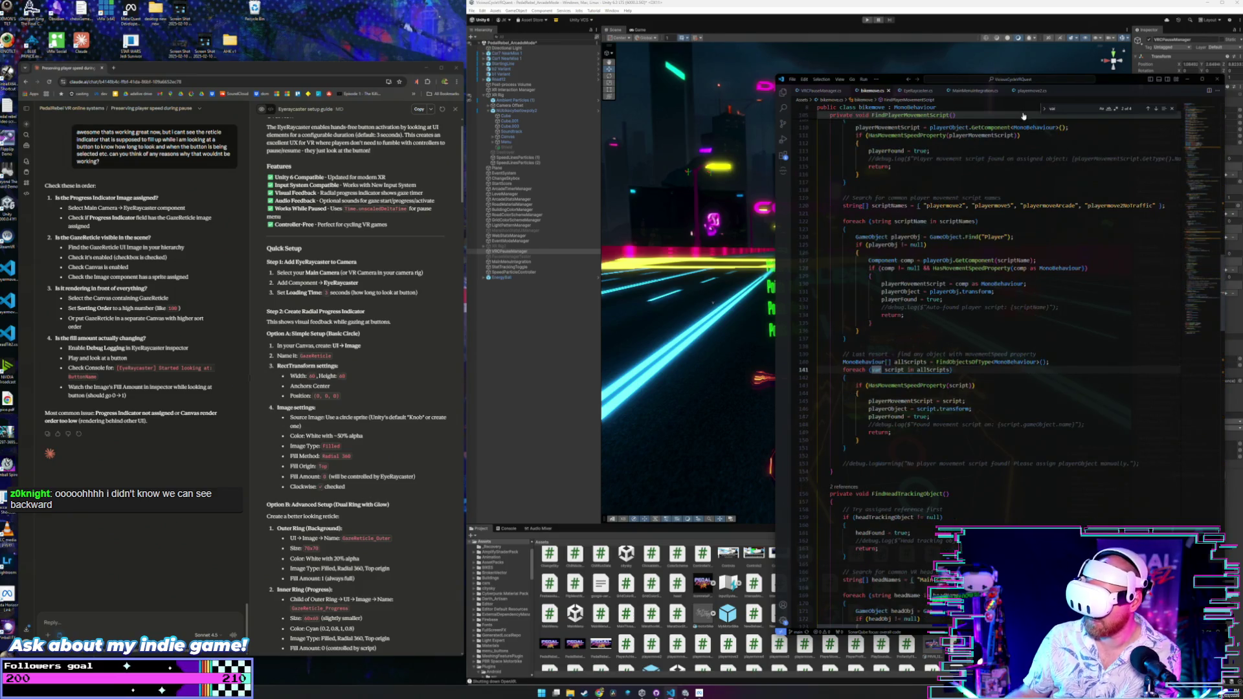
scroll(1050, 266, down, 3)
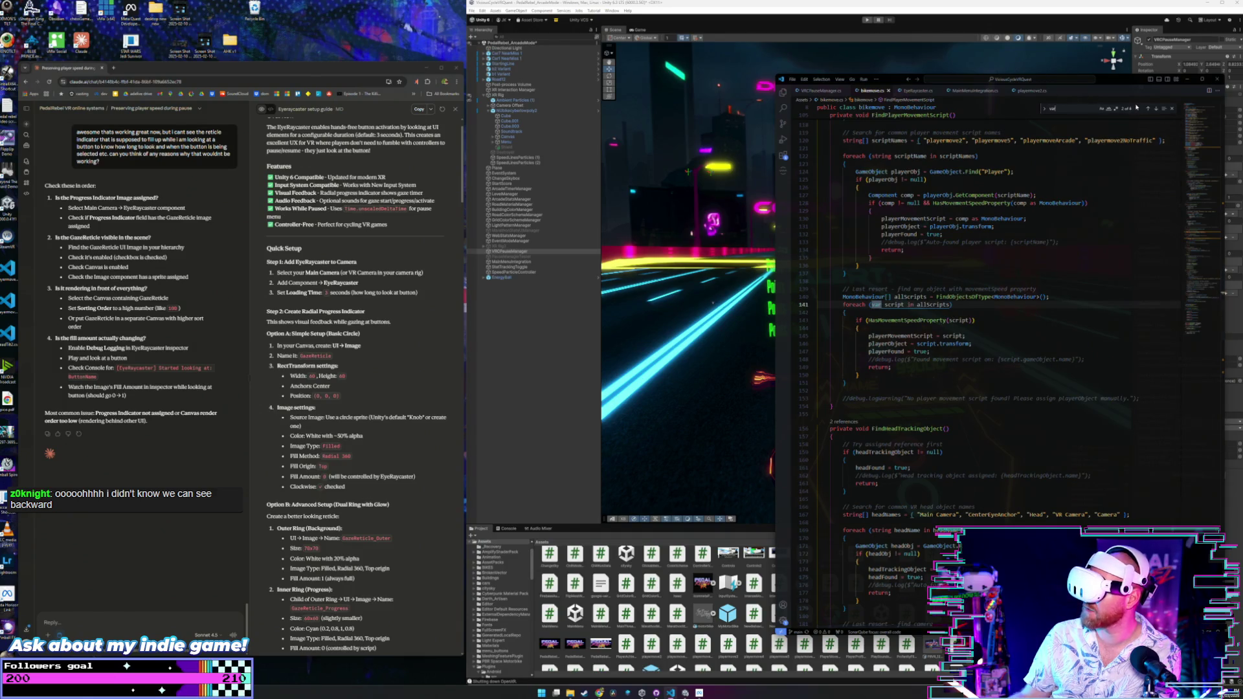
click(1155, 110)
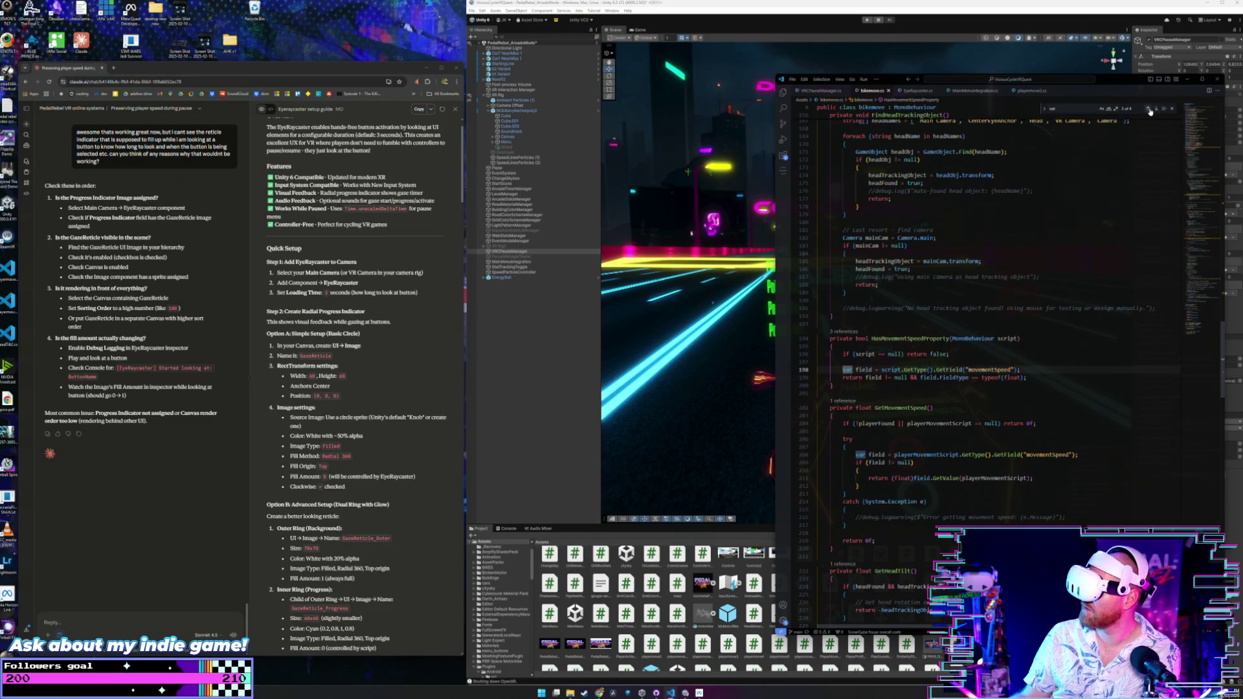
click(1147, 110)
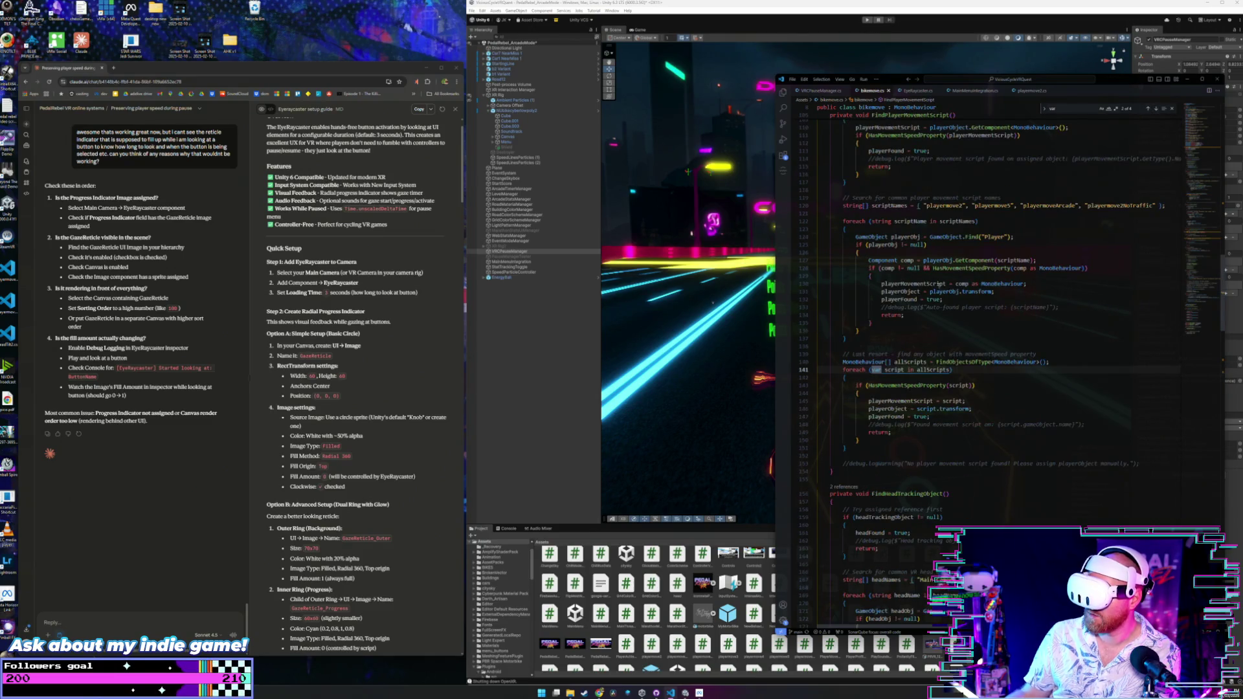
click(1155, 110)
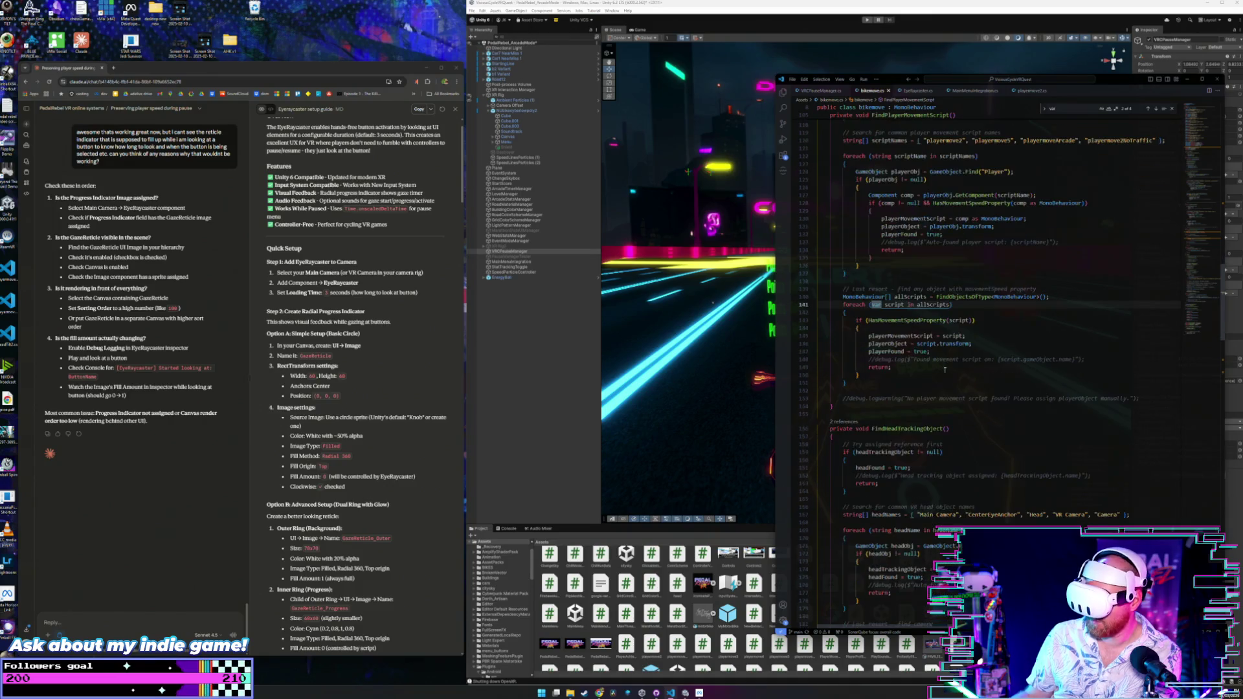
click(1148, 110)
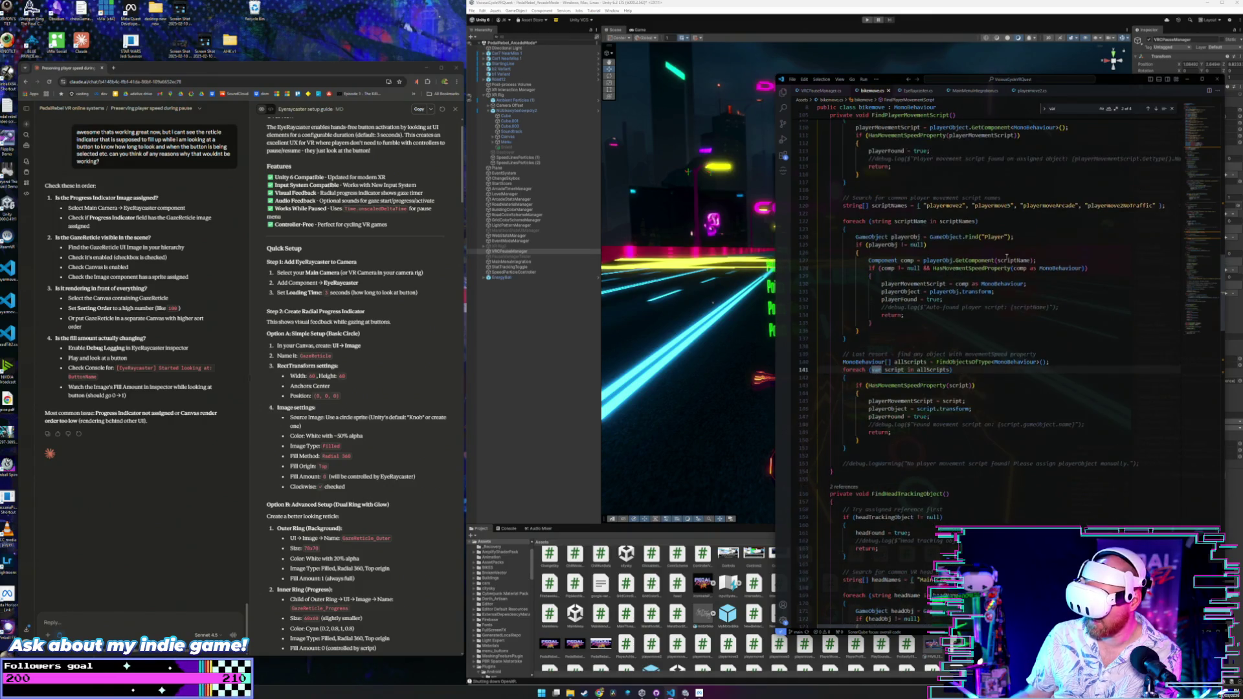
click(1149, 109)
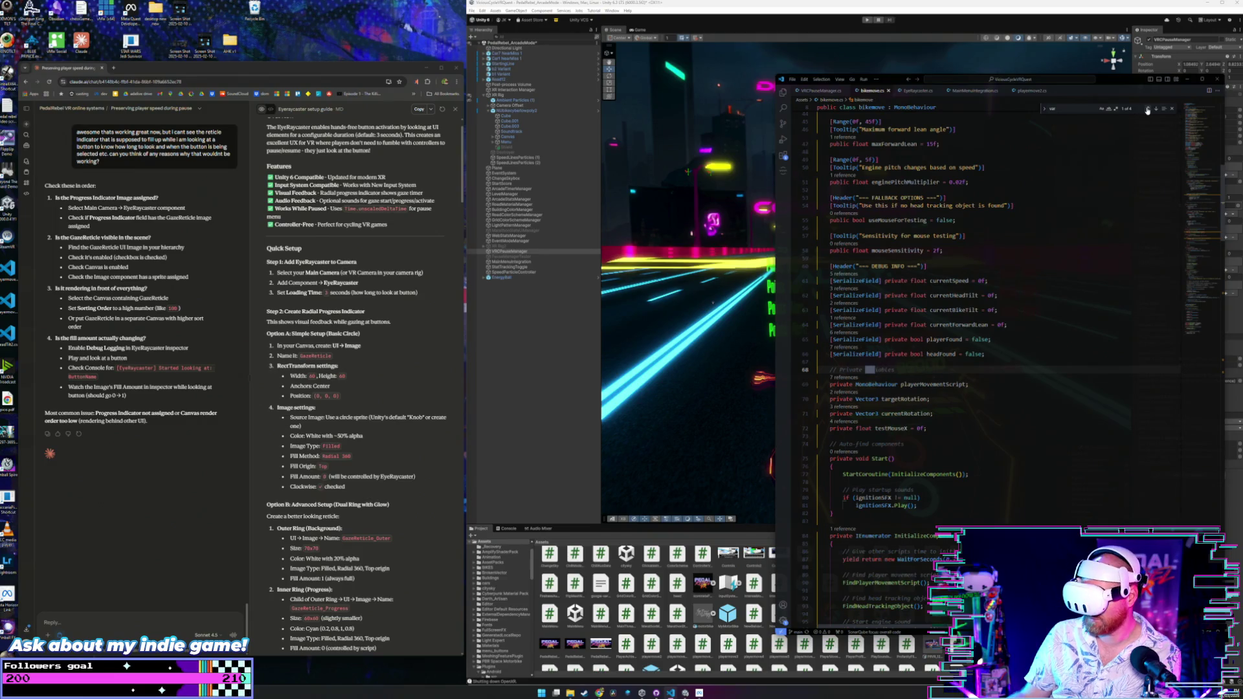
click(1148, 109)
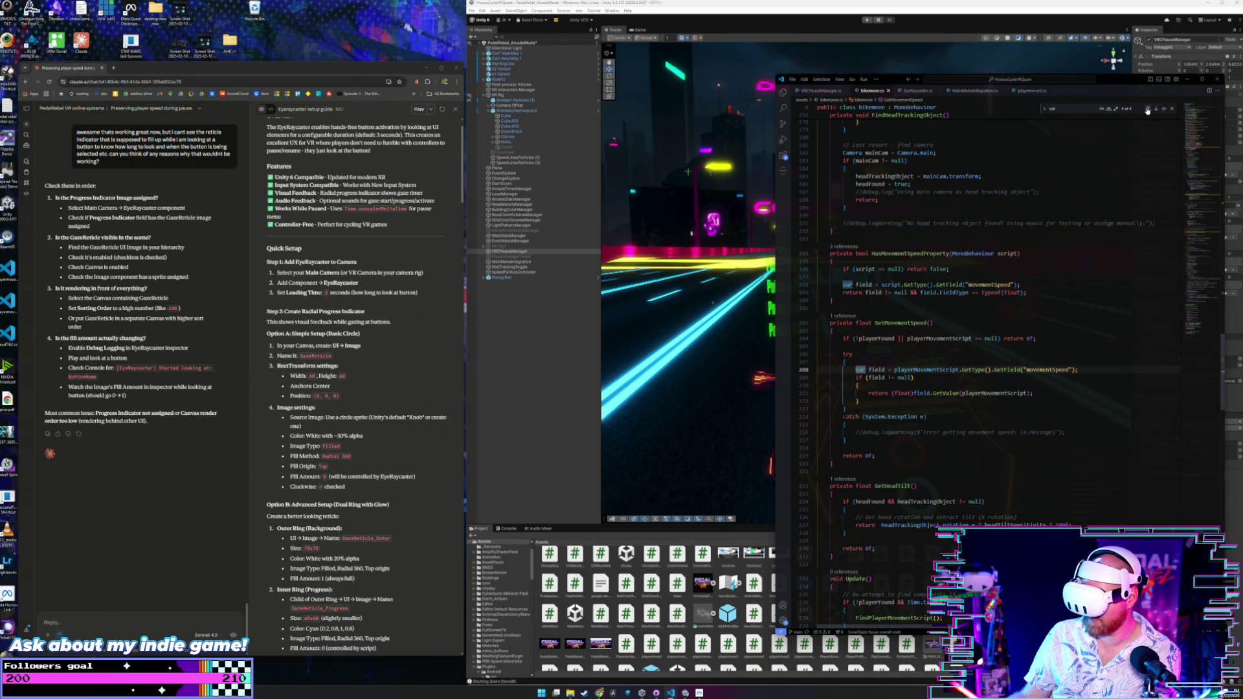
click(1148, 109)
click(1149, 108)
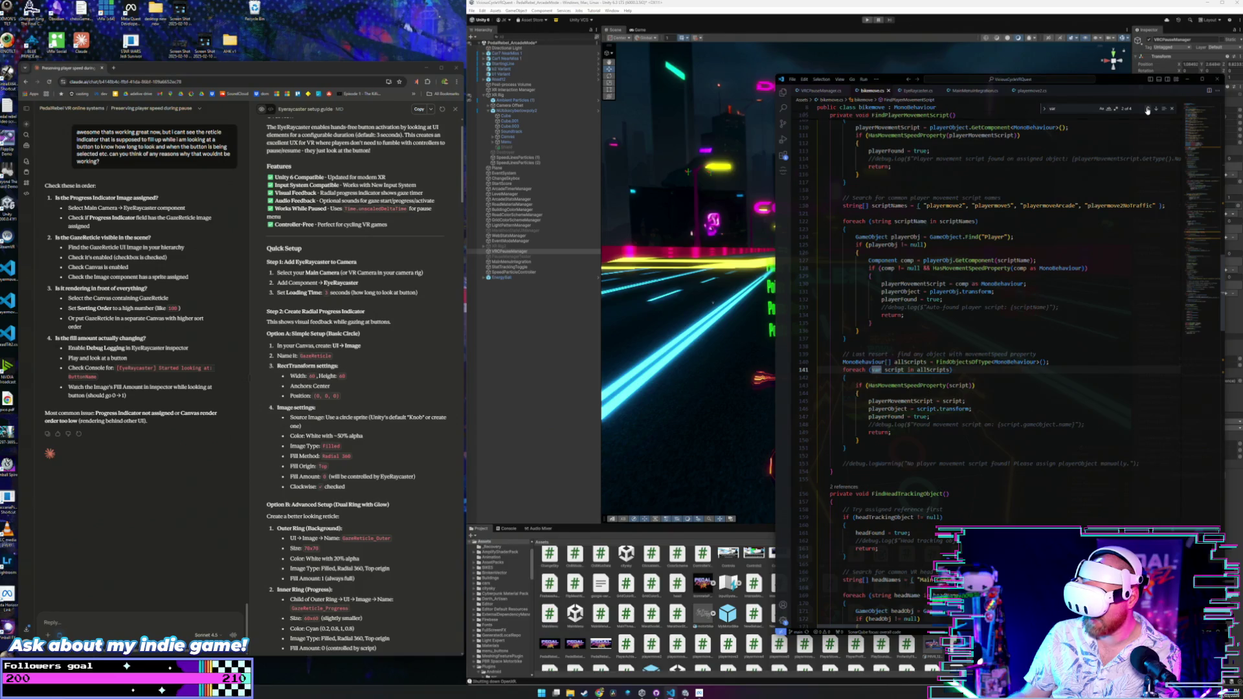
click(1147, 110)
click(1147, 110)
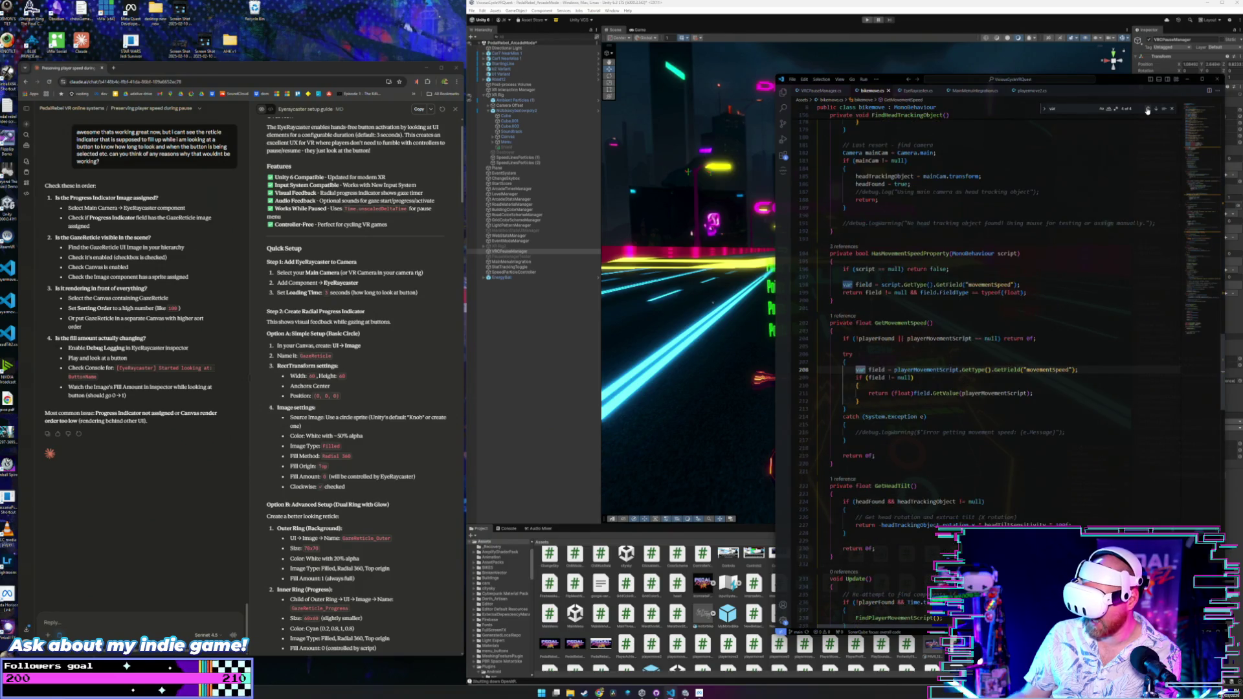
click(1147, 110)
click(1147, 110)
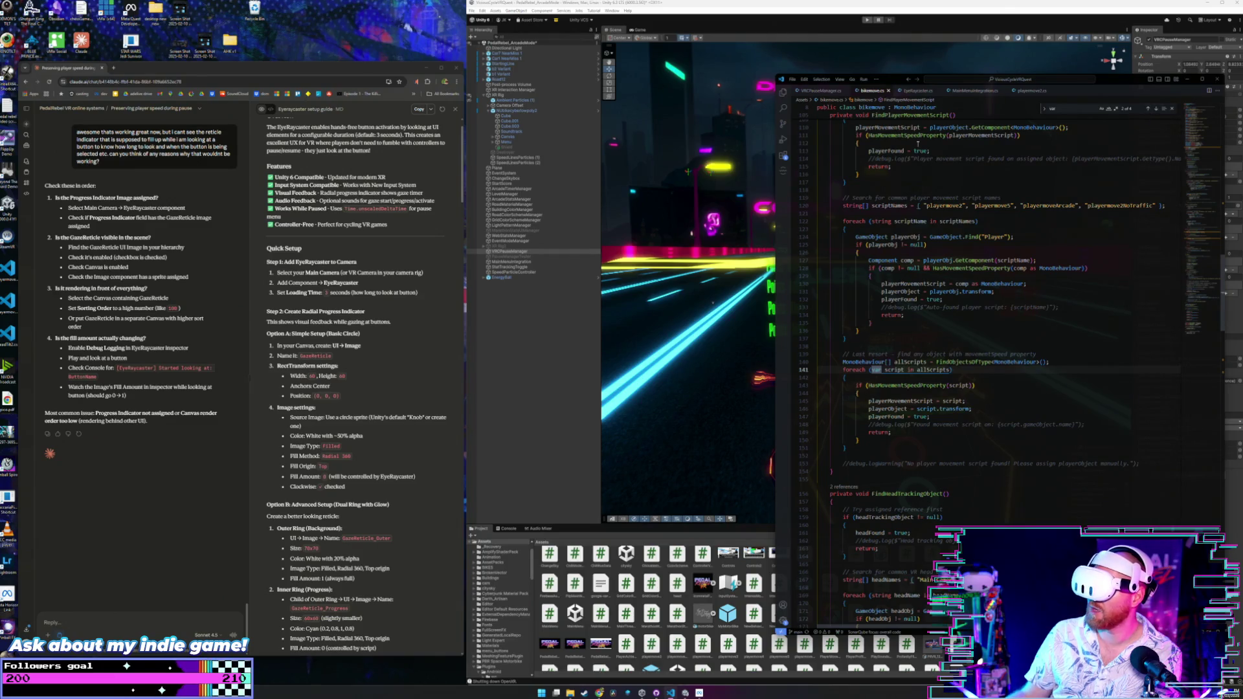
Step: Uncomment lines 837–841 in VRCPauseManager.cs's DisableInputProcessing
key(ctrl+Tab)
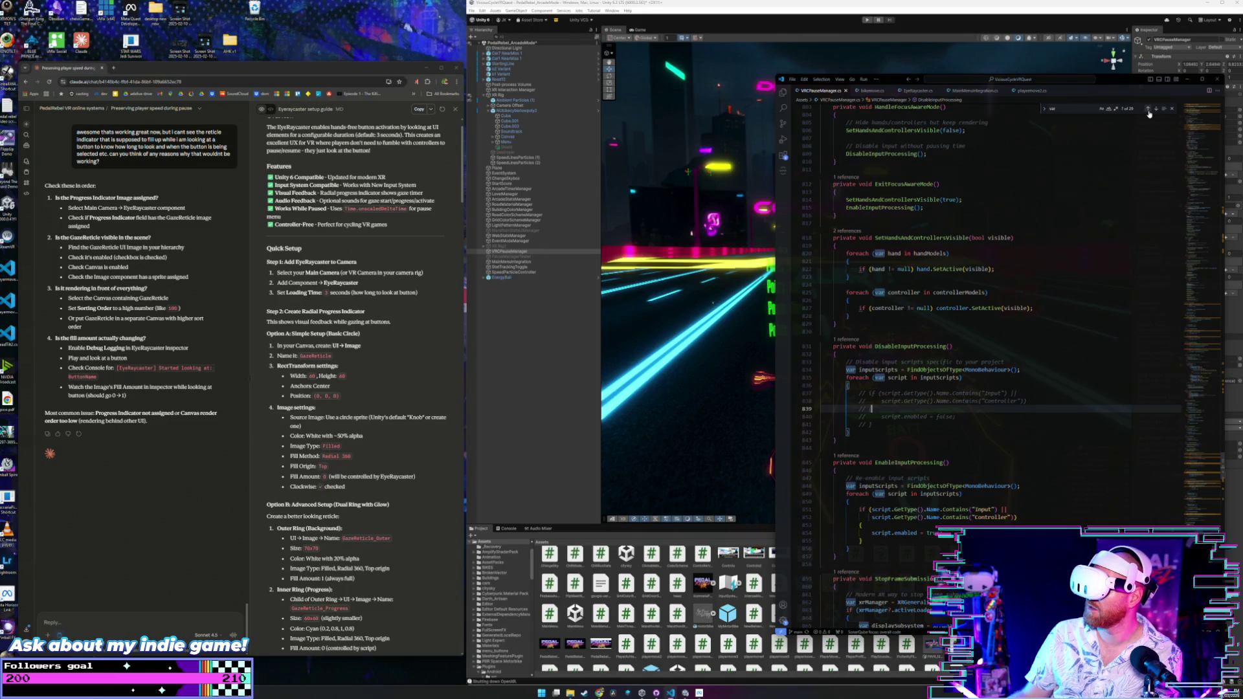
click(1147, 108)
scroll(975, 241, down, 1)
scroll(976, 241, down, 4)
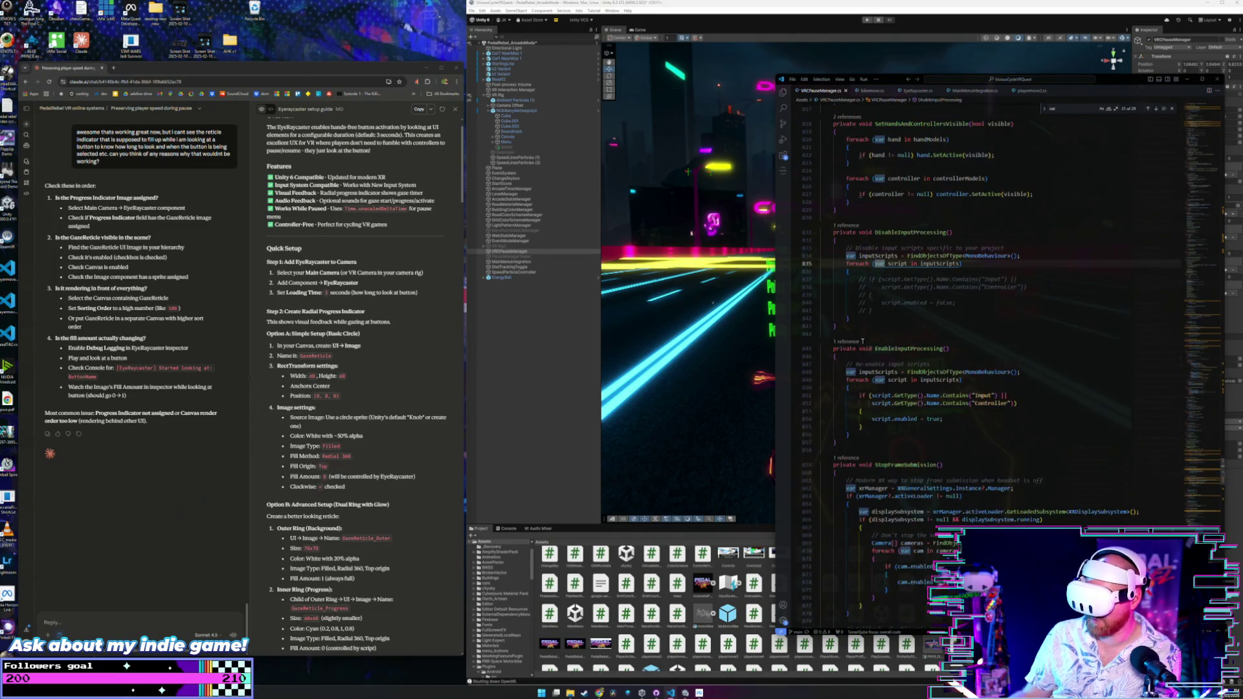
drag(958, 302, 846, 280)
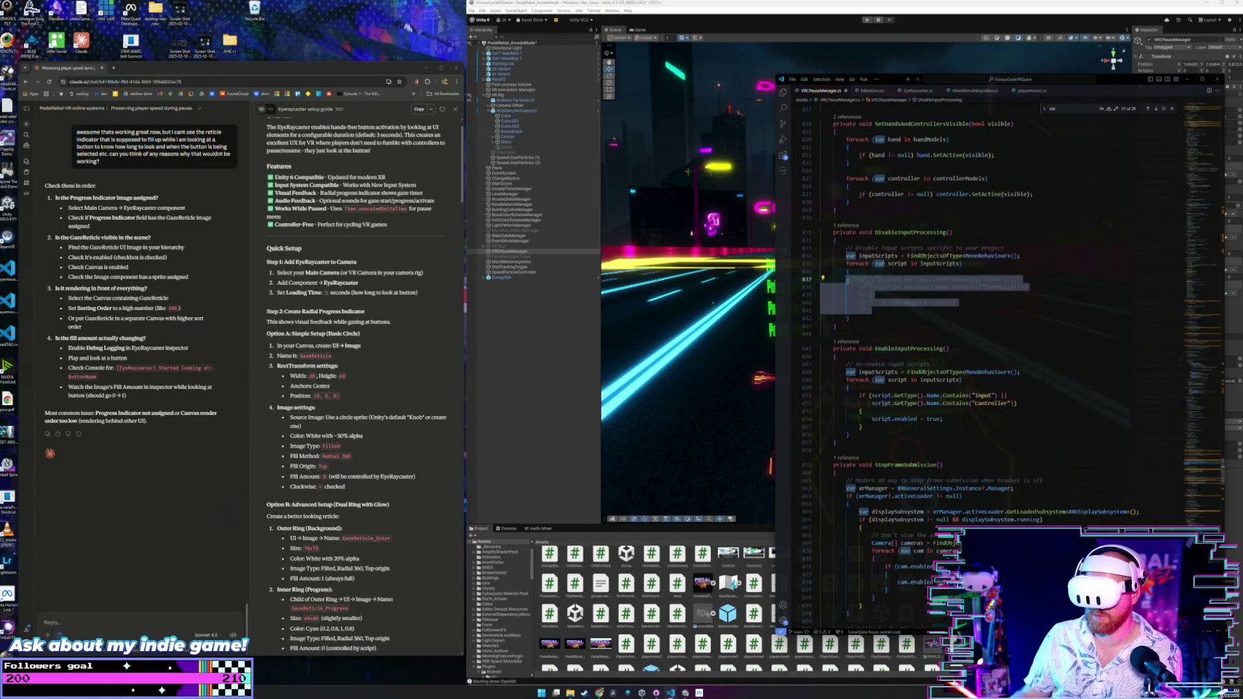
key(ctrl+slash)
click(948, 311)
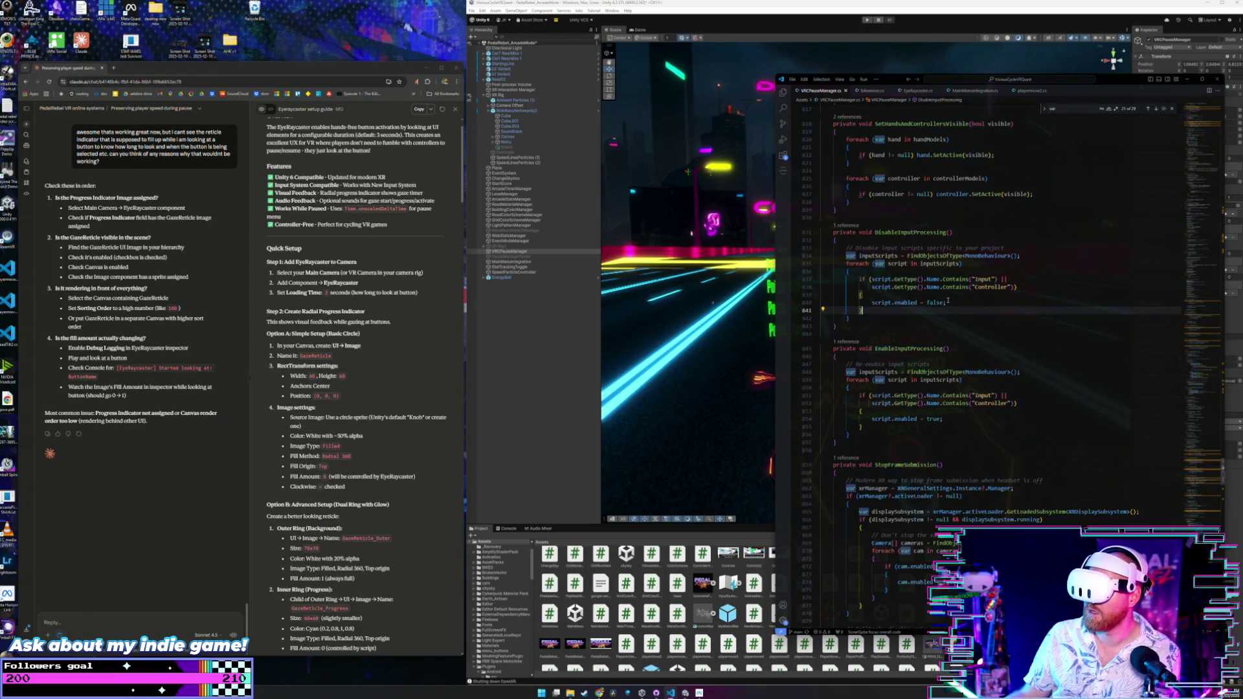
Step: Return to bikemove.cs, close the 'var' search, and bring Unity forward to recompile
click(871, 91)
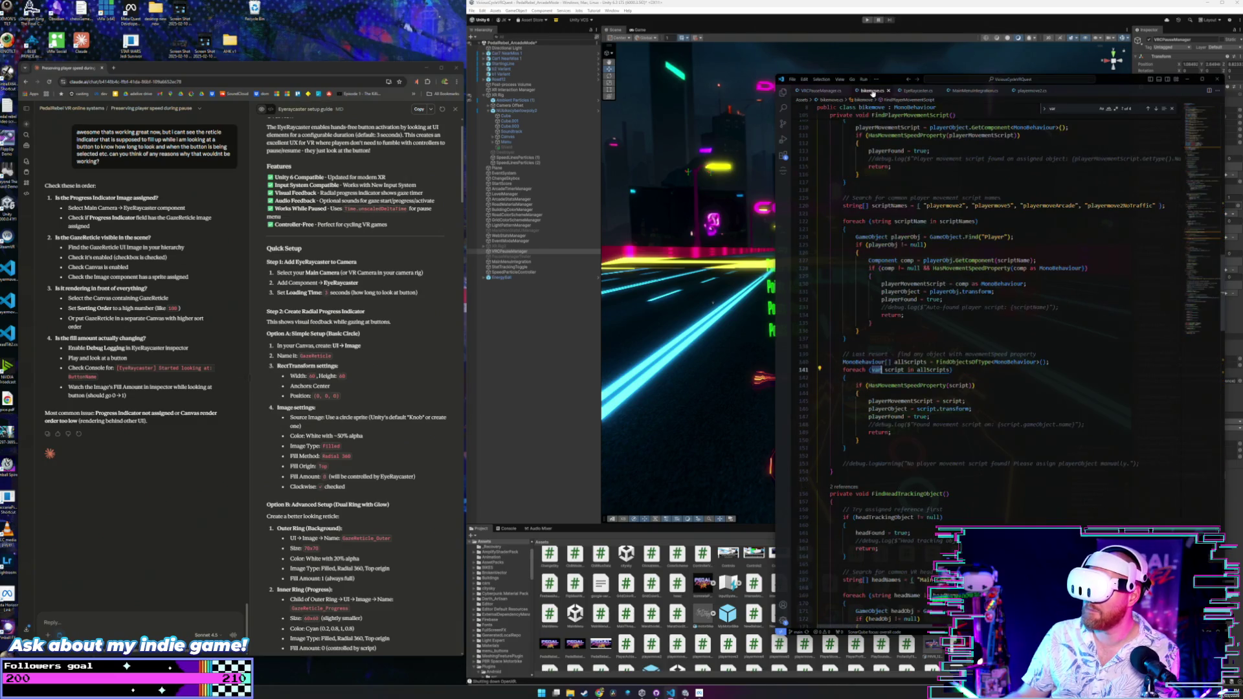
click(990, 377)
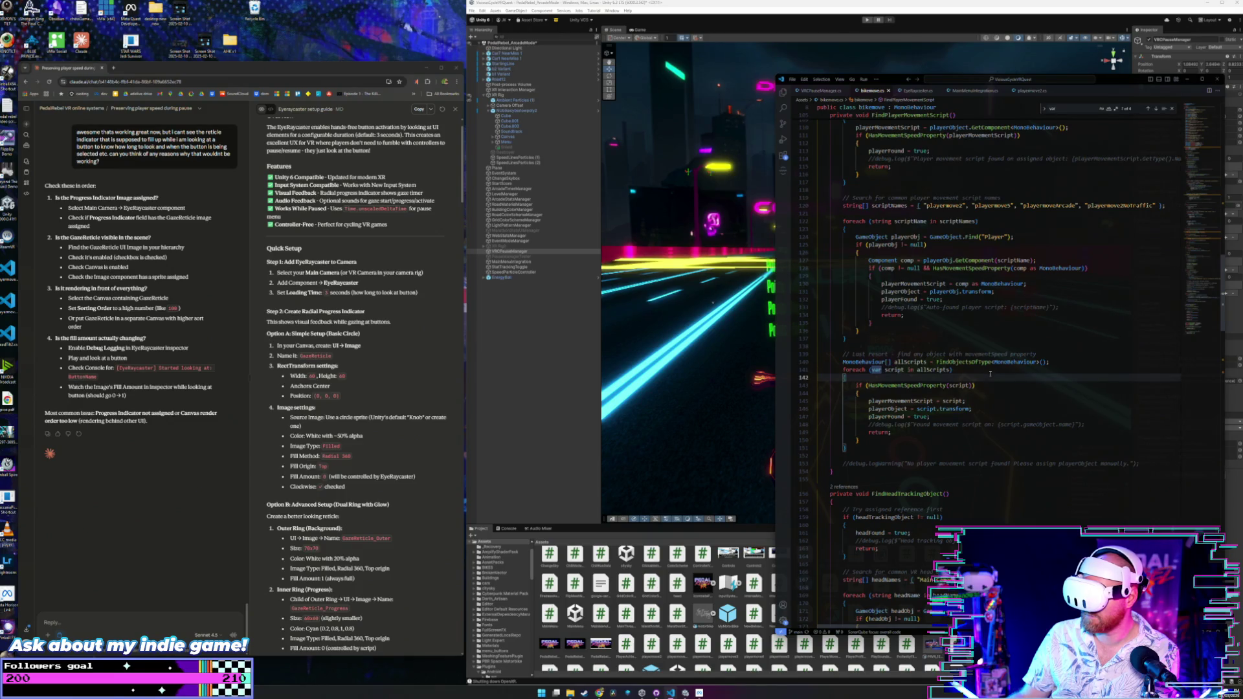
key(Up)
key(Up)
scroll(1047, 373, down, 1)
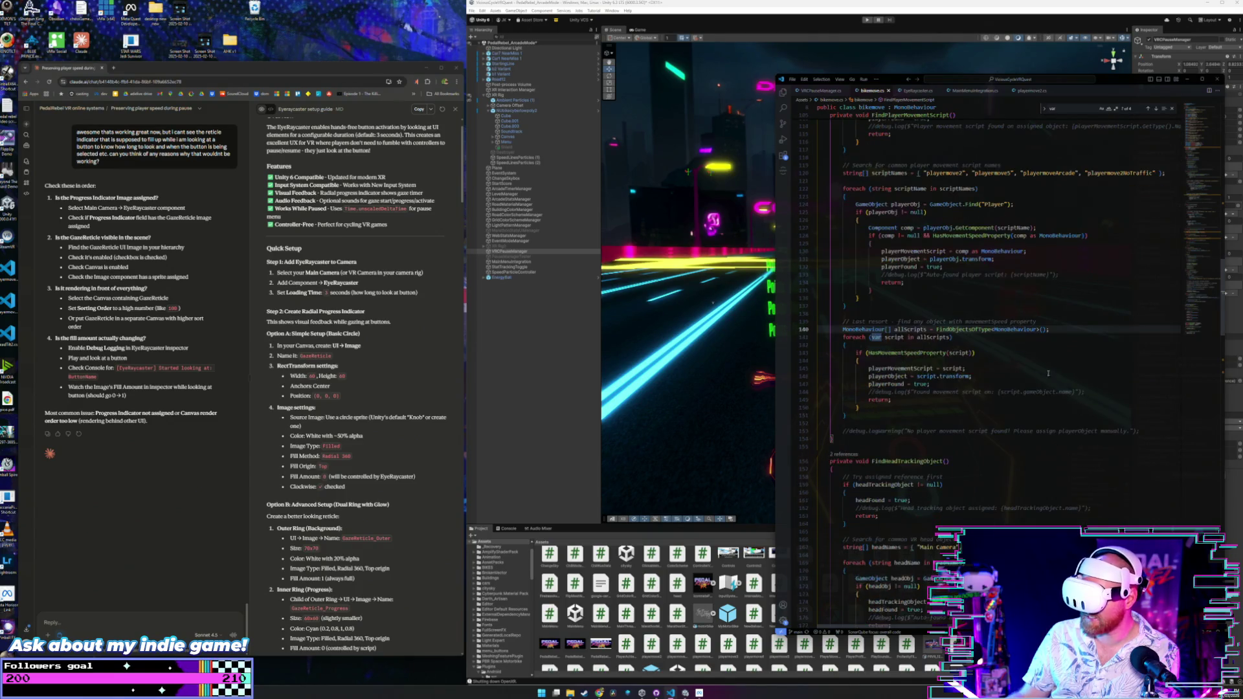
scroll(984, 339, up, 3)
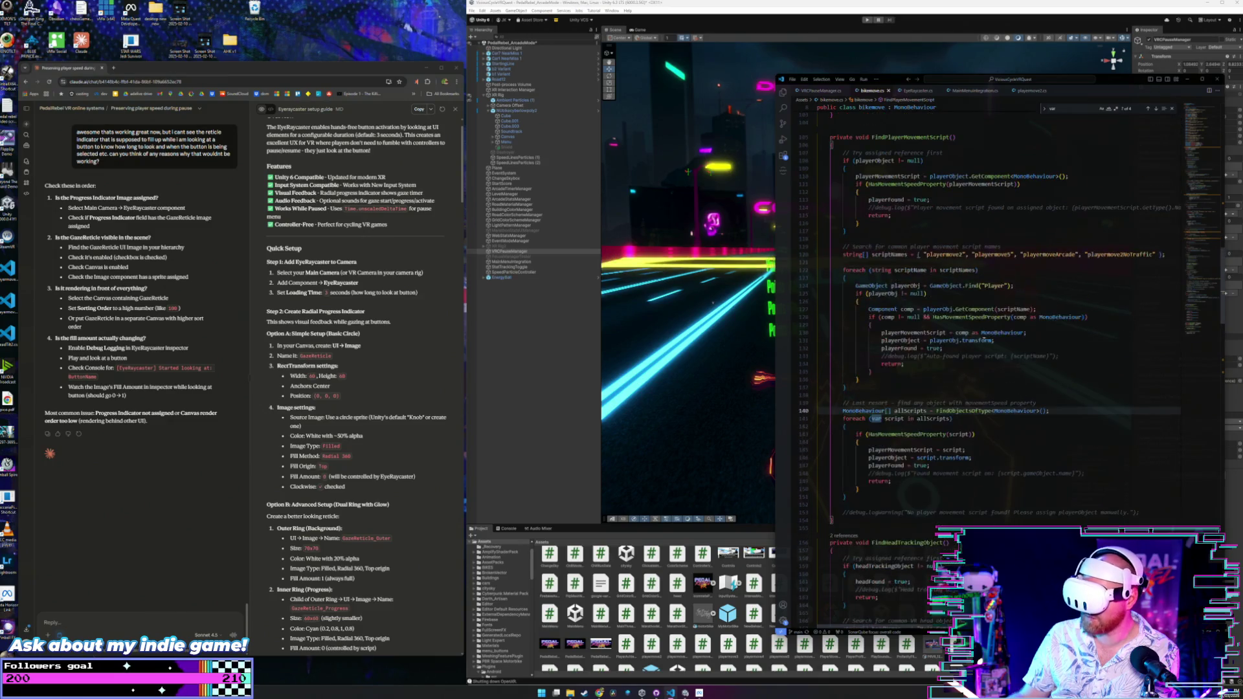
click(1172, 109)
click(907, 9)
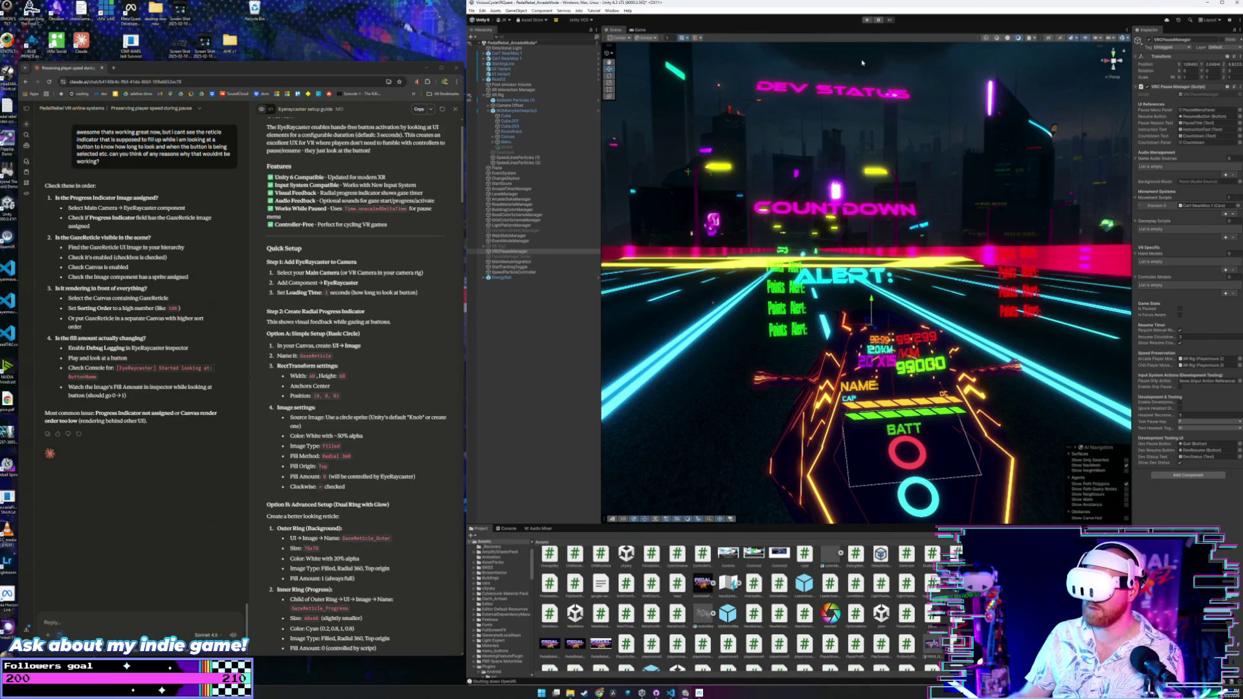
Step: Enter Play mode, playtest the pause screen in VR, then stop the run
click(866, 21)
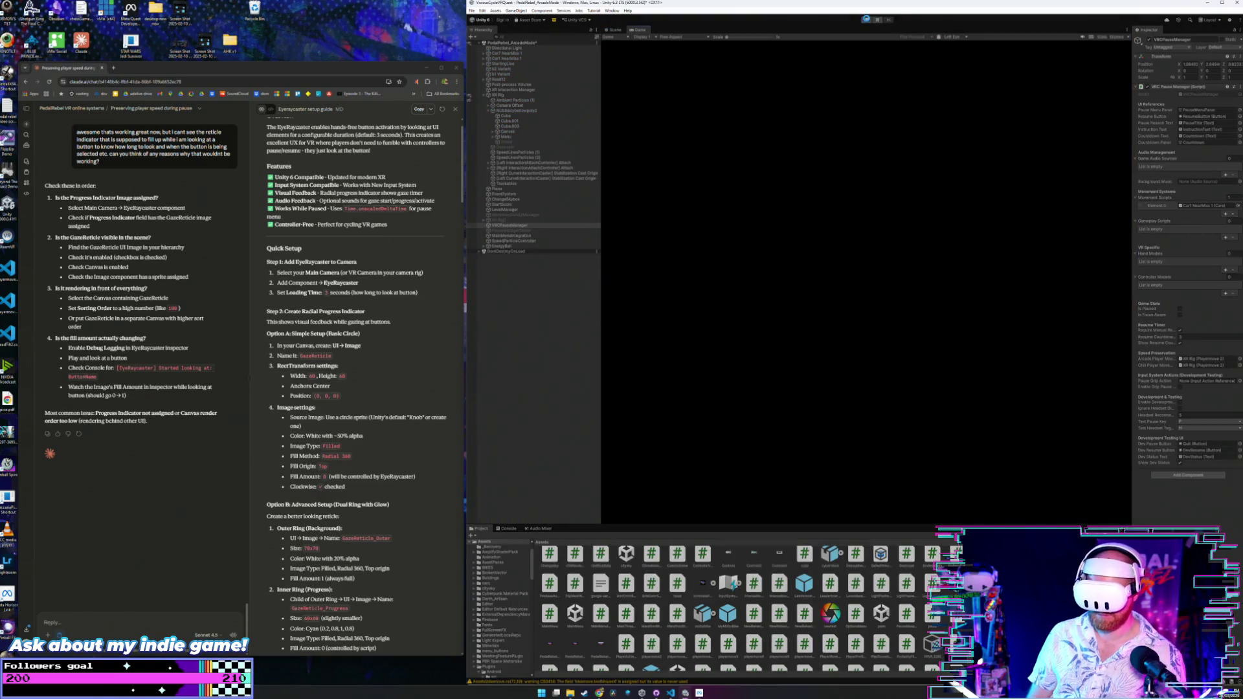
click(866, 20)
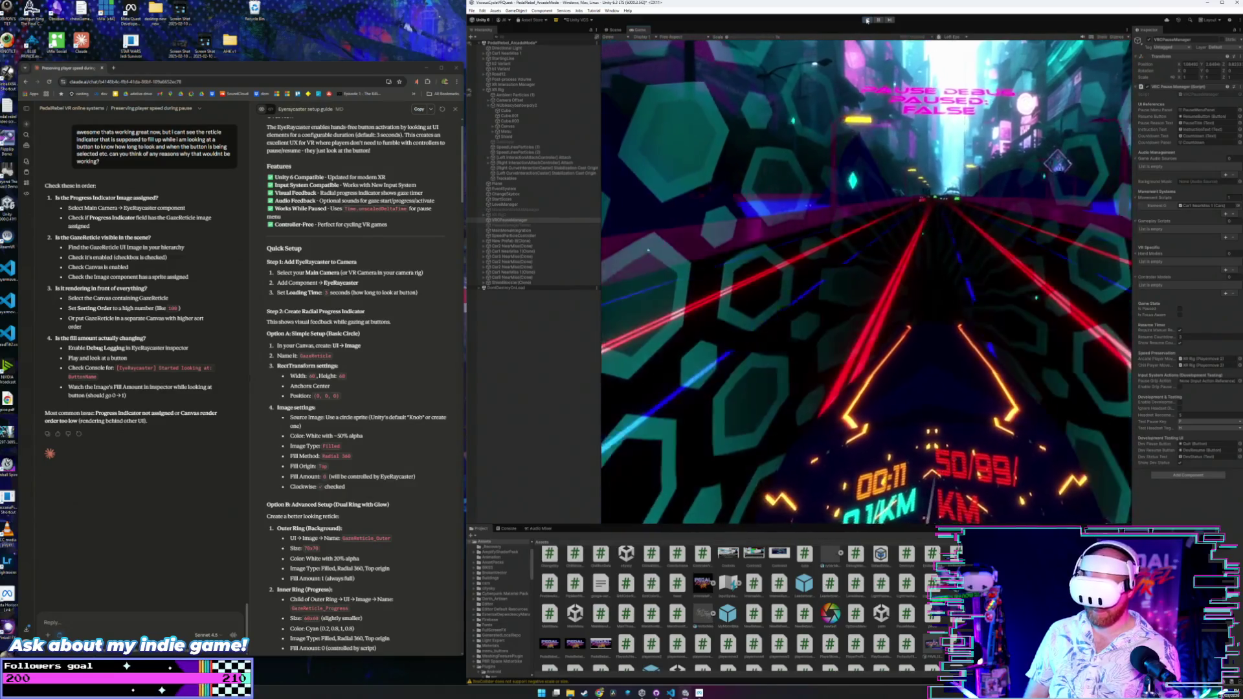
click(867, 20)
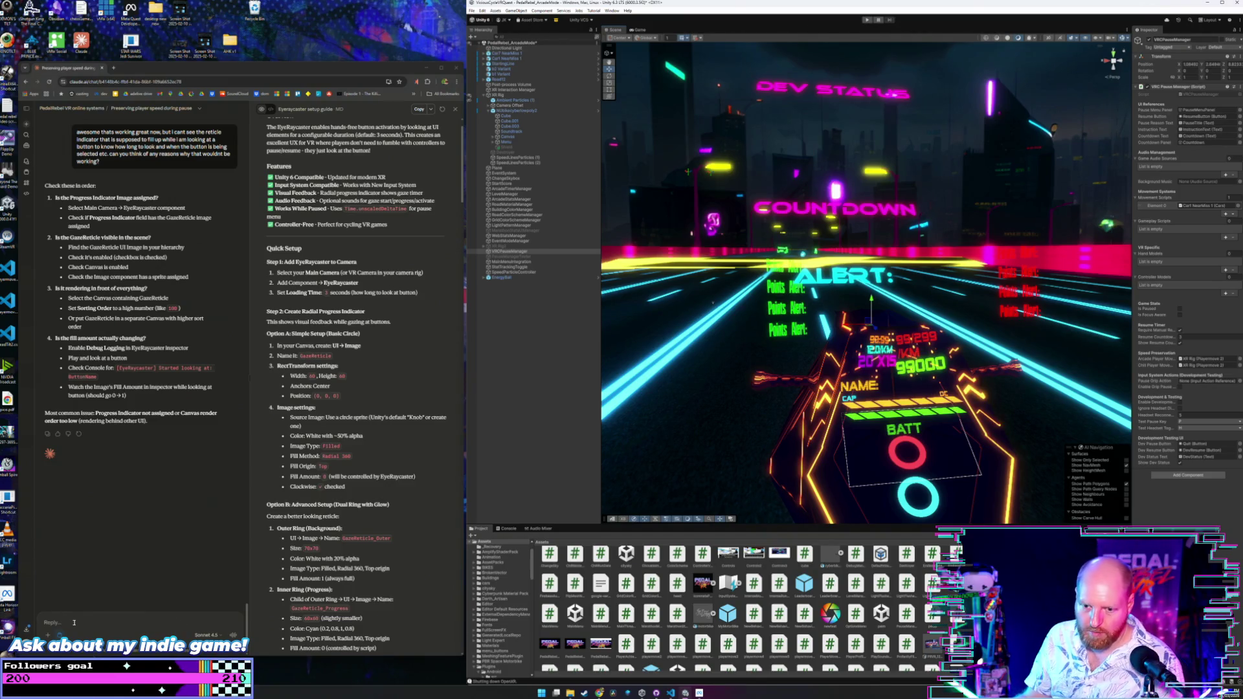
Step: Write Claude a reply: gaze input and pause menu work, but bikemove no longer leans with the player
click(112, 618)
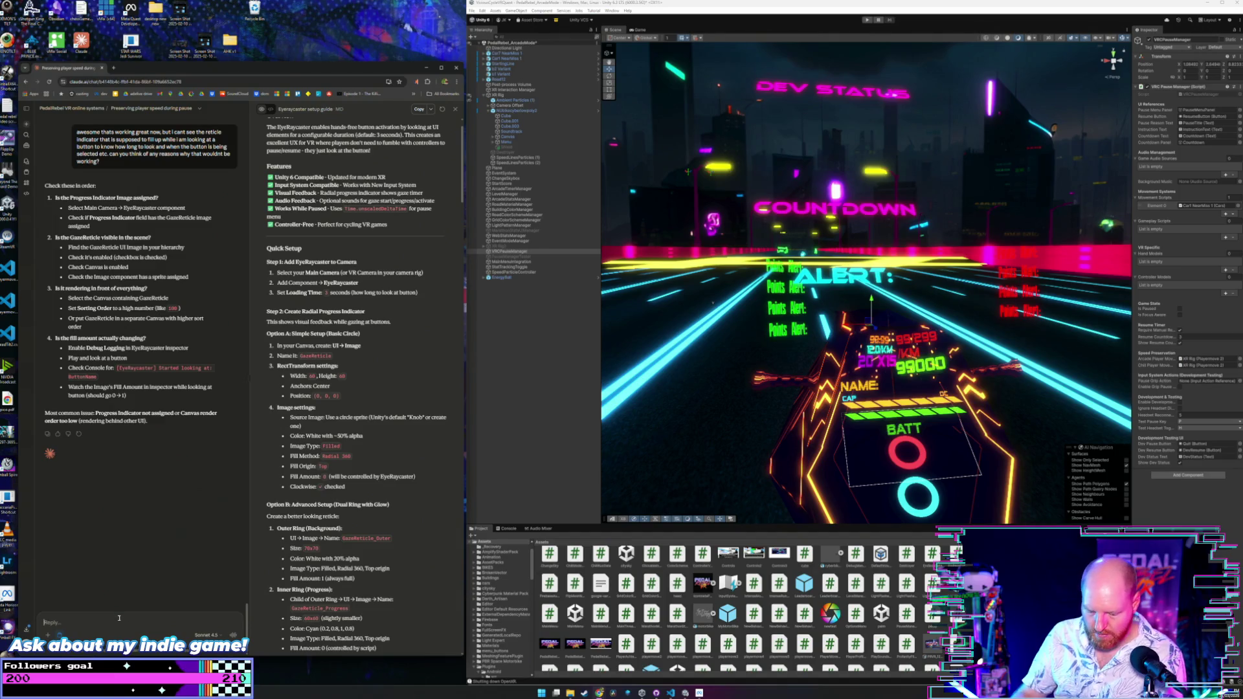
text(excellent i )
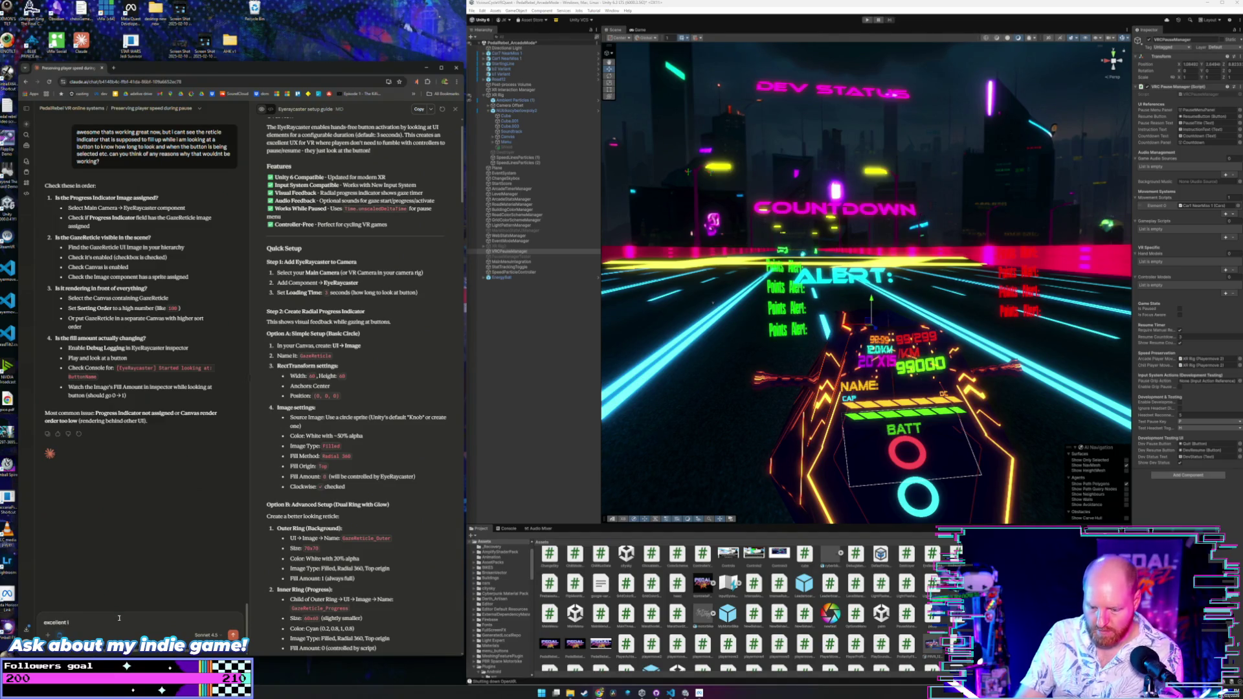
text(fixed the i)
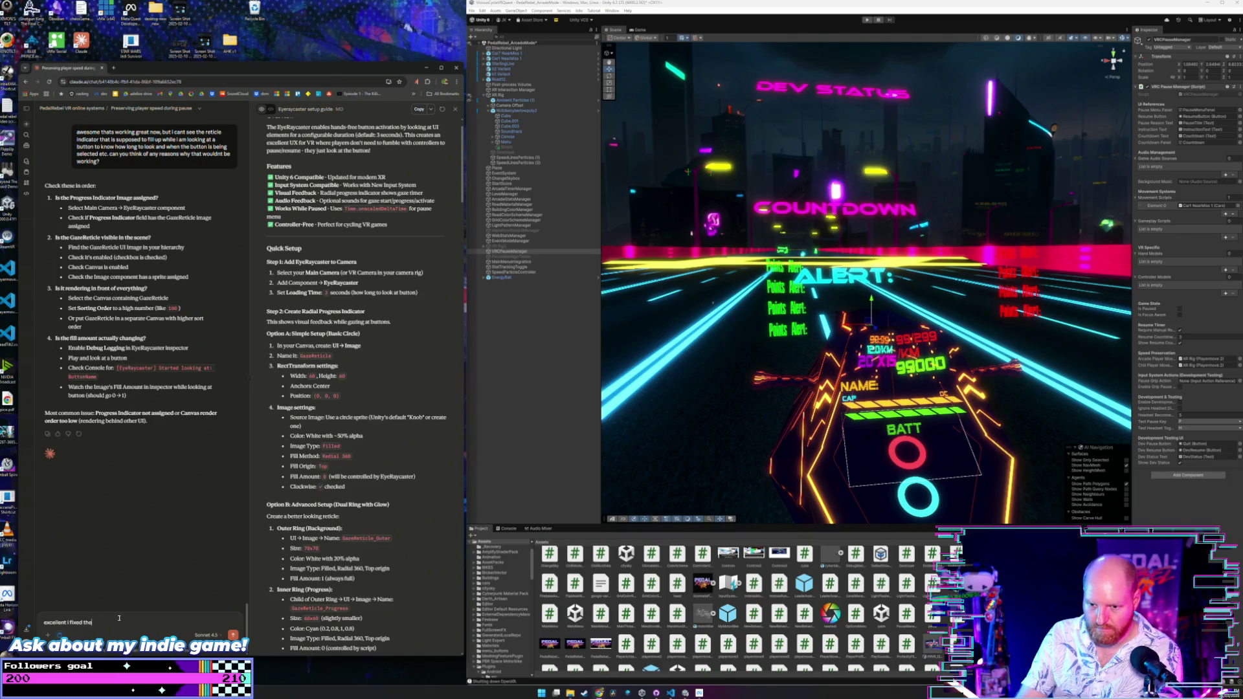
text(ssue, now ew)
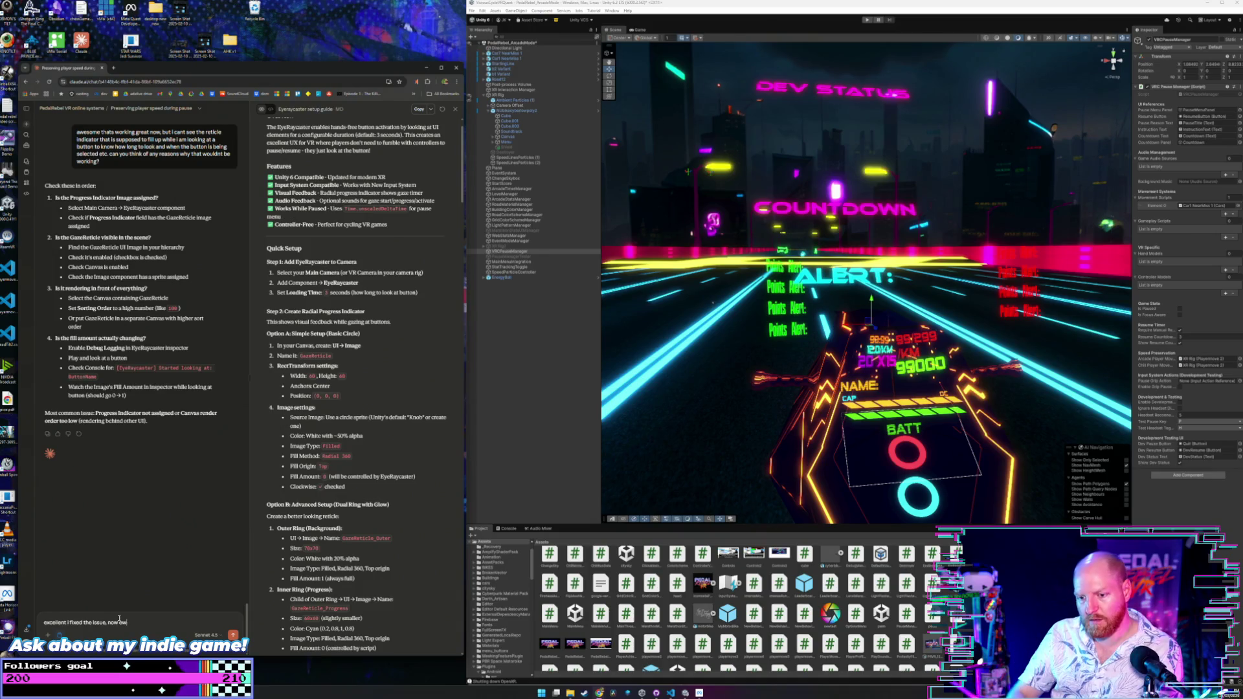
key(BackSpace)
key(BackSpace)
text(we)
text( a working g)
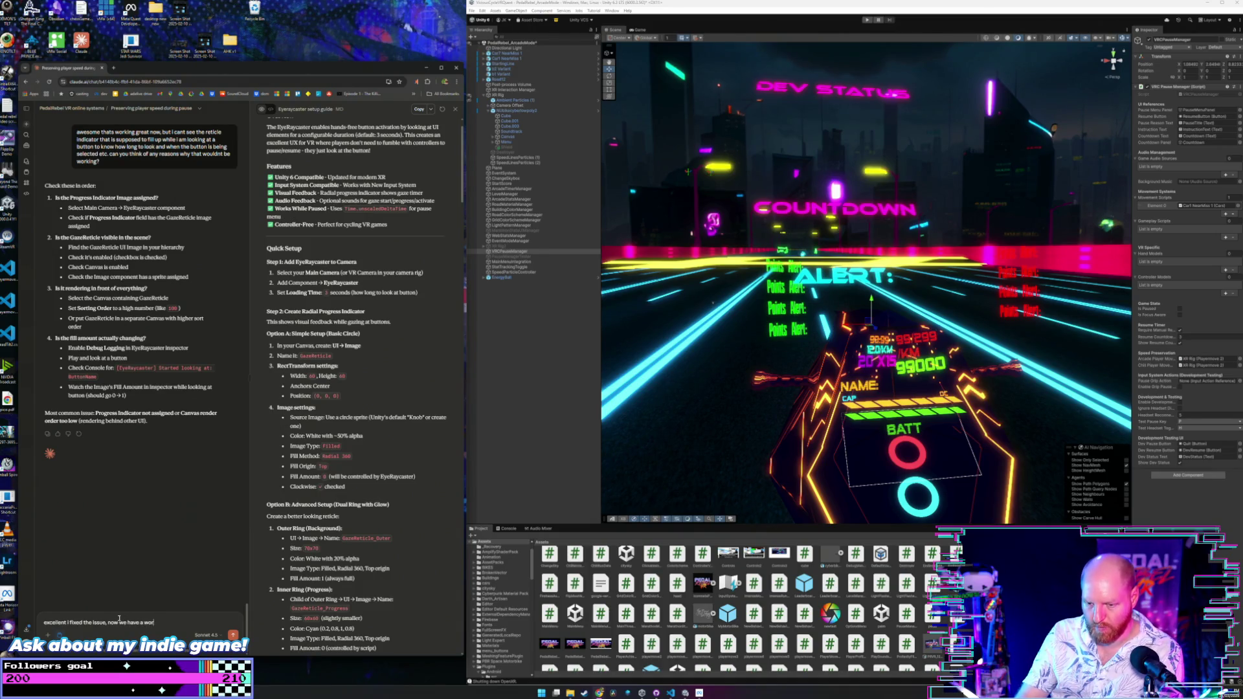
text(e)
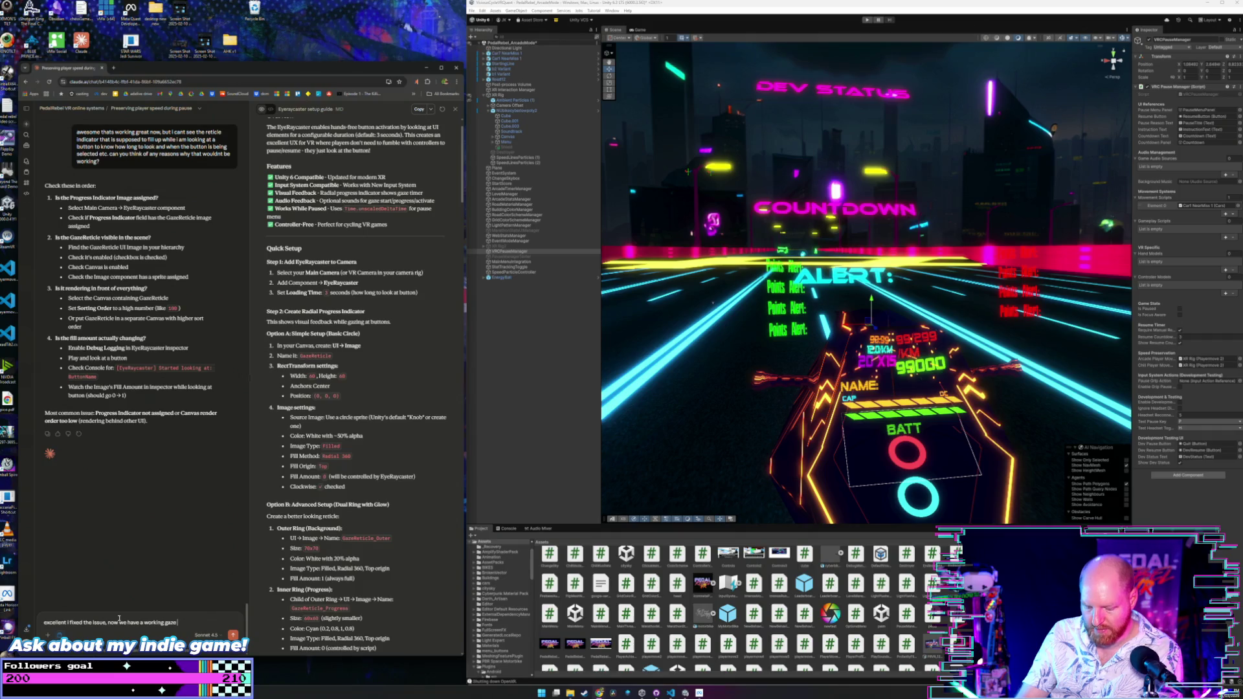
text( based)
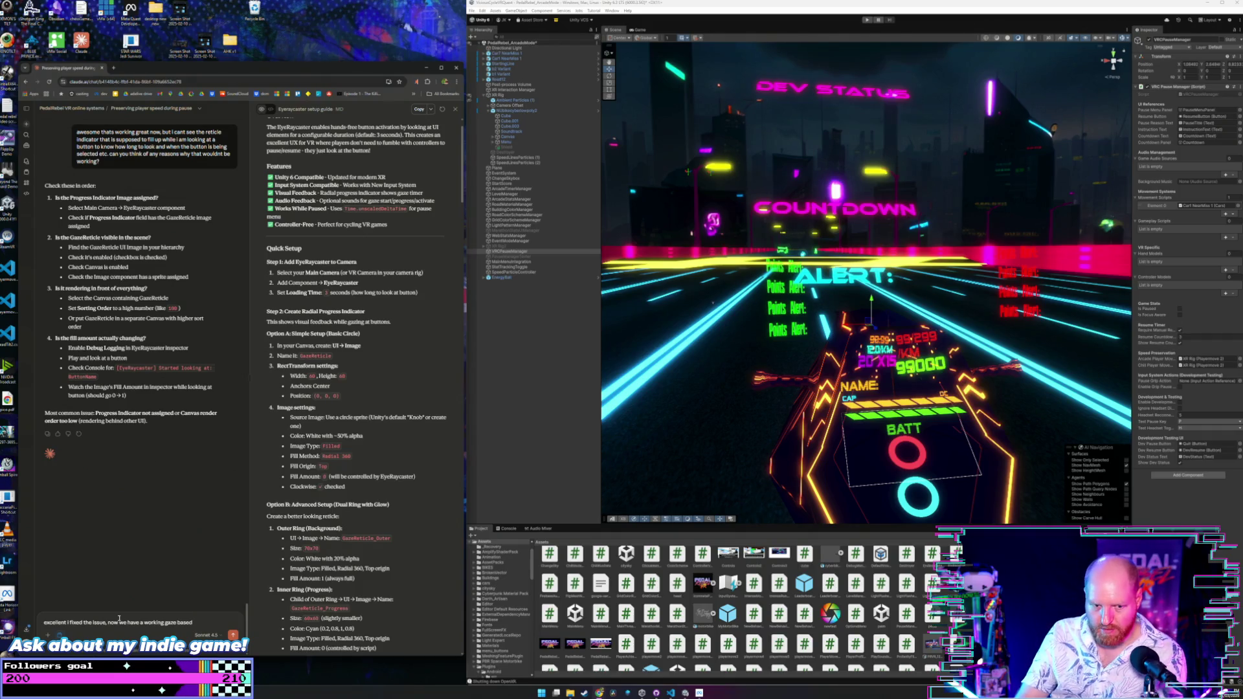
text( input s)
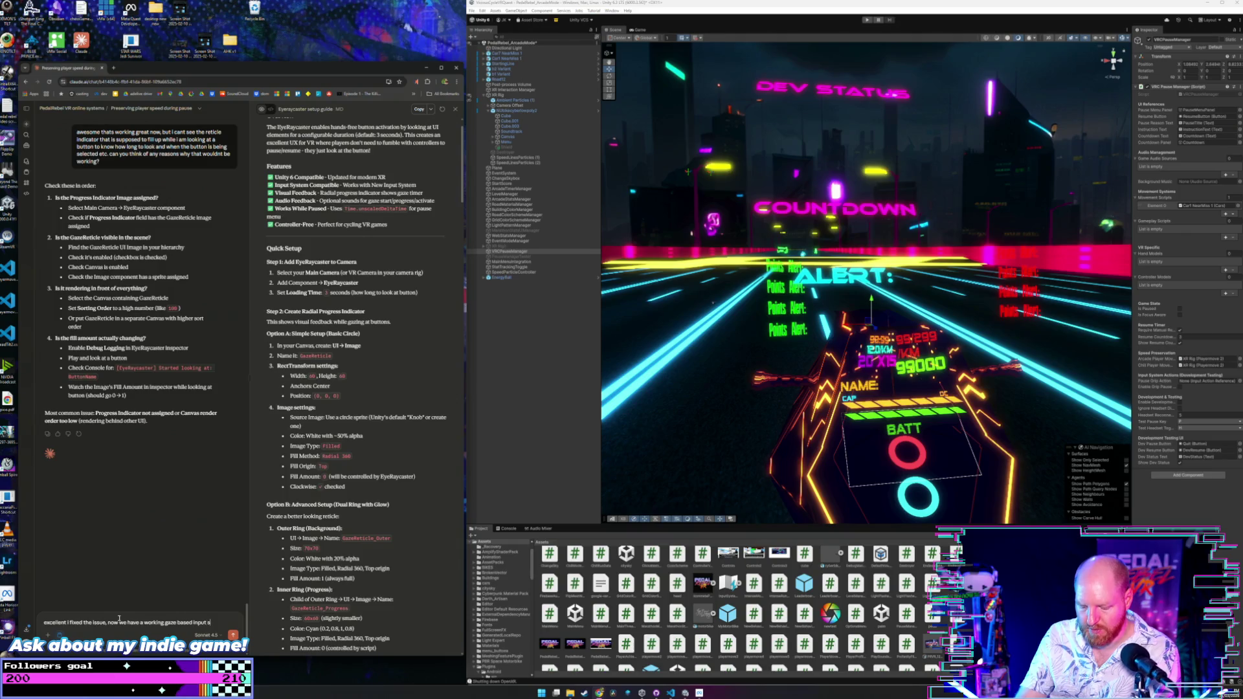
text( a working pause ma)
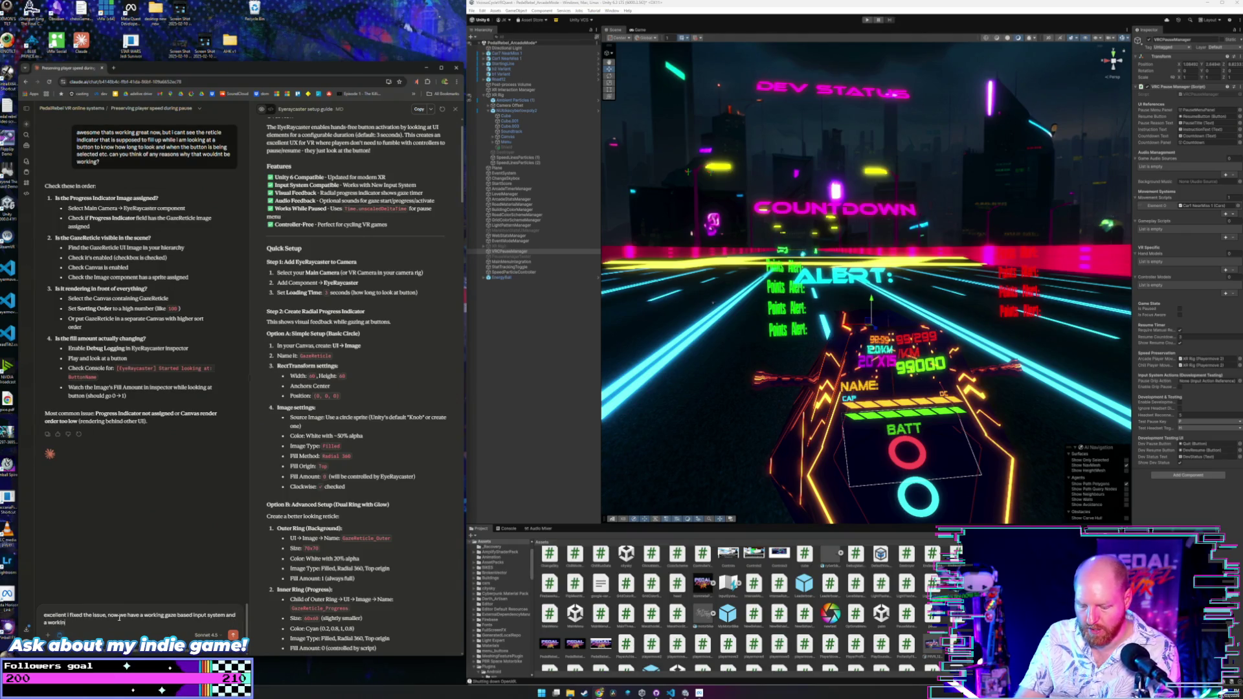
text(enu, ho)
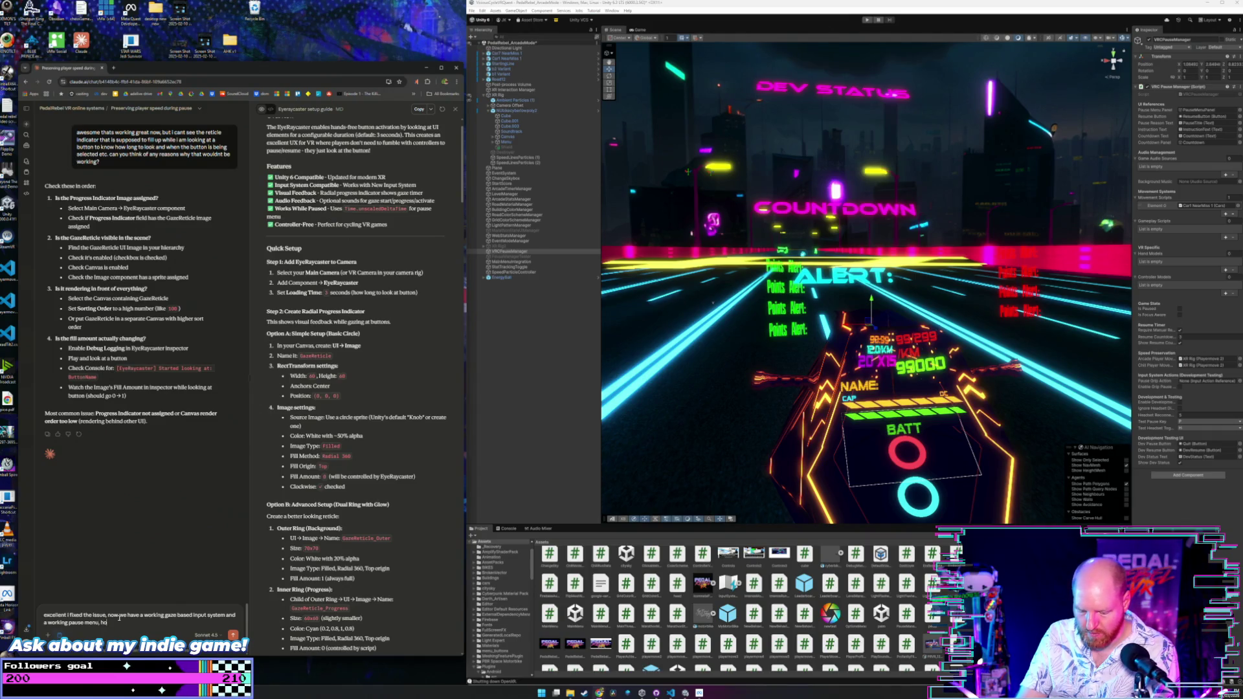
text(er the paus)
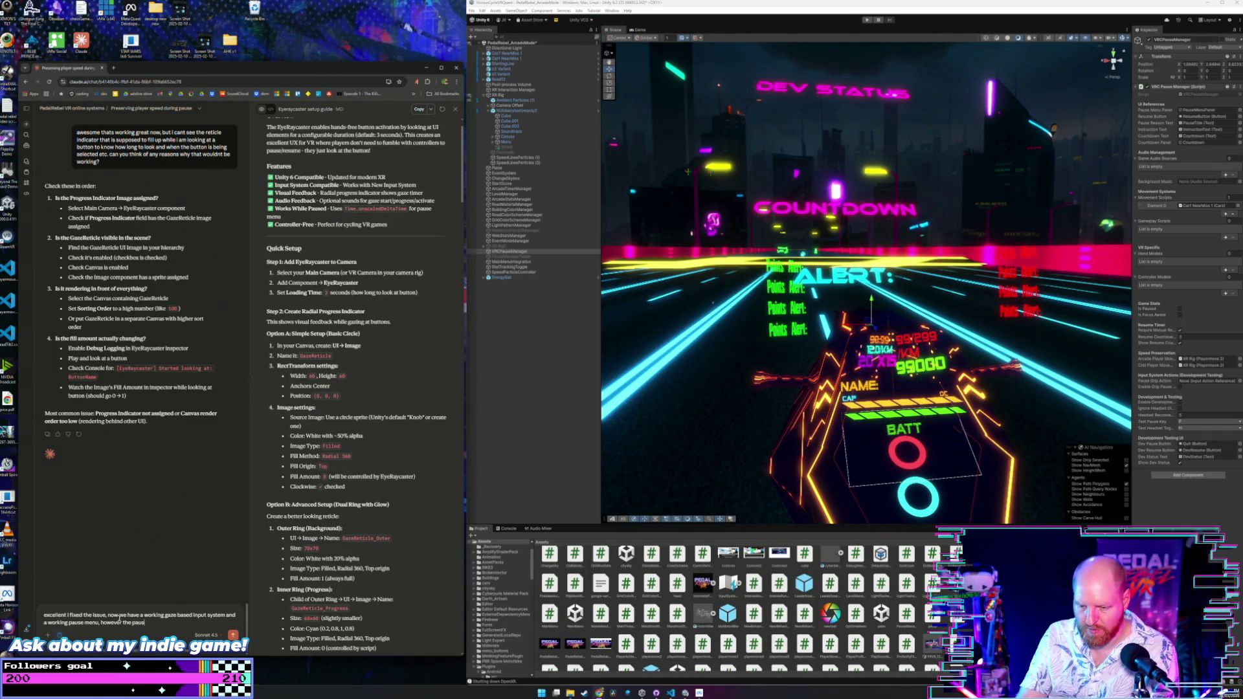
text(e menu t)
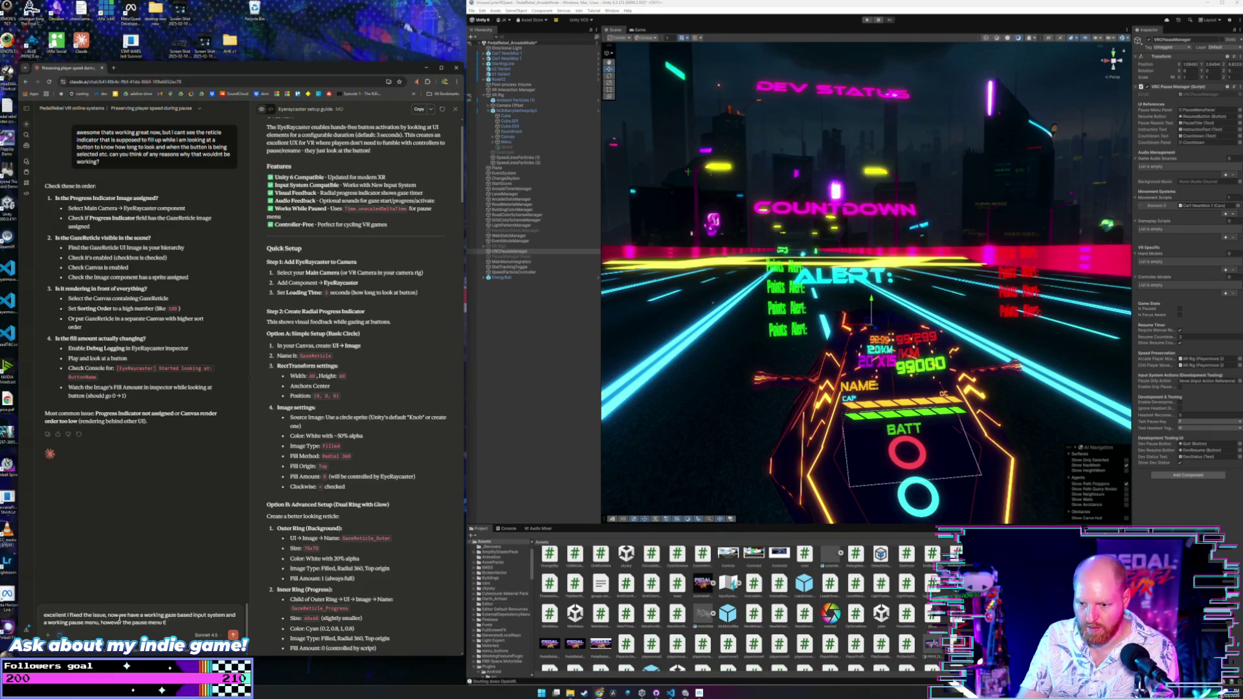
text(when)
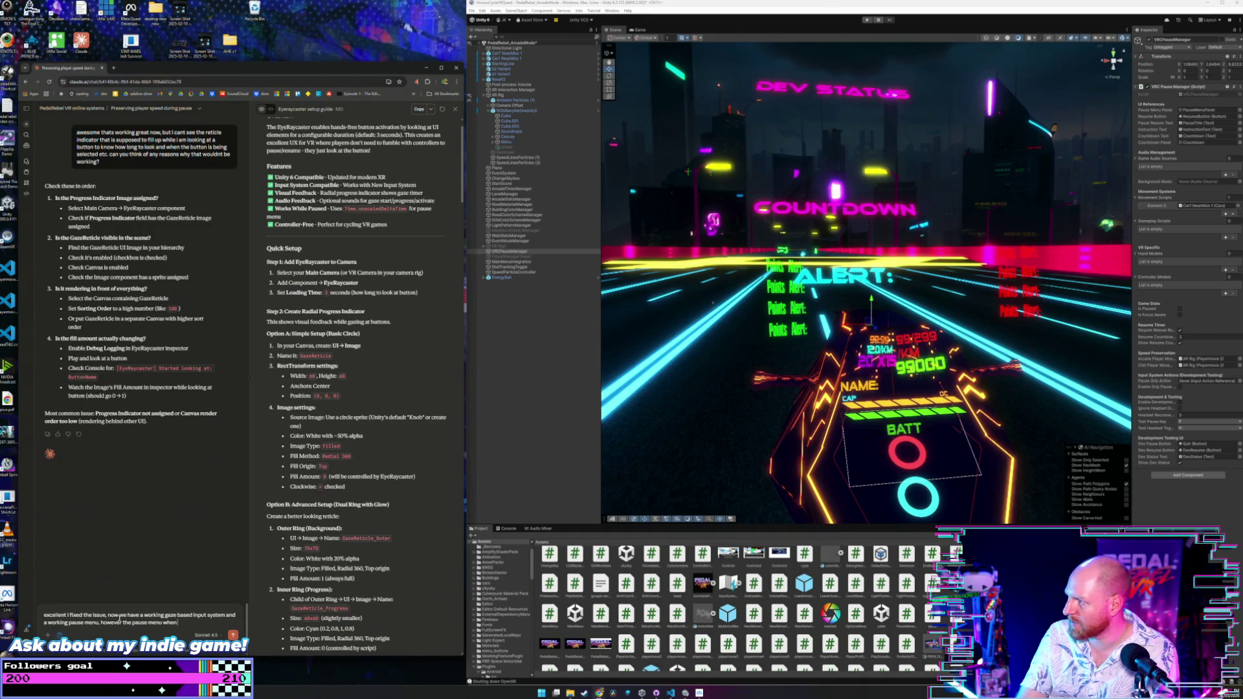
text( is)
text(cus)
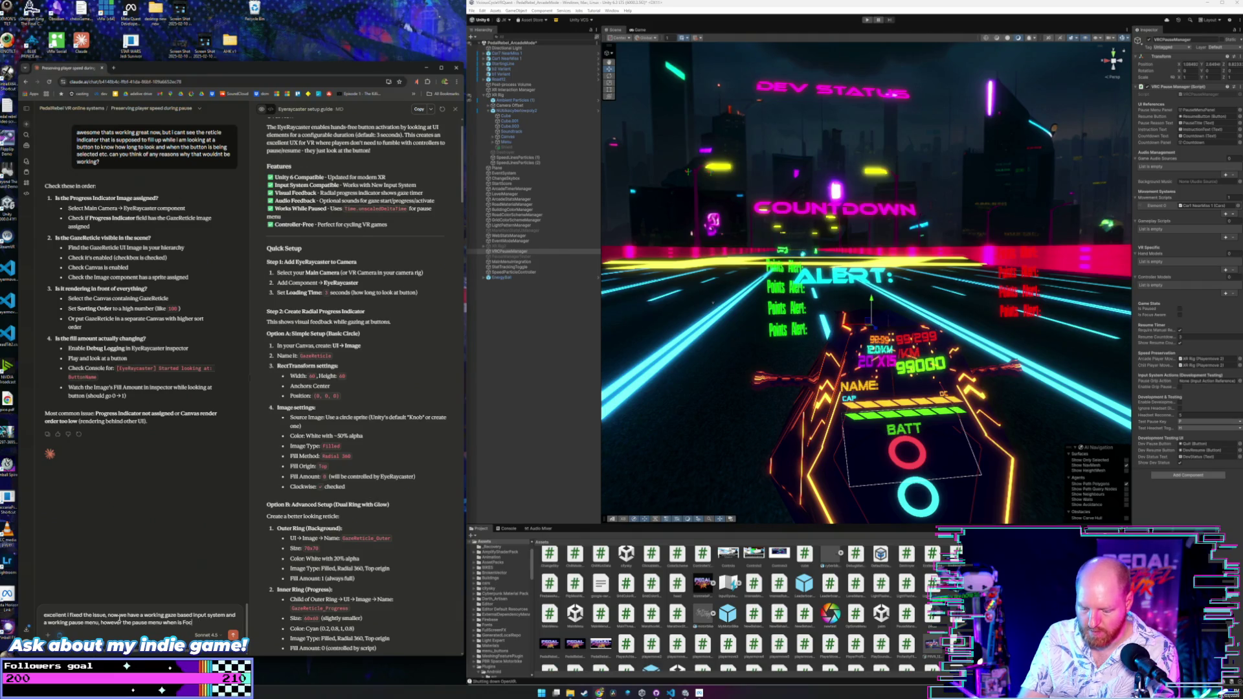
text(us aware is checke)
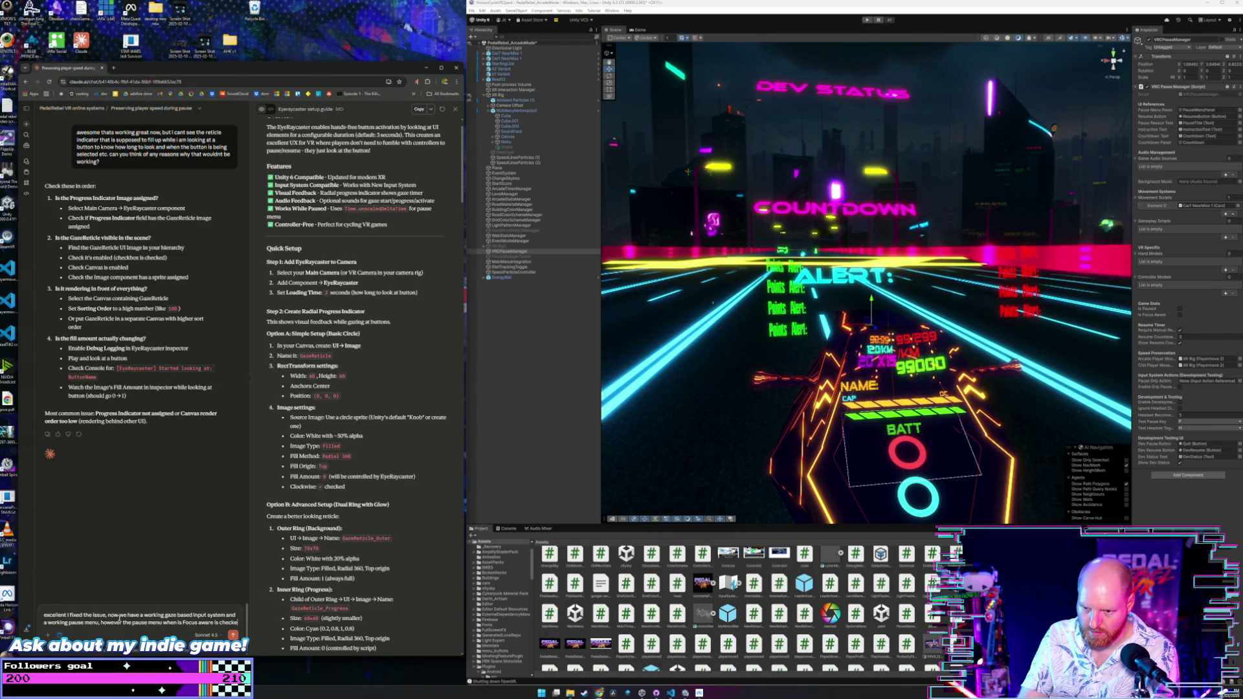
text(d t)
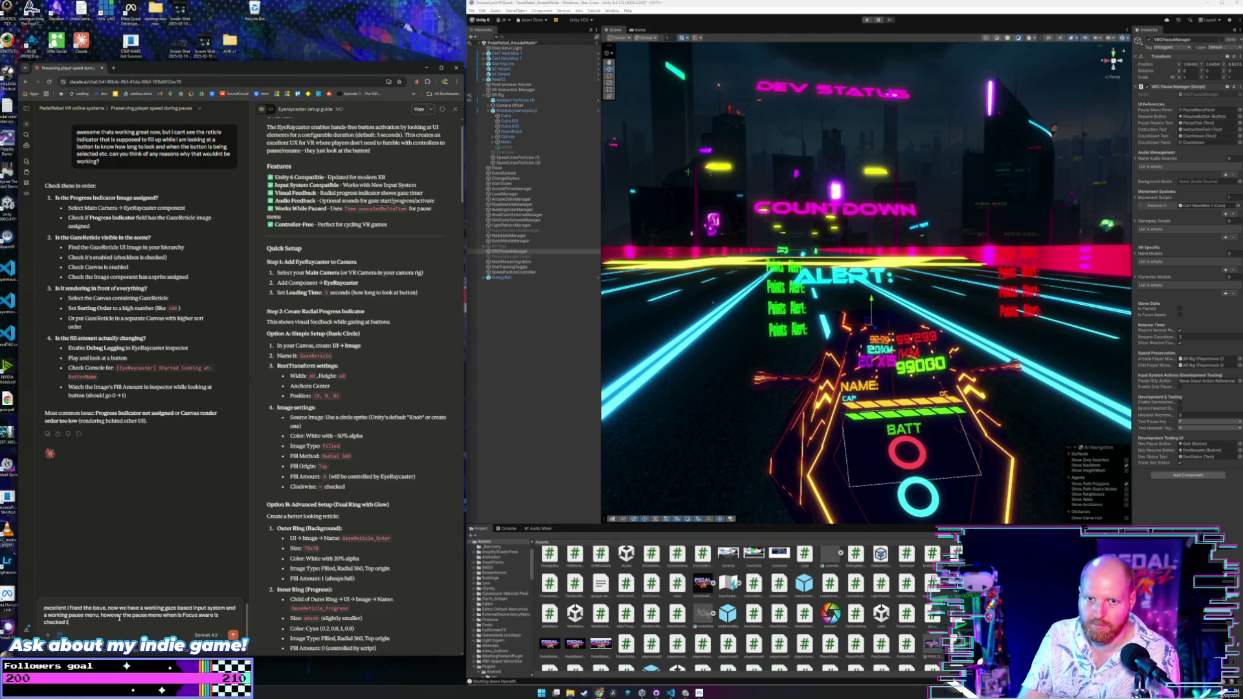
text(he bike mo)
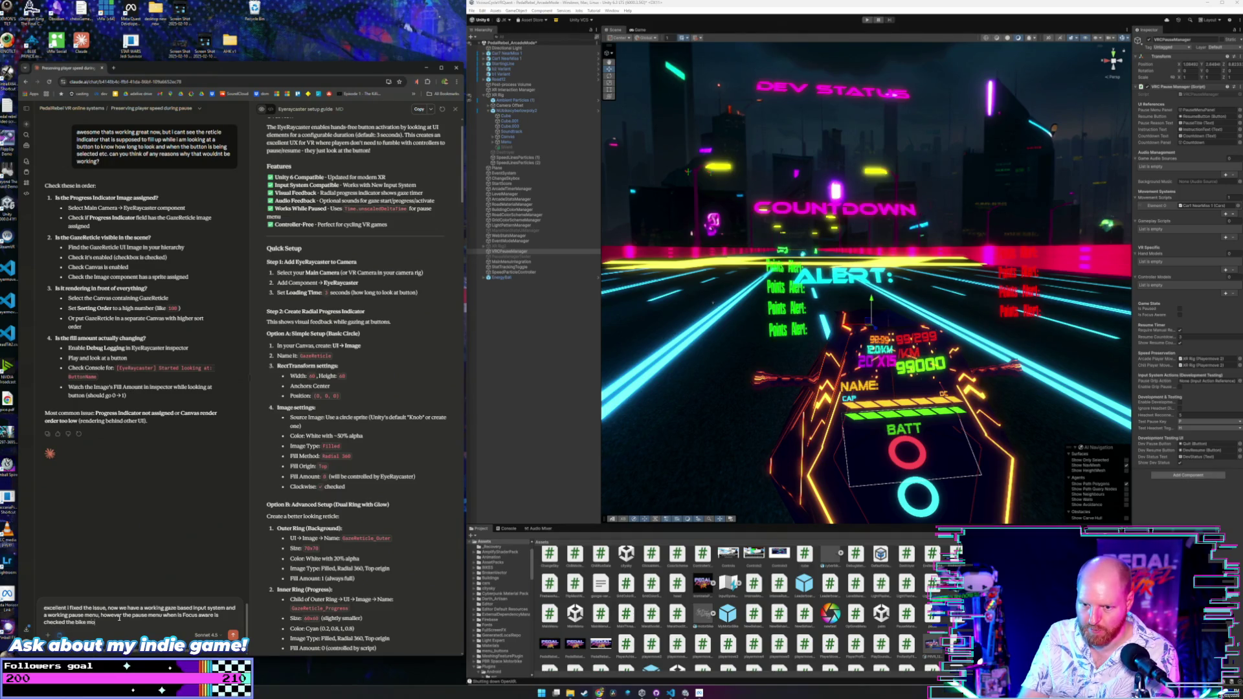
text(v)
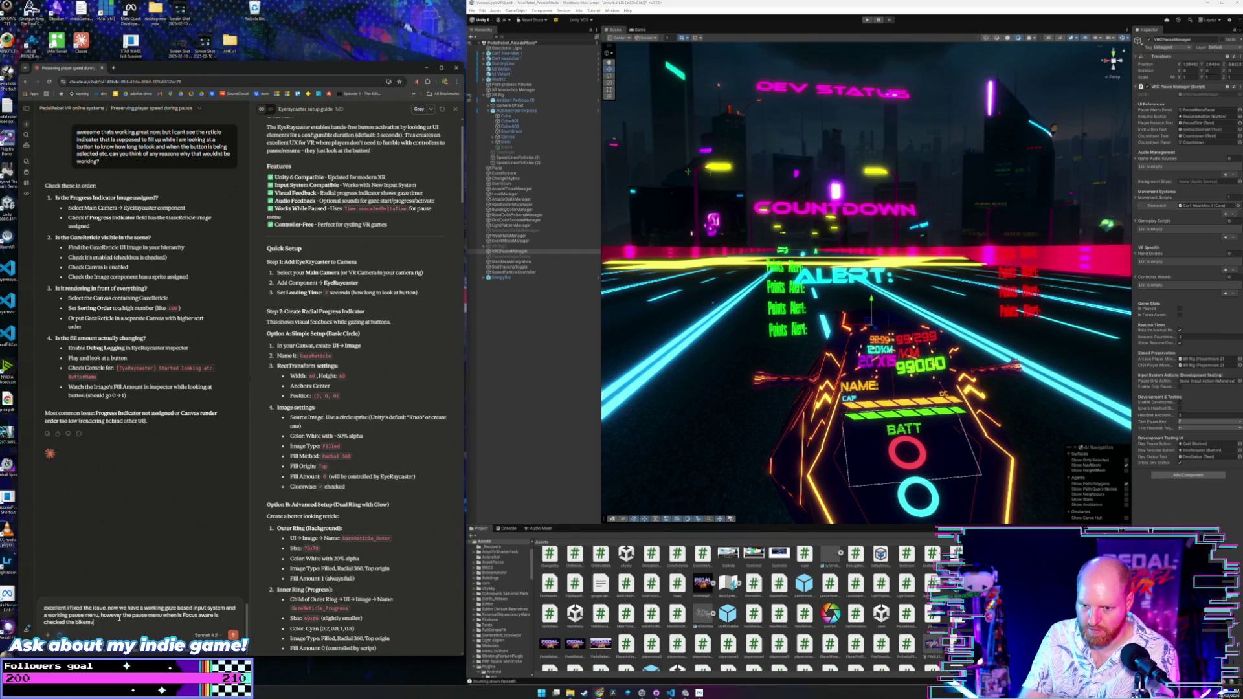
key(BackSpace)
key(BackSpace)
text(ve s)
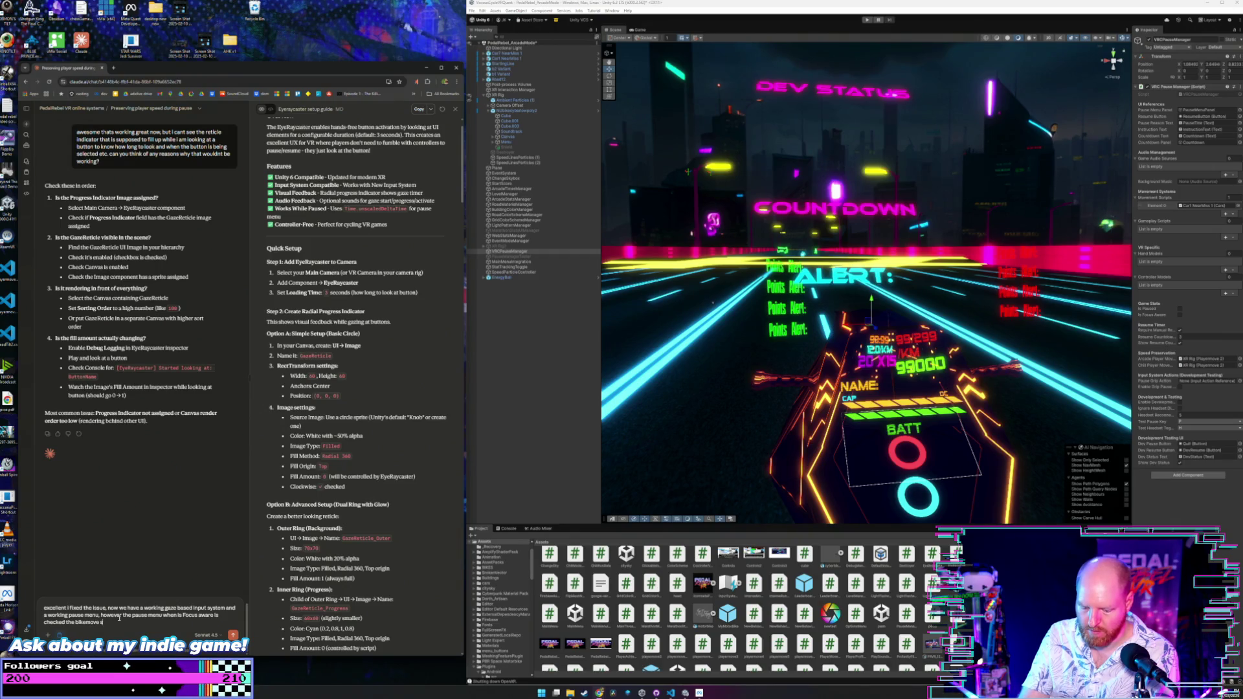
text(pt no longer le)
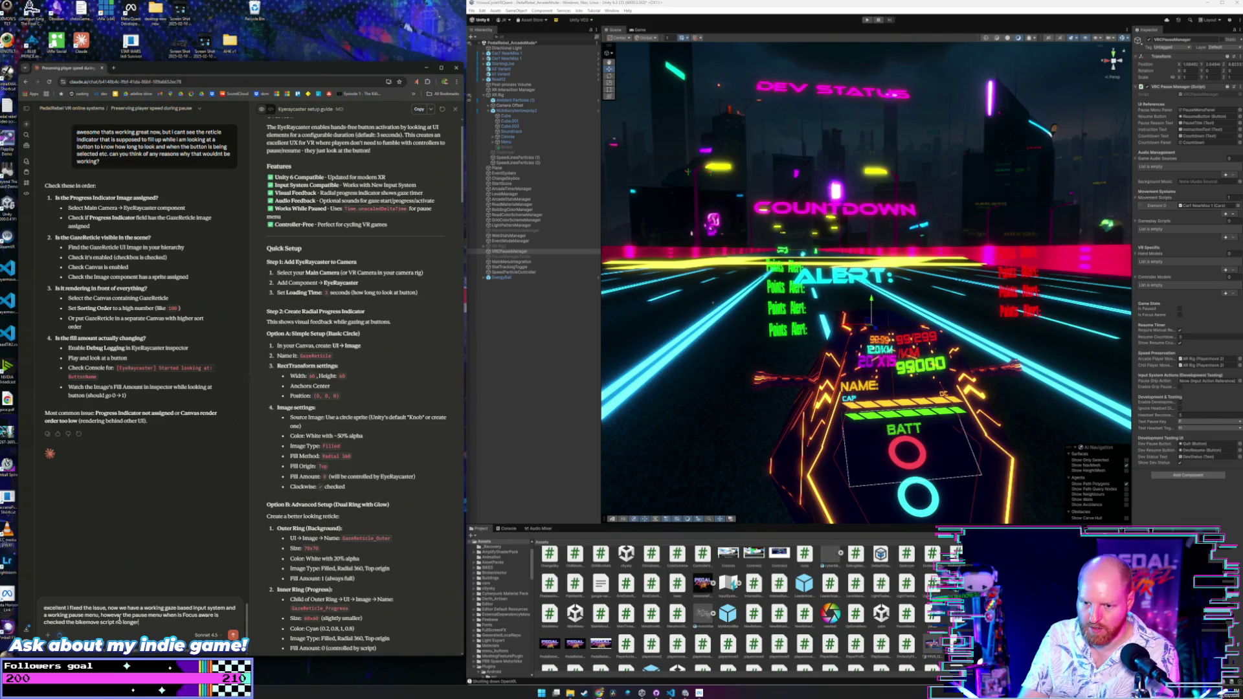
text(ar)
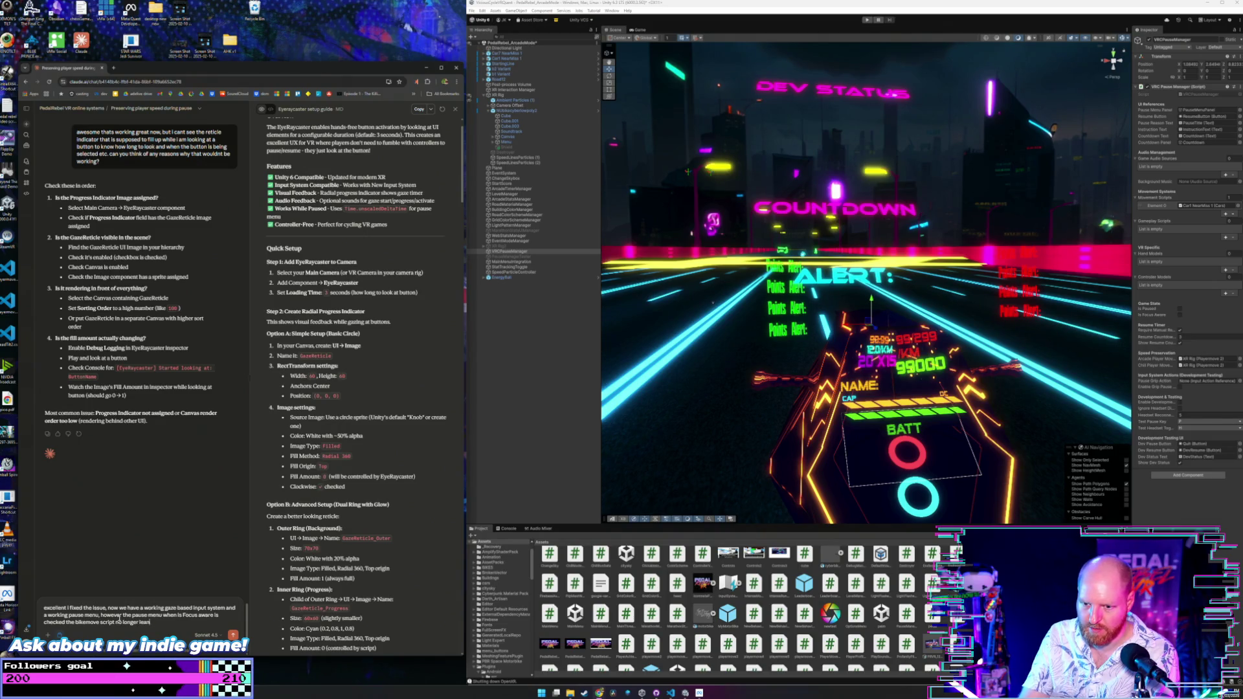
text( wi)
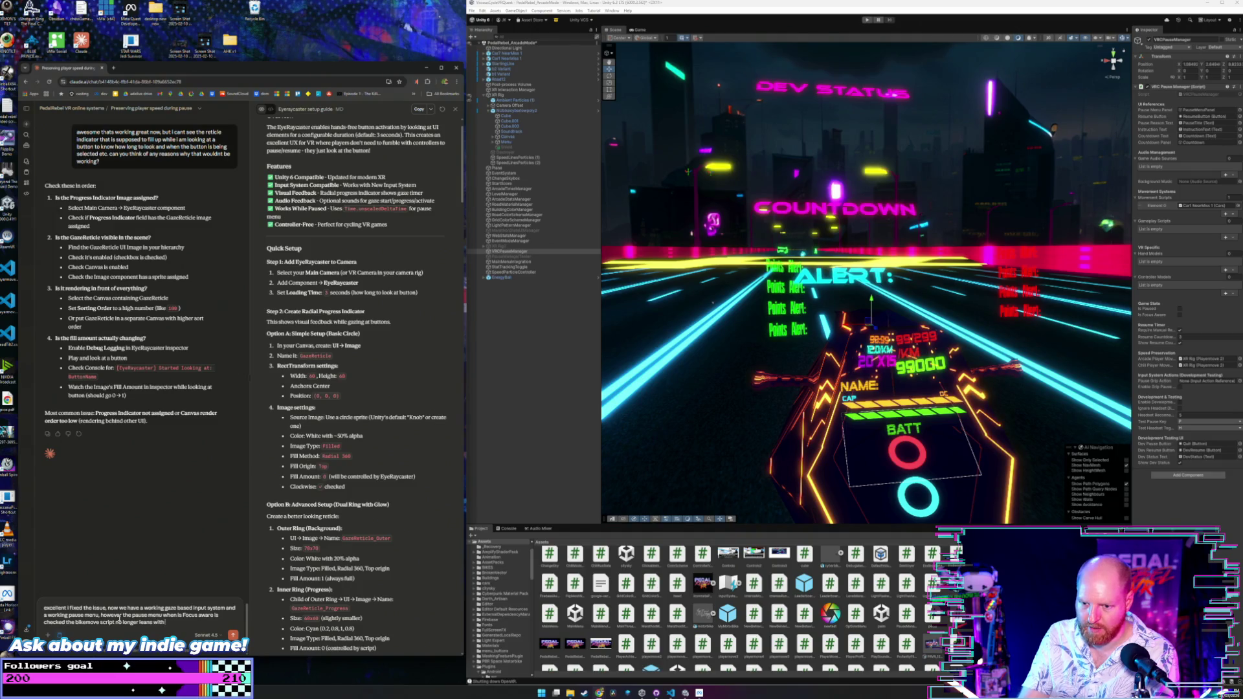
text( the player)
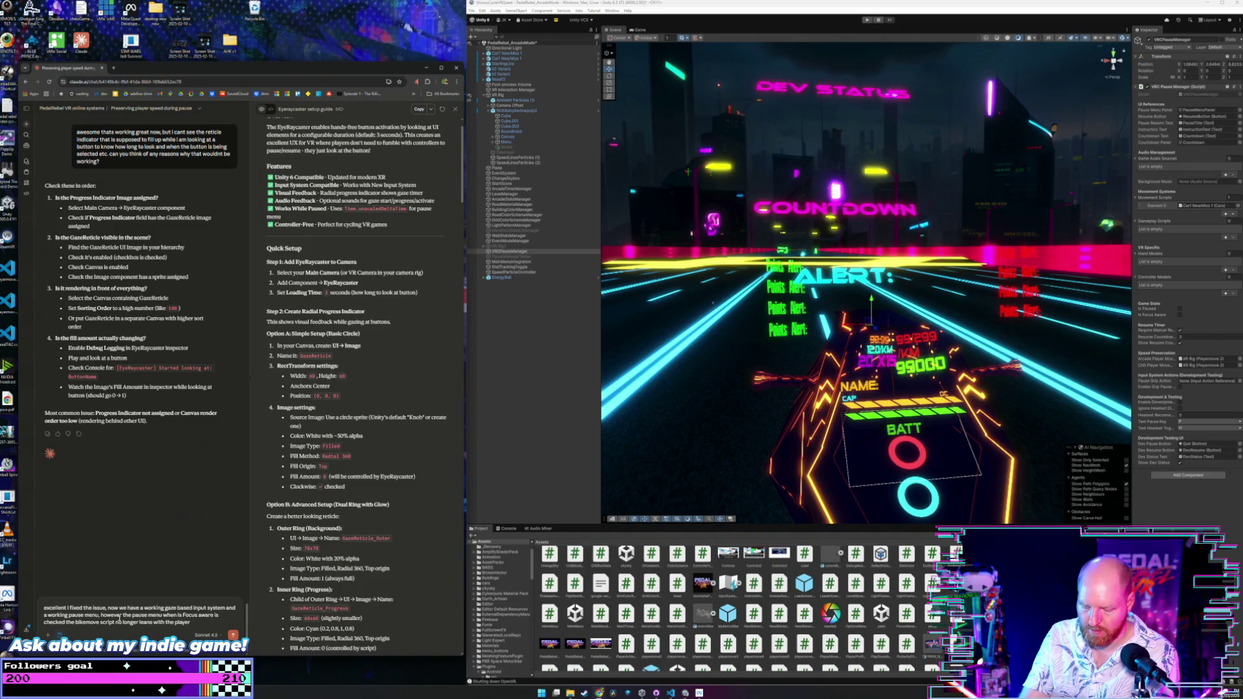
text(.)
key(shift+Return)
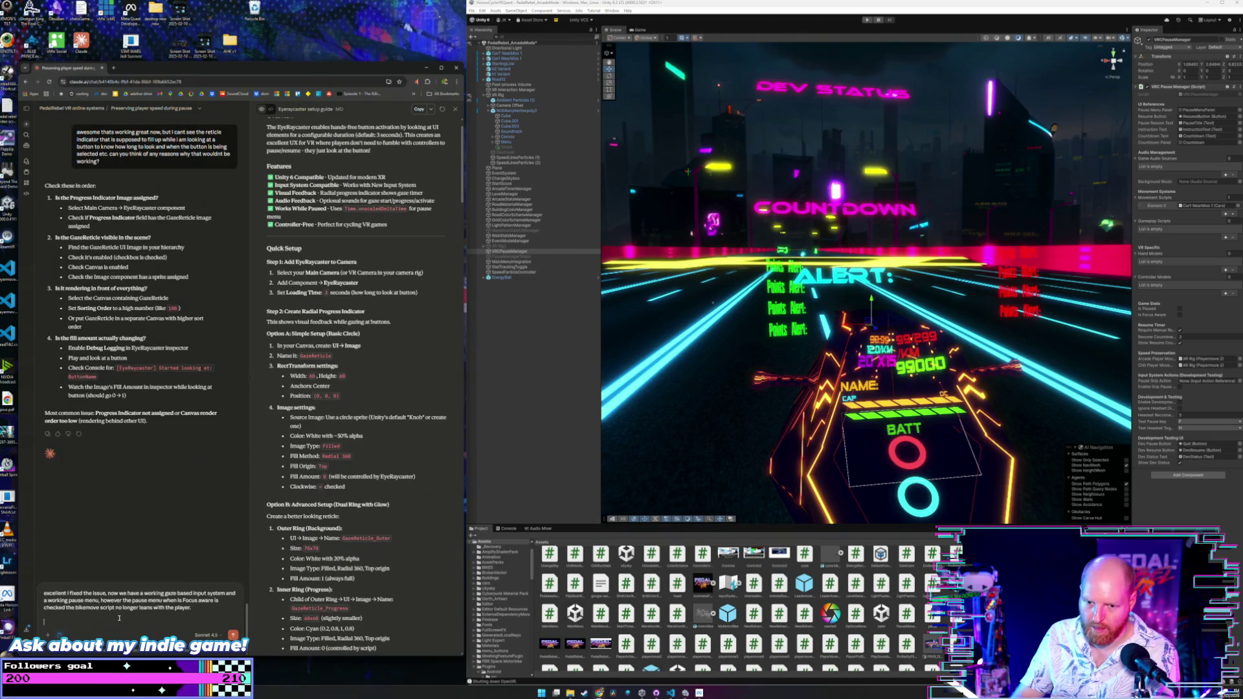
key(BackSpace)
text(and)
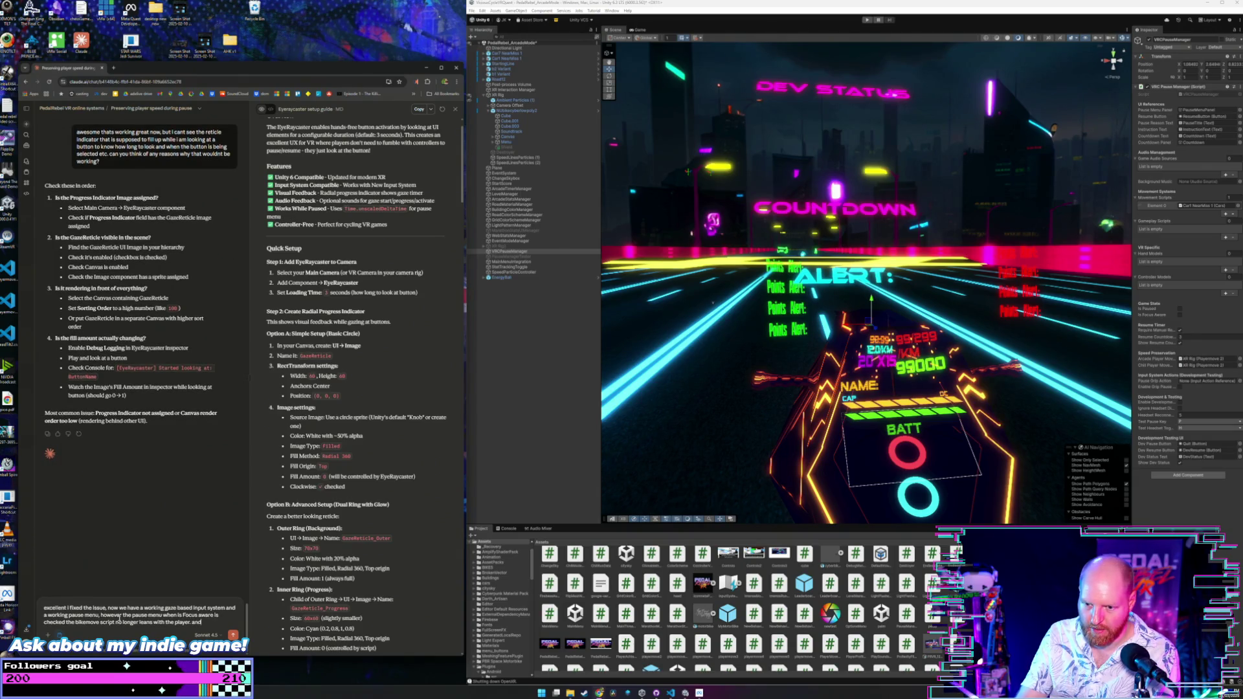
text( this)
text(oes func)
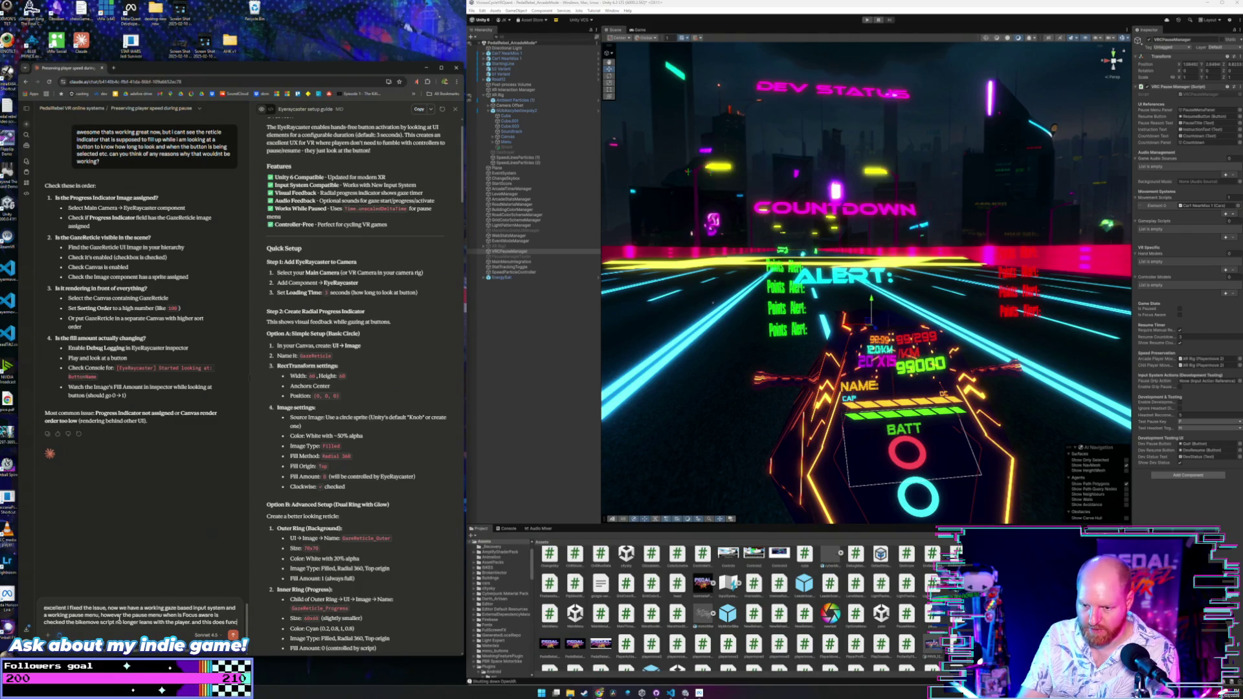
text(tion fo)
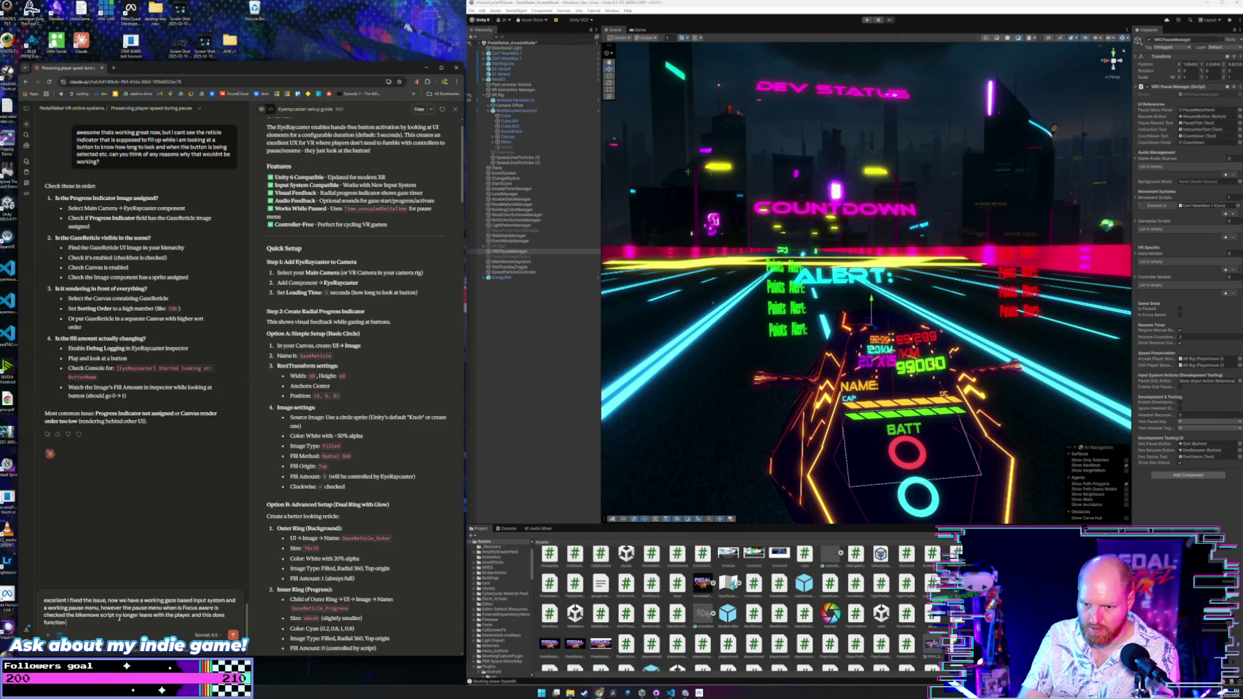
text( does)
text( come ba)
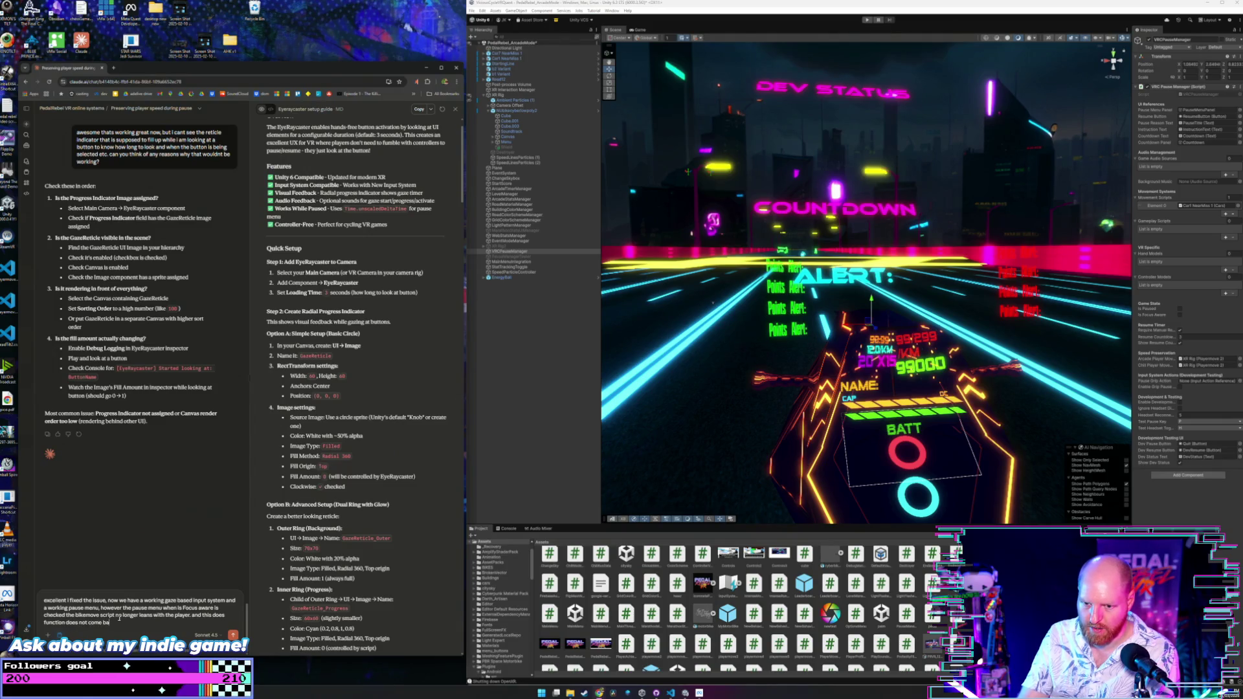
text( whethe)
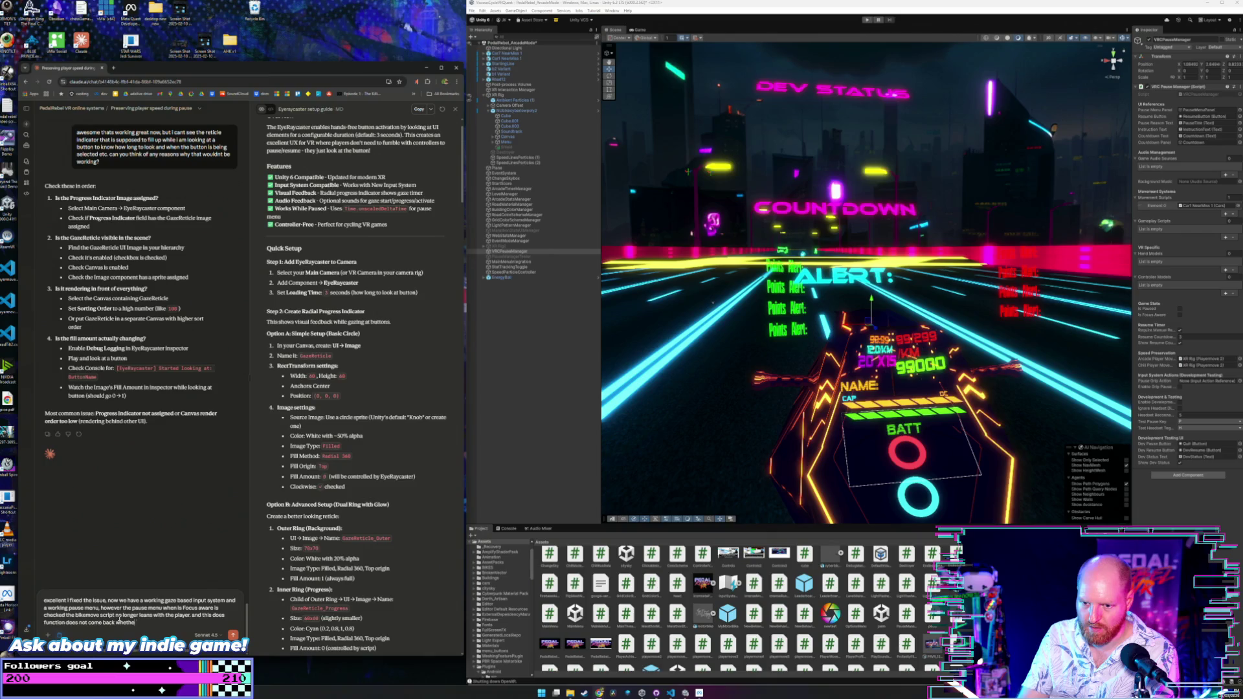
text(r the game is paused or not.)
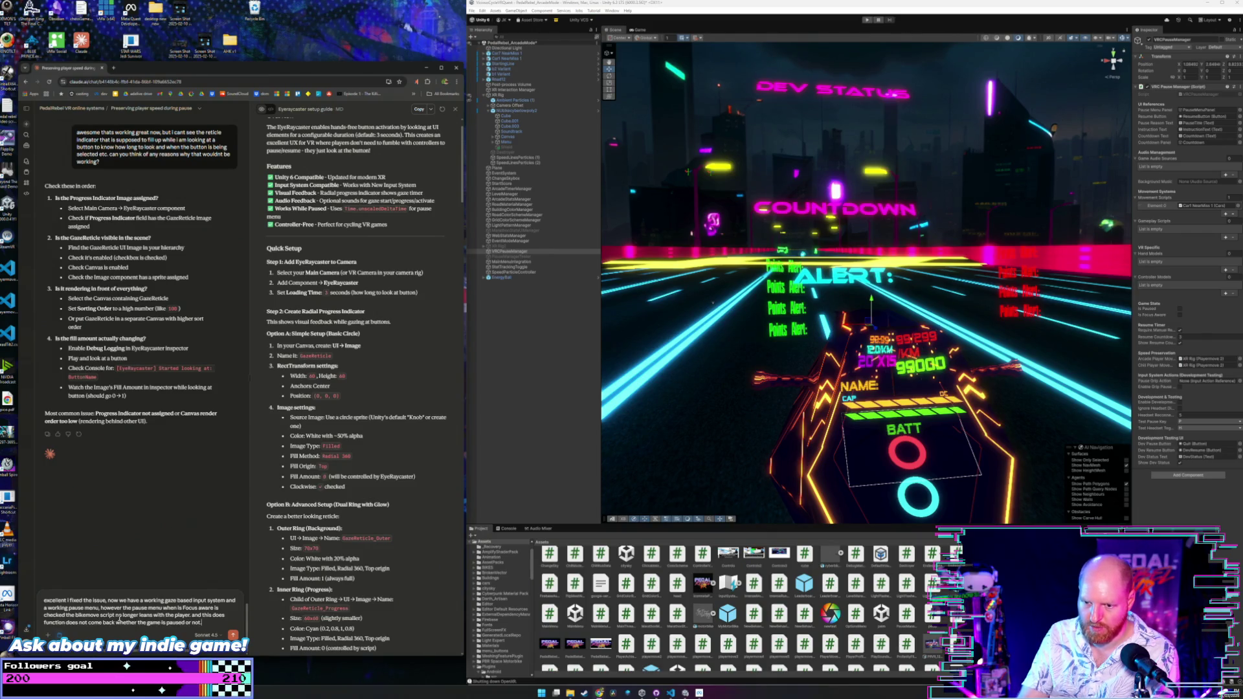
key(shift+Return)
key(shift+Return)
Step: Write that while the game is paused the bike should stay upright with no lean
text(ally w)
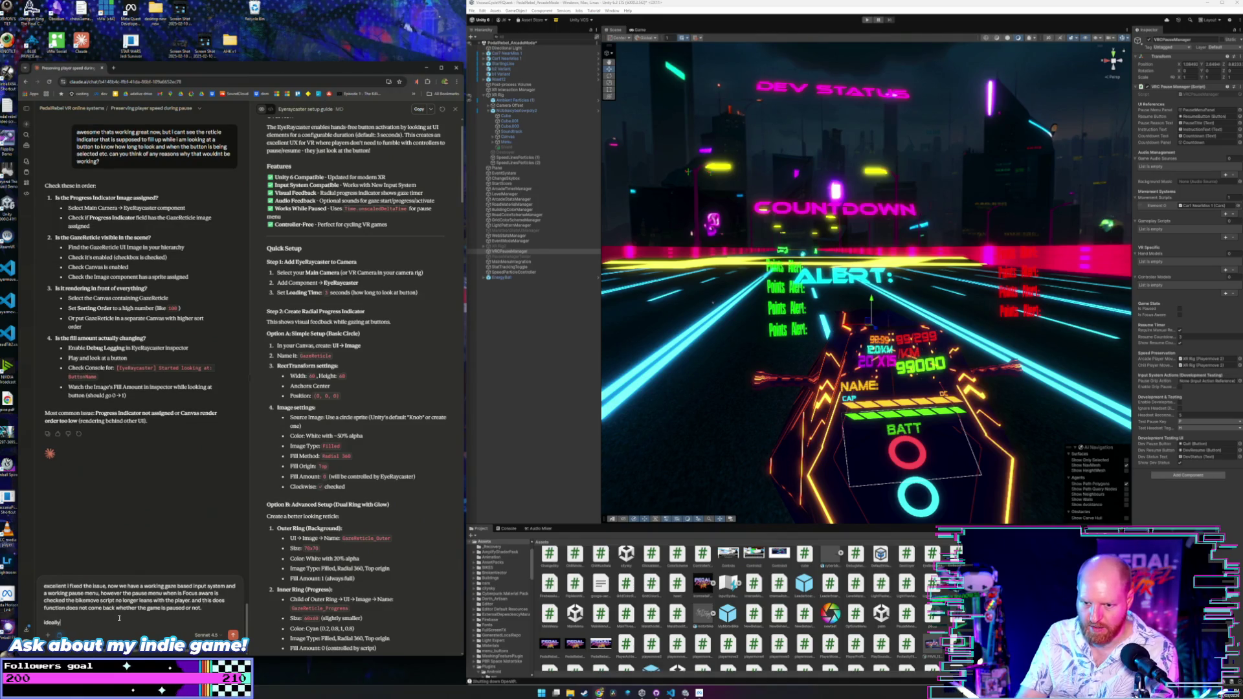
key(BackSpace)
key(BackSpace)
key(BackSpace)
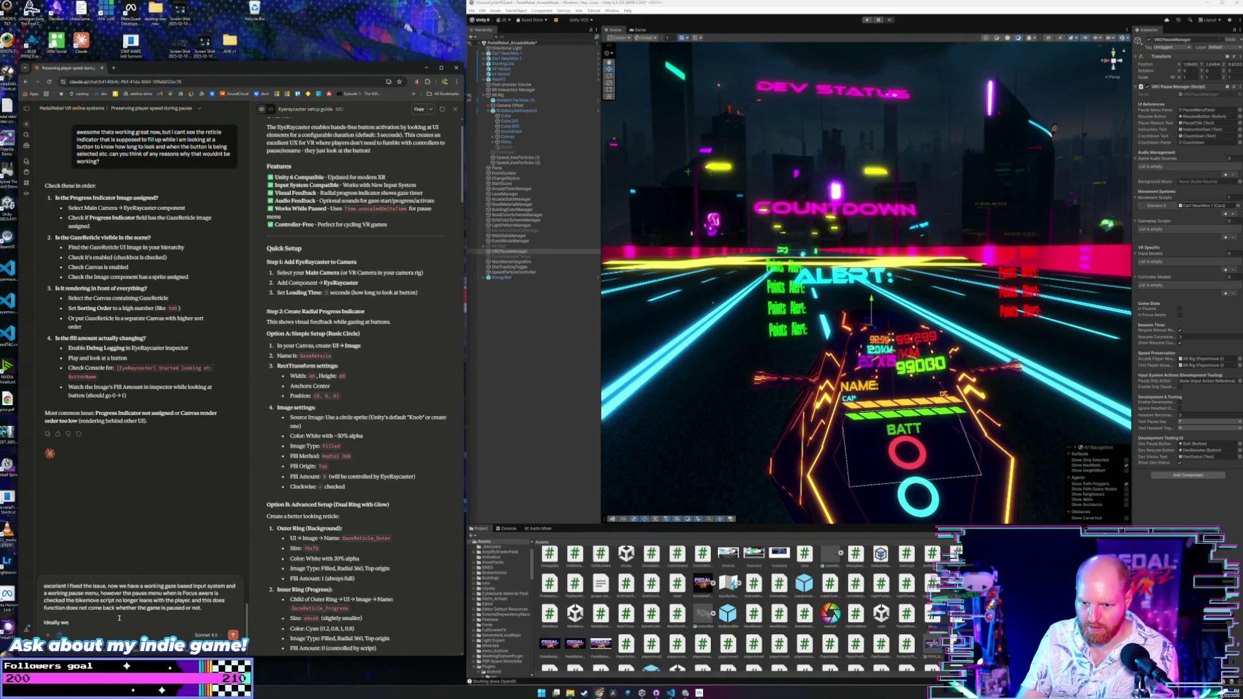
text(hen the game is paused)
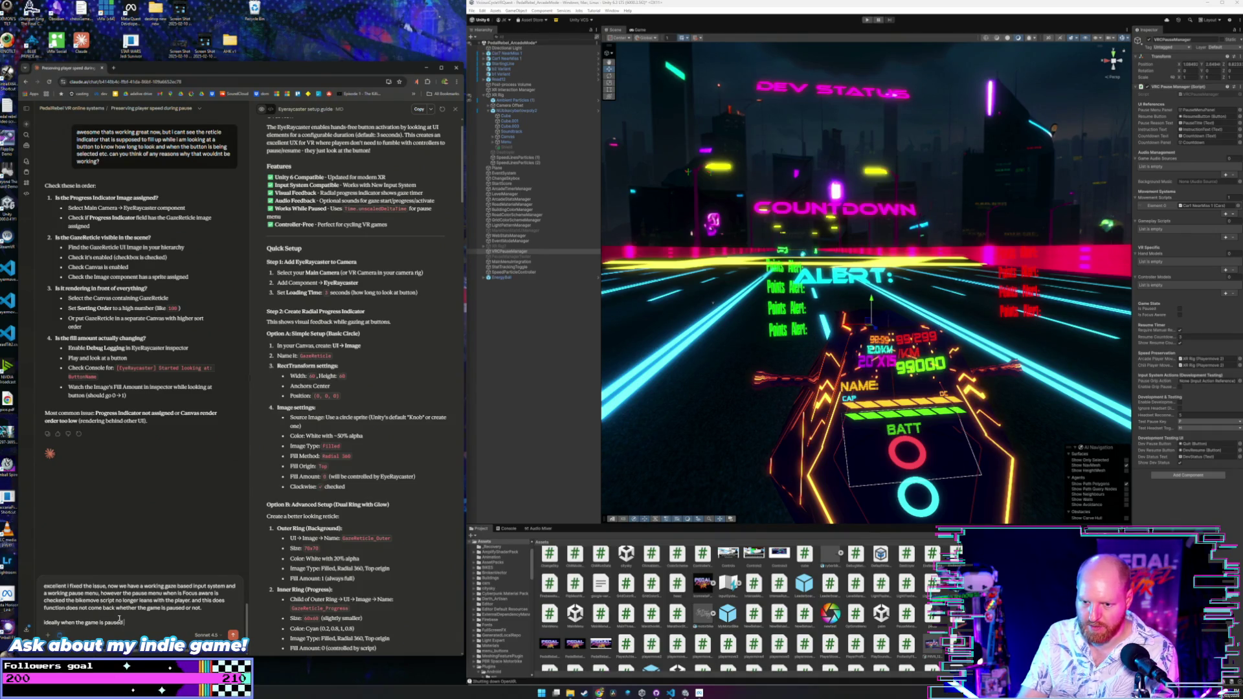
text( the bike should loc)
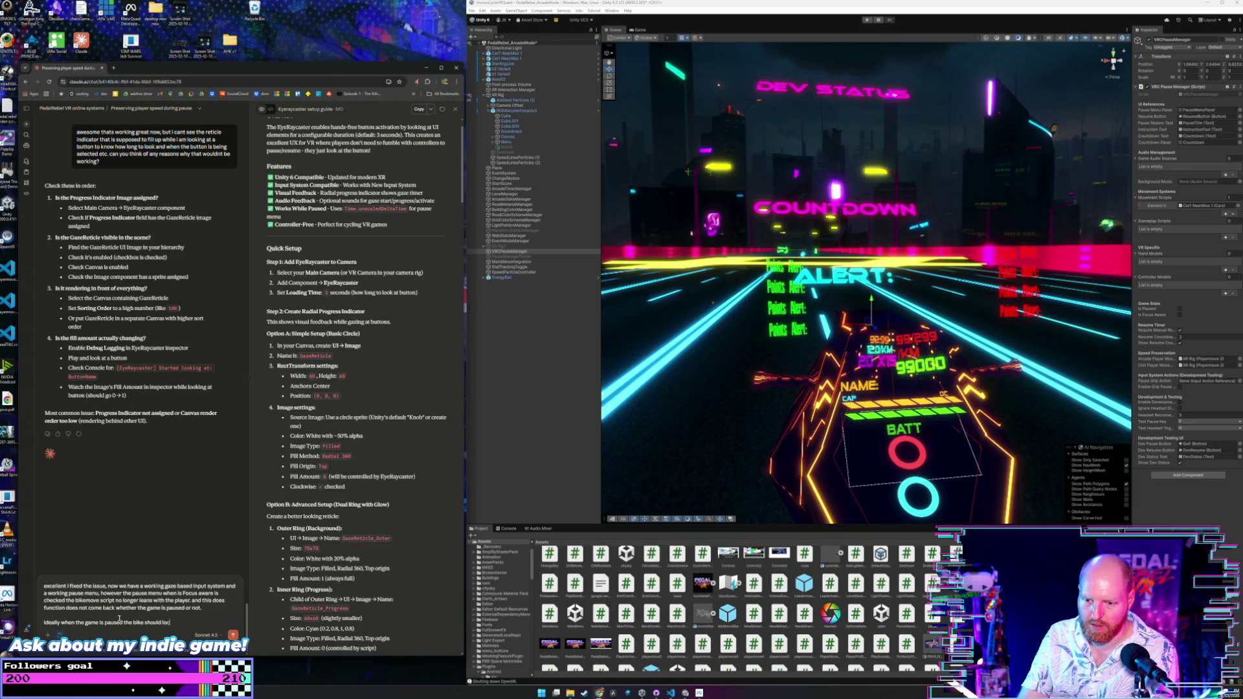
key(BackSpace)
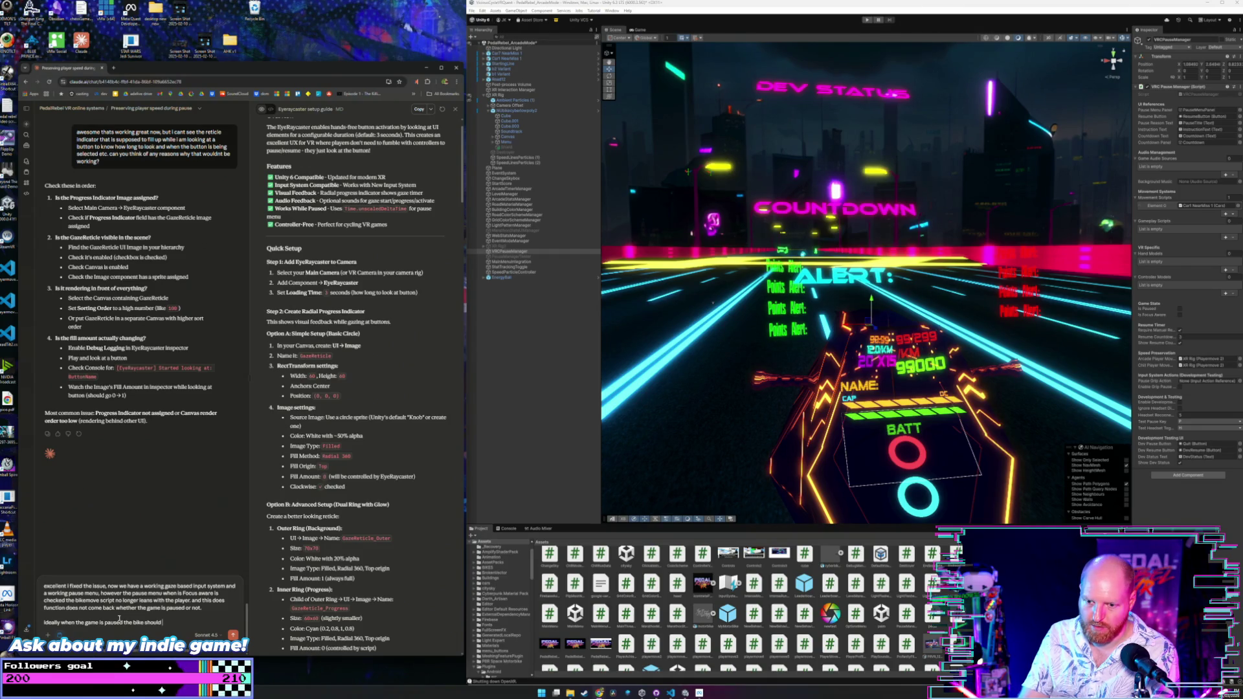
text(locked)
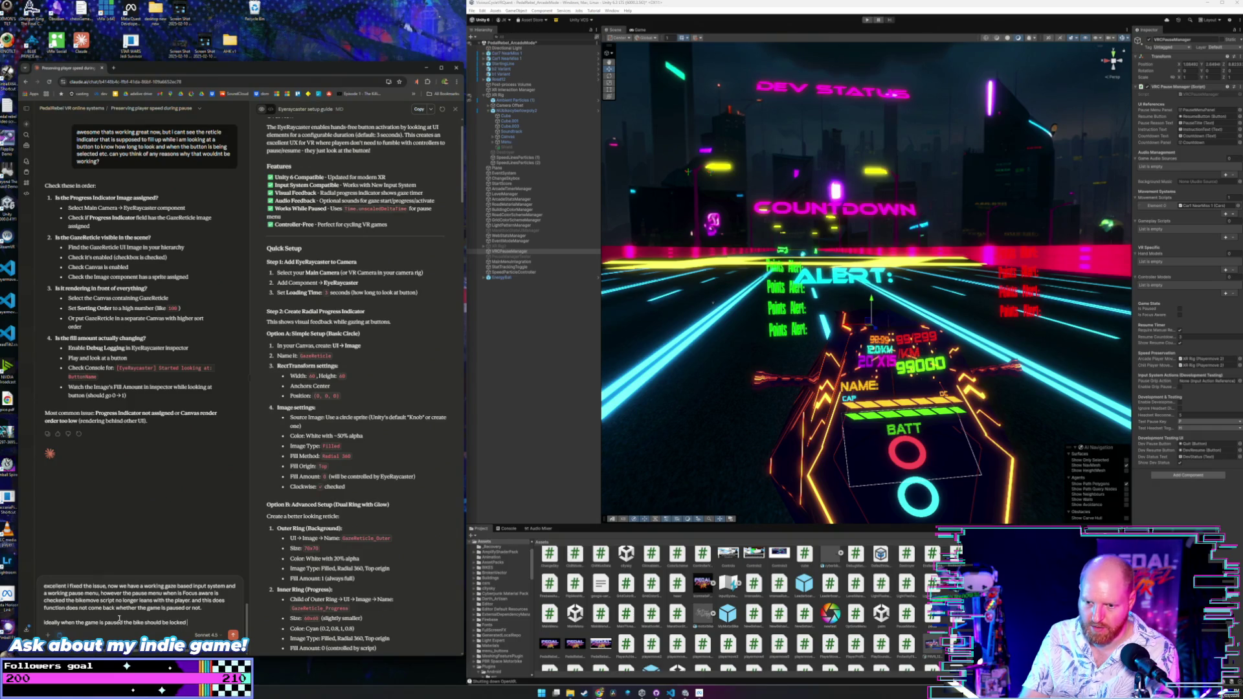
text( in place a)
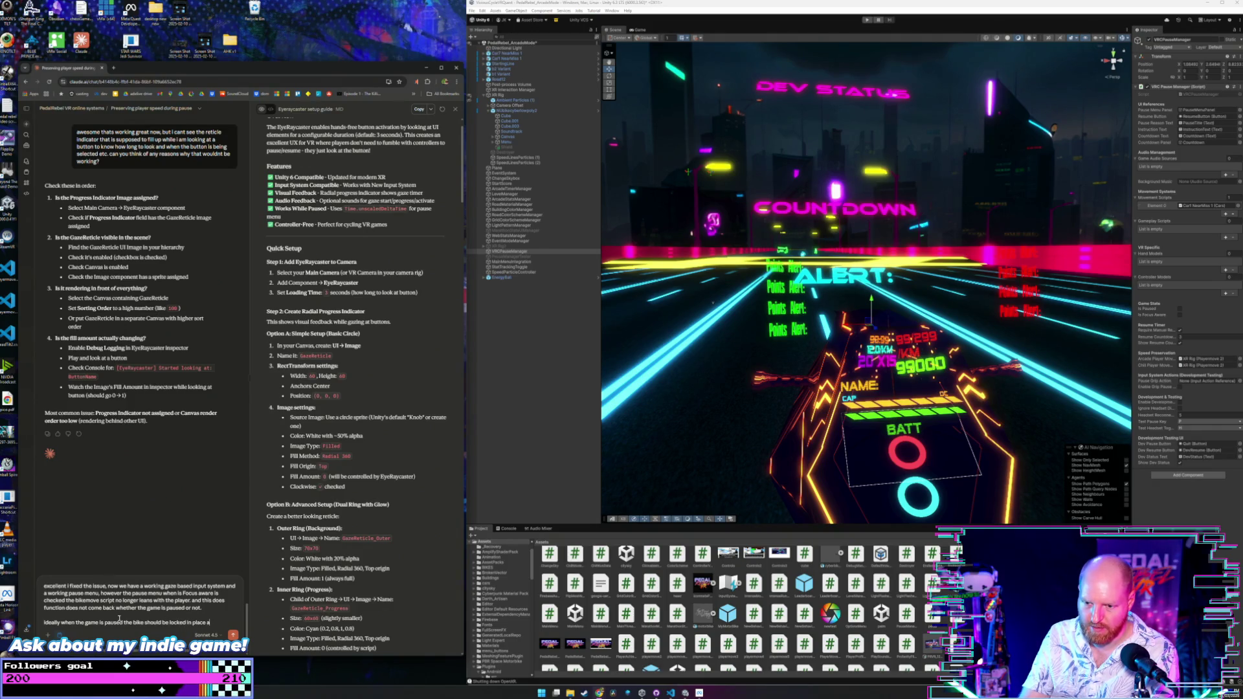
text(t)
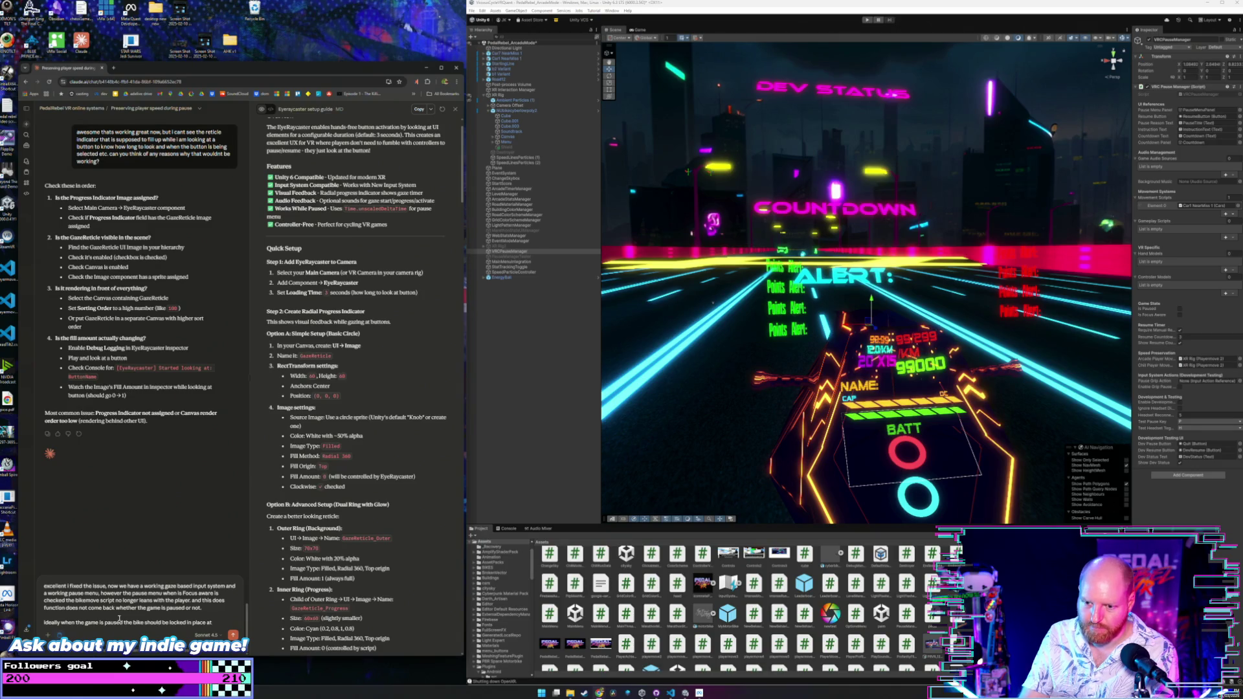
key(BackSpace)
key(BackSpace)
key(BackSpace)
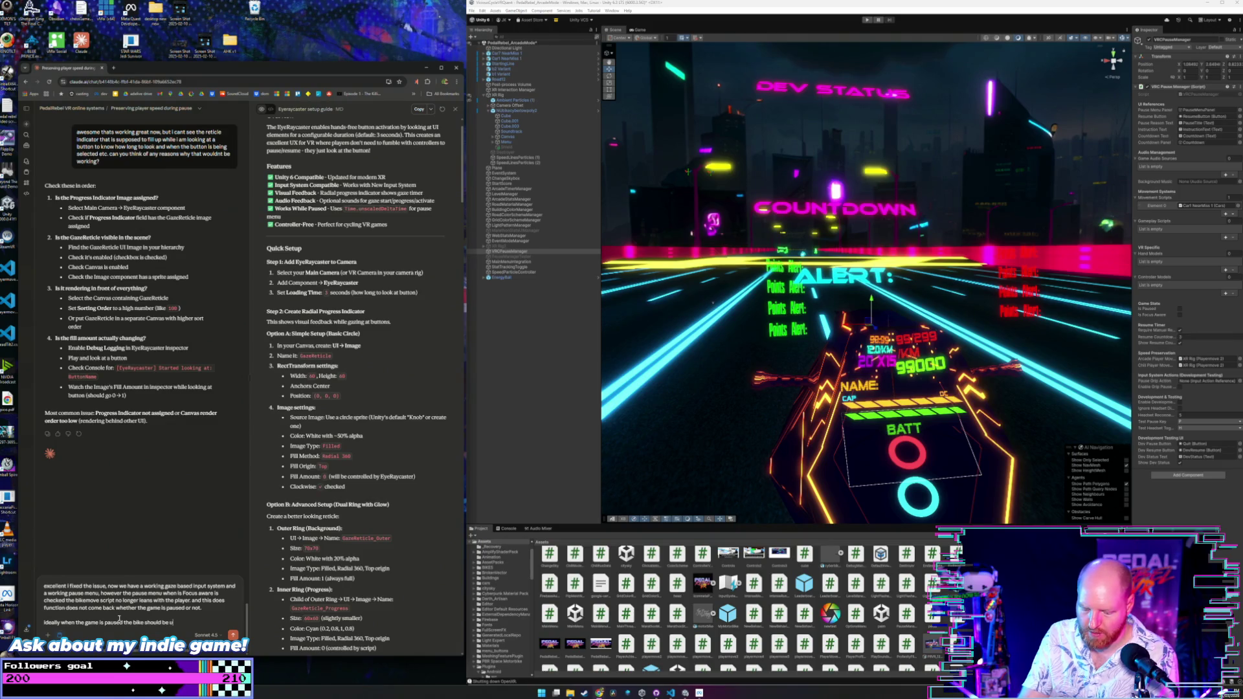
text(pright wi)
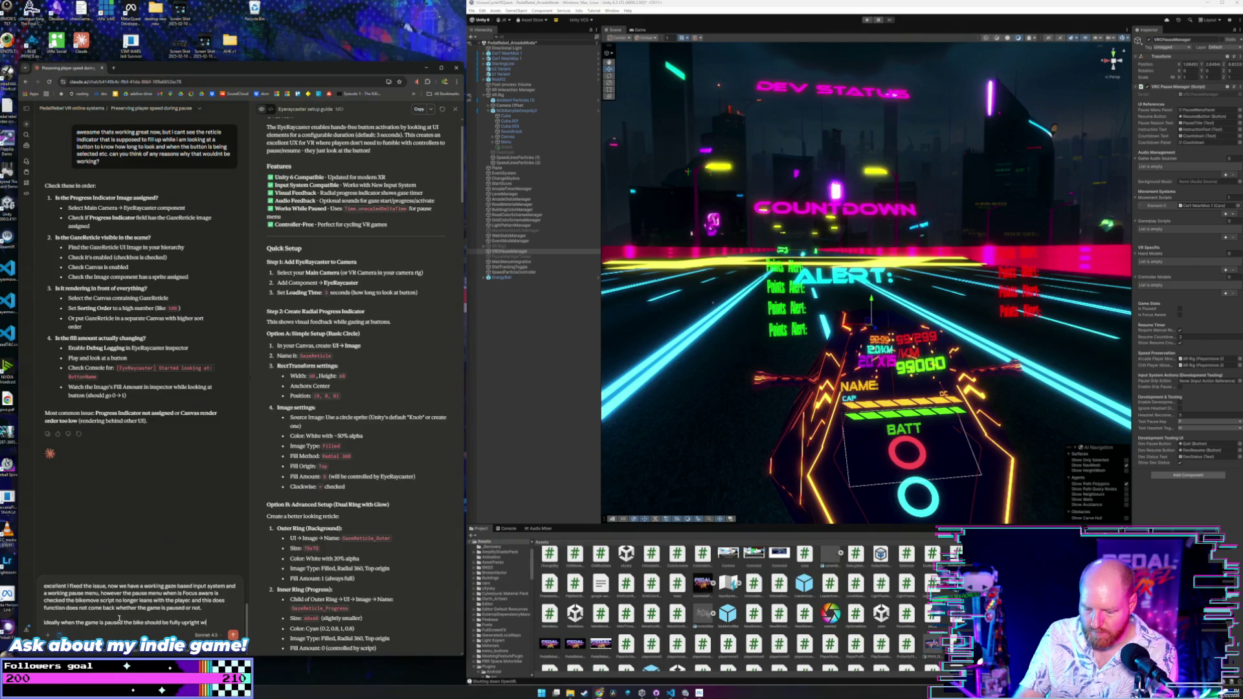
text(th no lean)
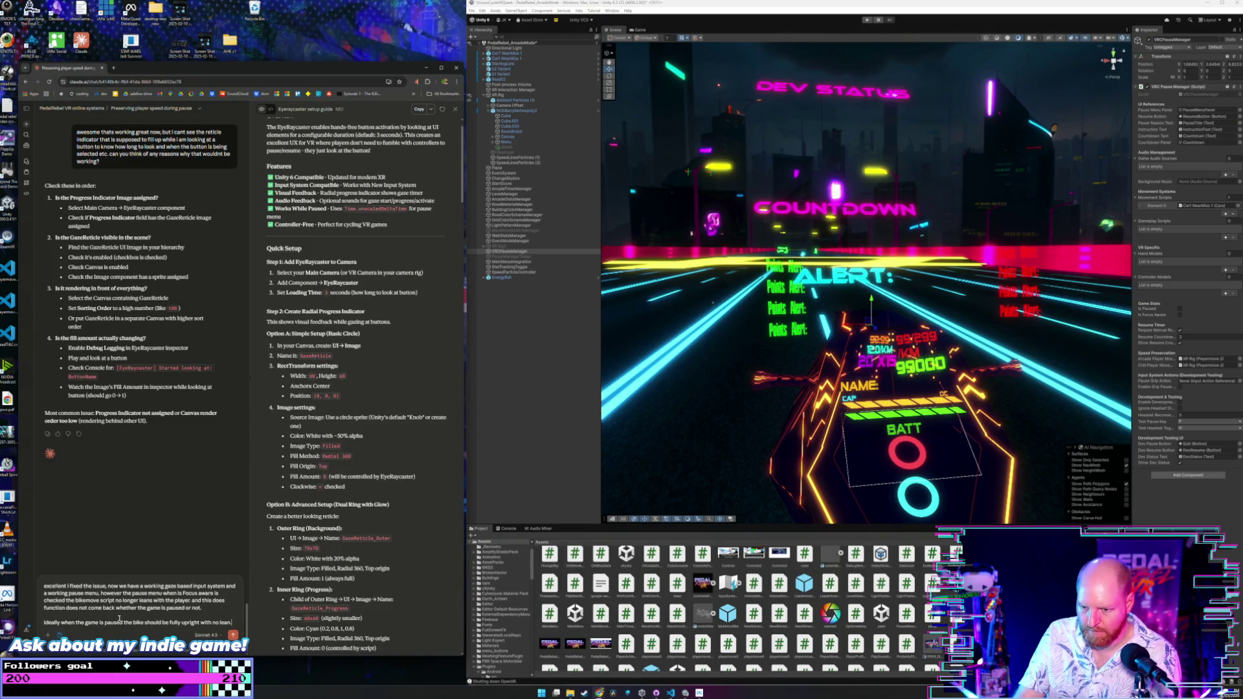
text(.)
key(shift+Return)
Step: Add that it should resume following the player's head tilt after the countdown
text(um)
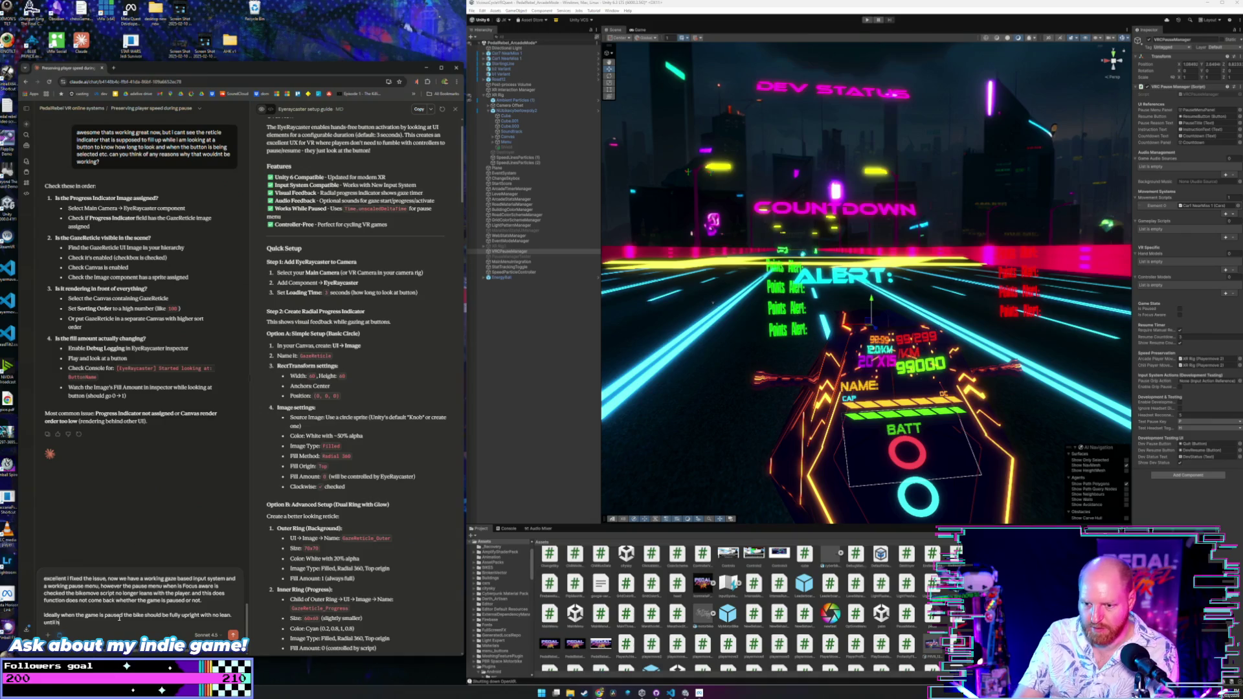
key(BackSpace)
key(BackSpace)
text(this)
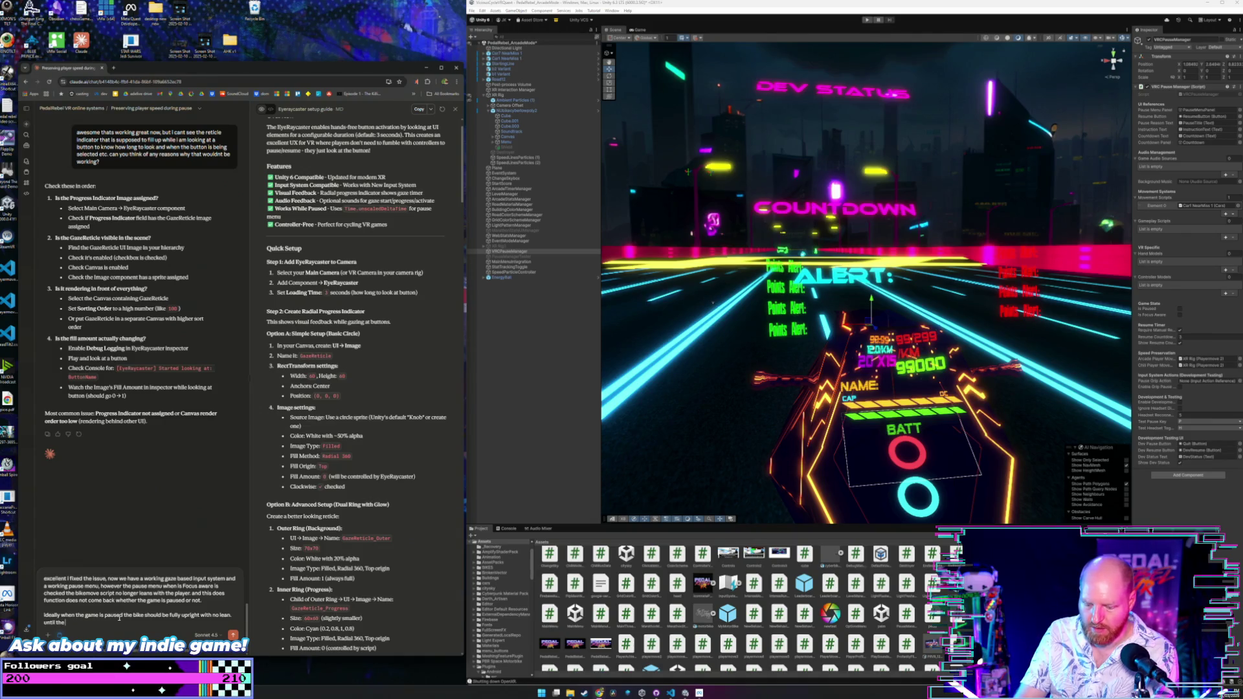
text( game is unpaused again w)
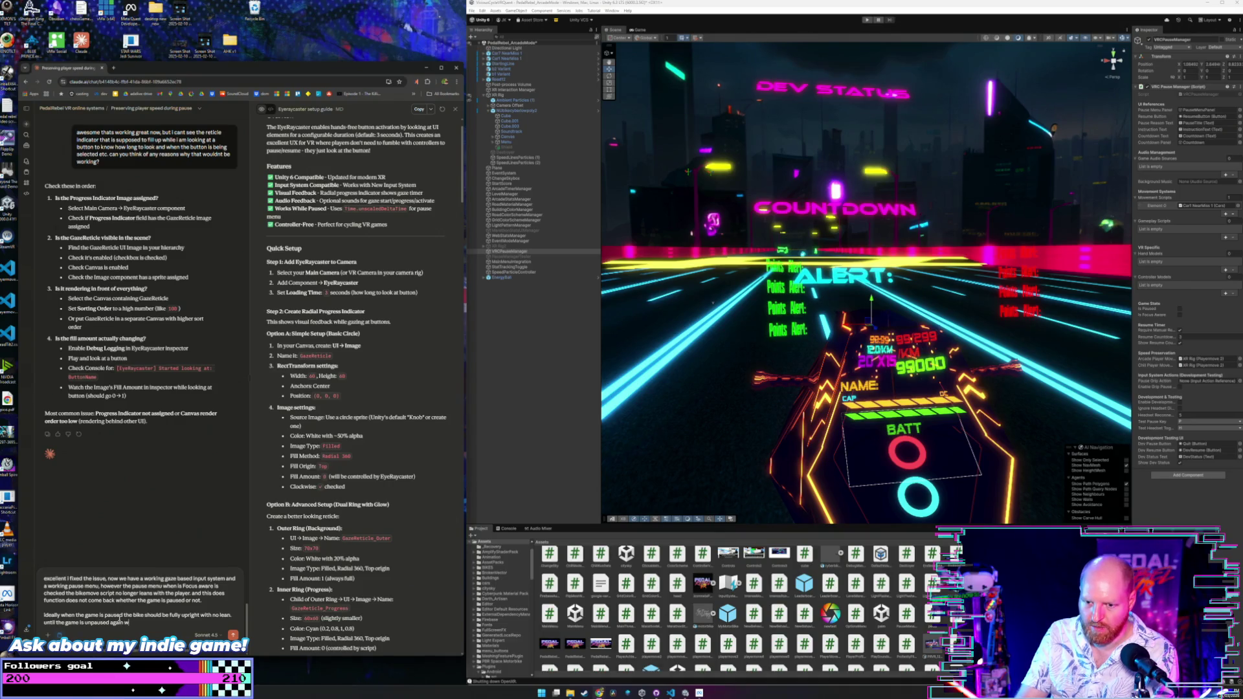
text(n)
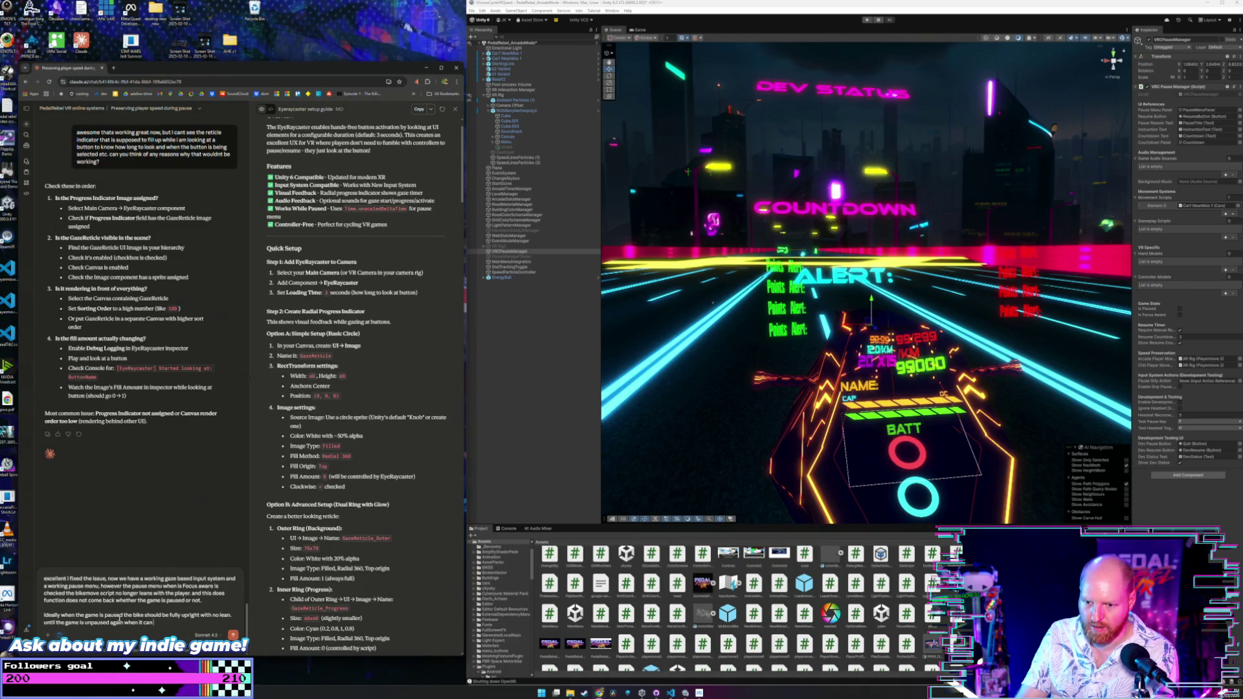
text(turn t)
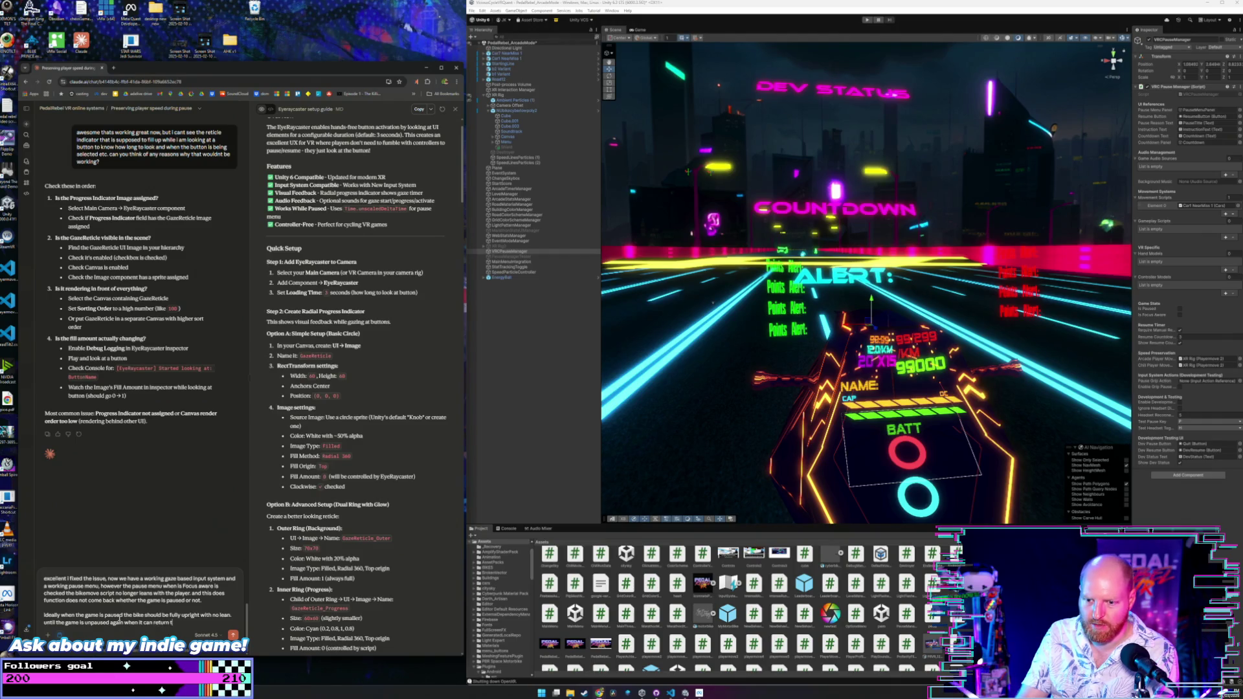
text(o follow)
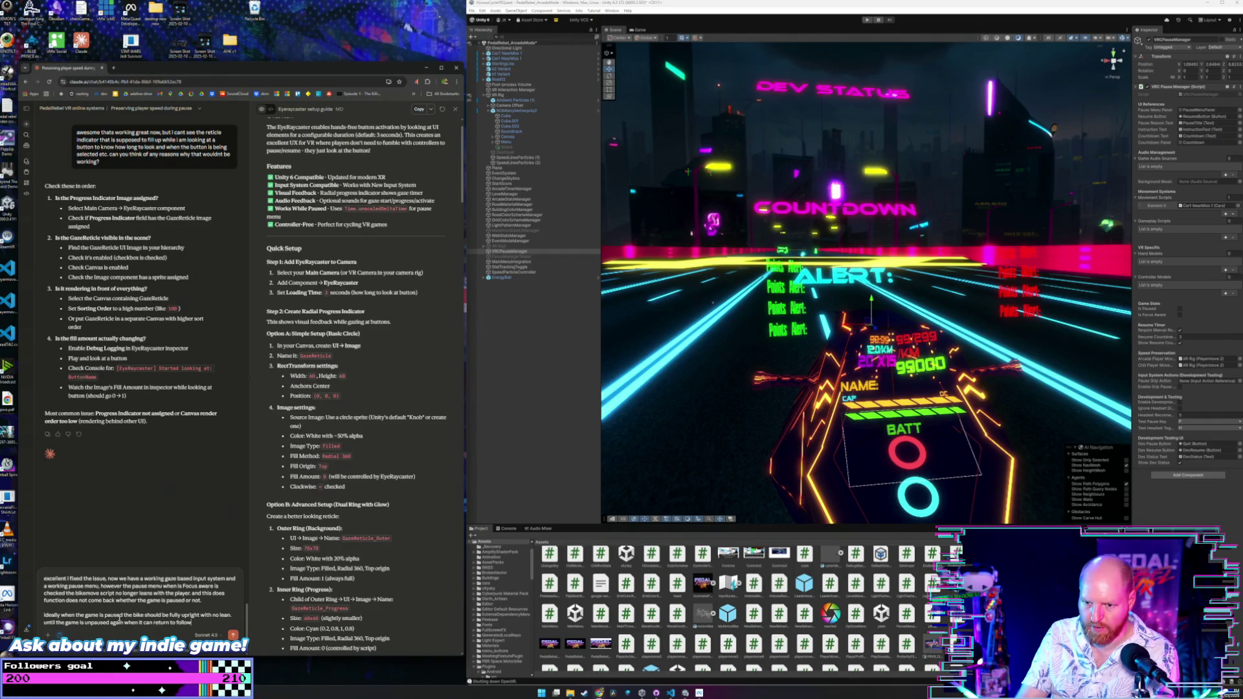
text(e)
key(BackSpace)
text(g the players)
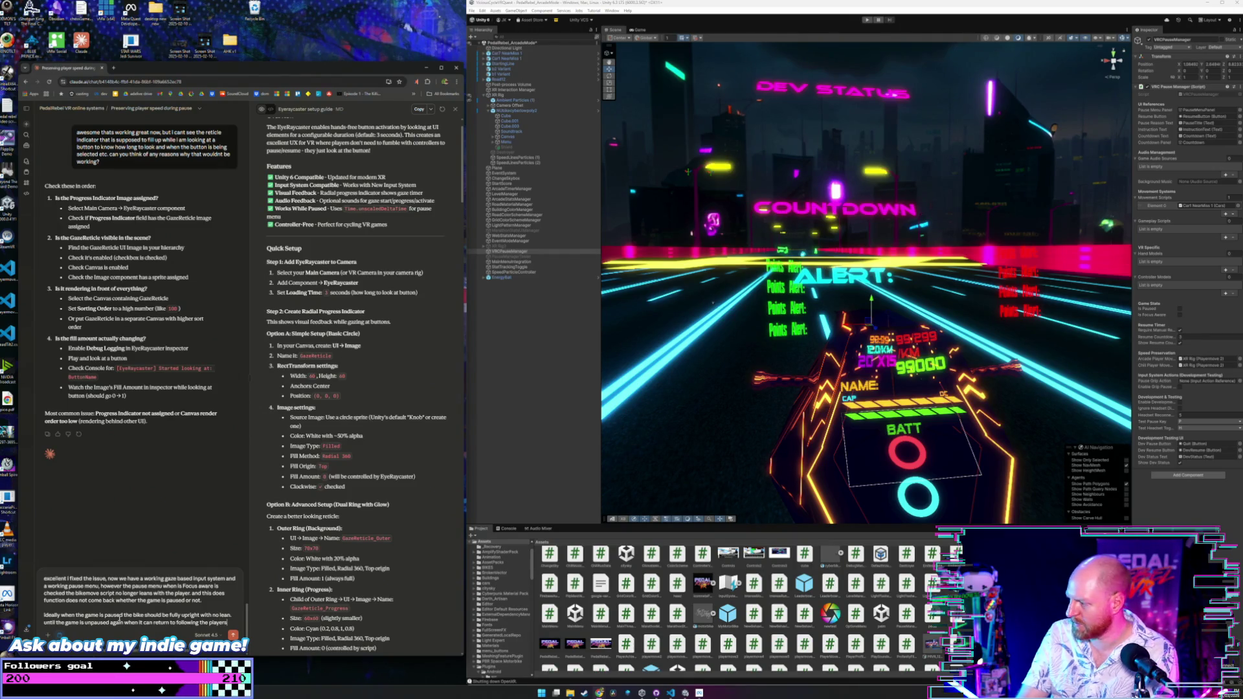
text( head til)
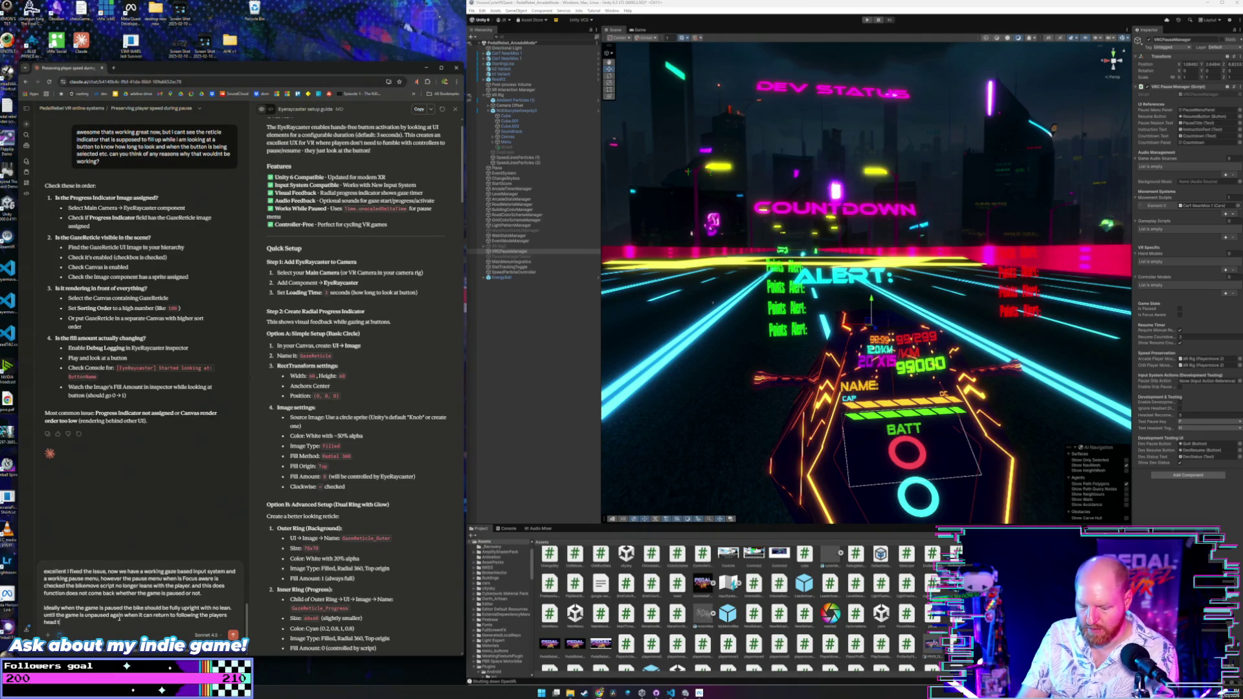
text(t movement)
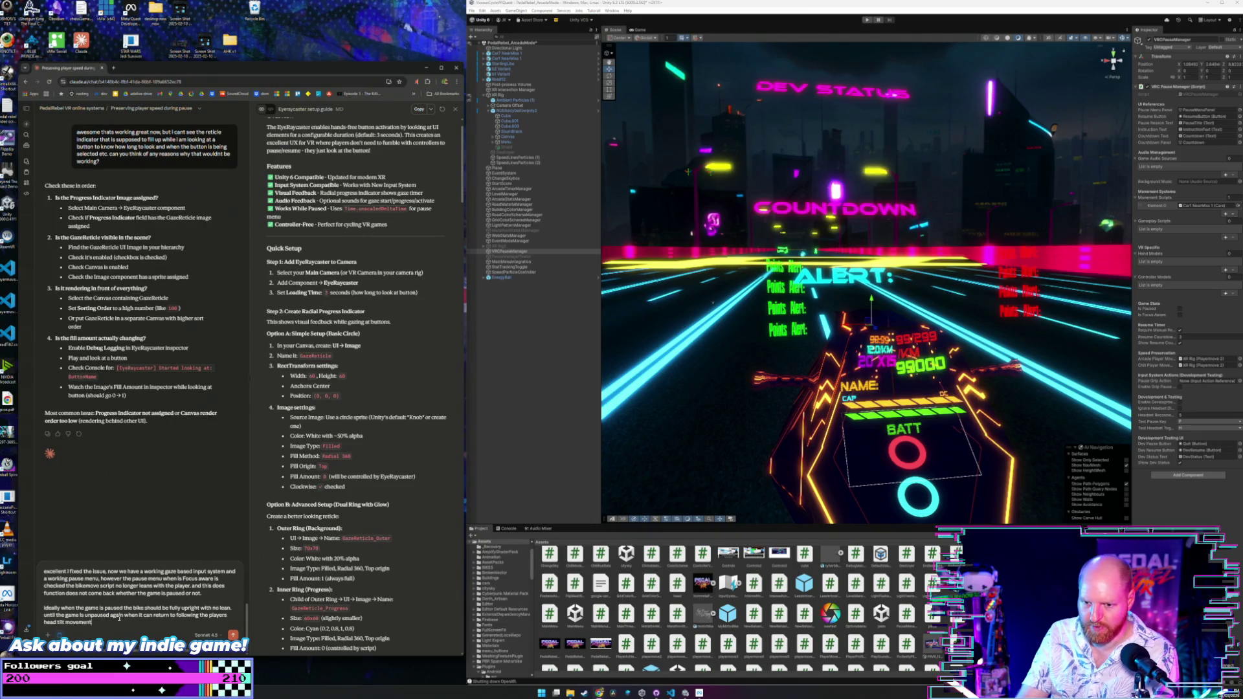
key(shift+Return)
key(shift+Return)
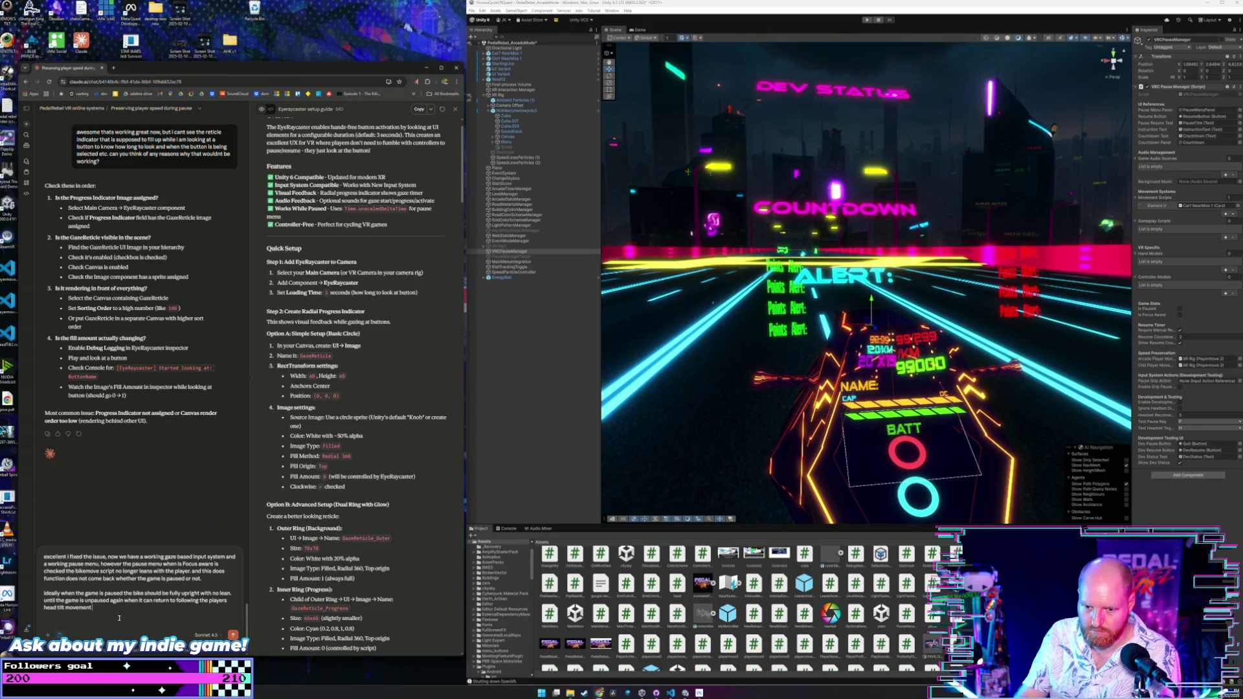
text(after the count)
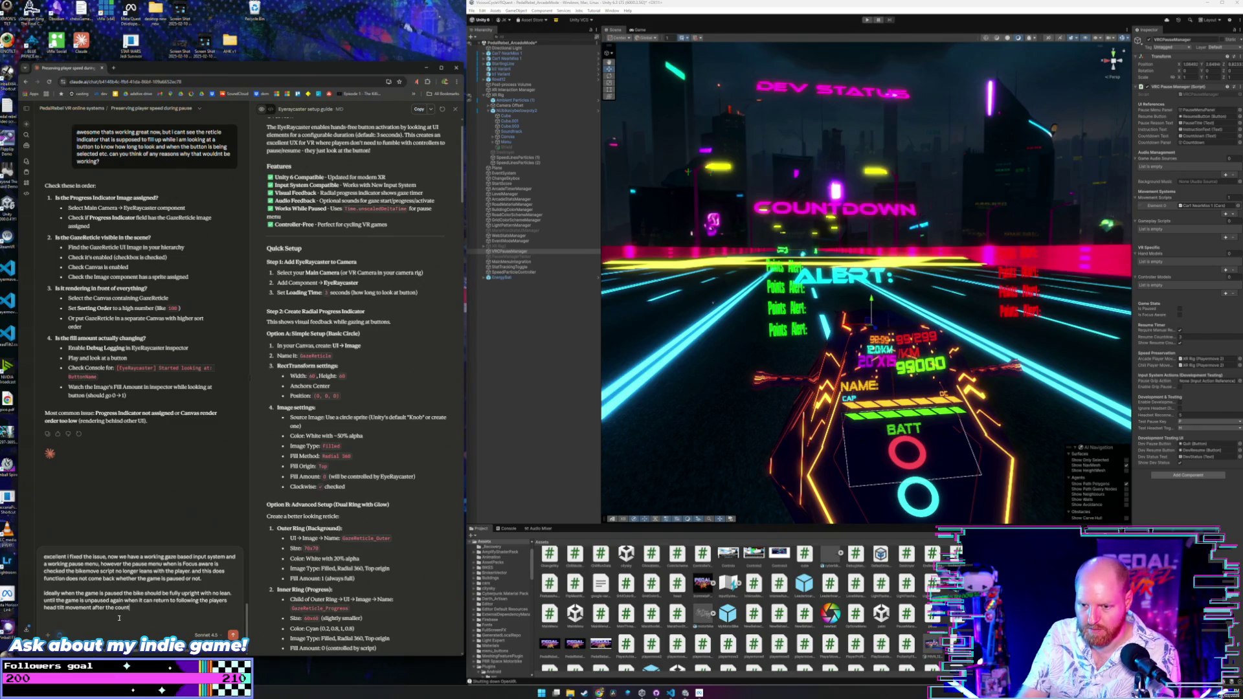
key(shift+Return)
key(shift+Return)
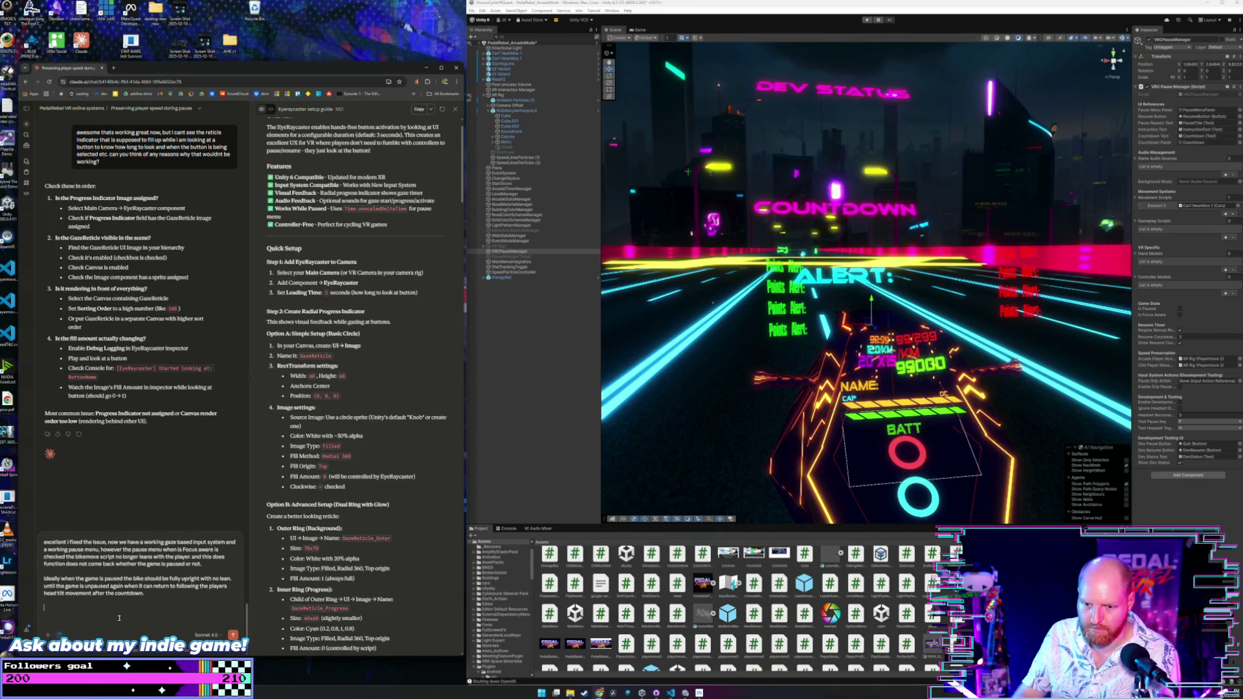
Step: Report that reset and quit trigger the countdown, asking that these buttons keep the game paused
text(also wh)
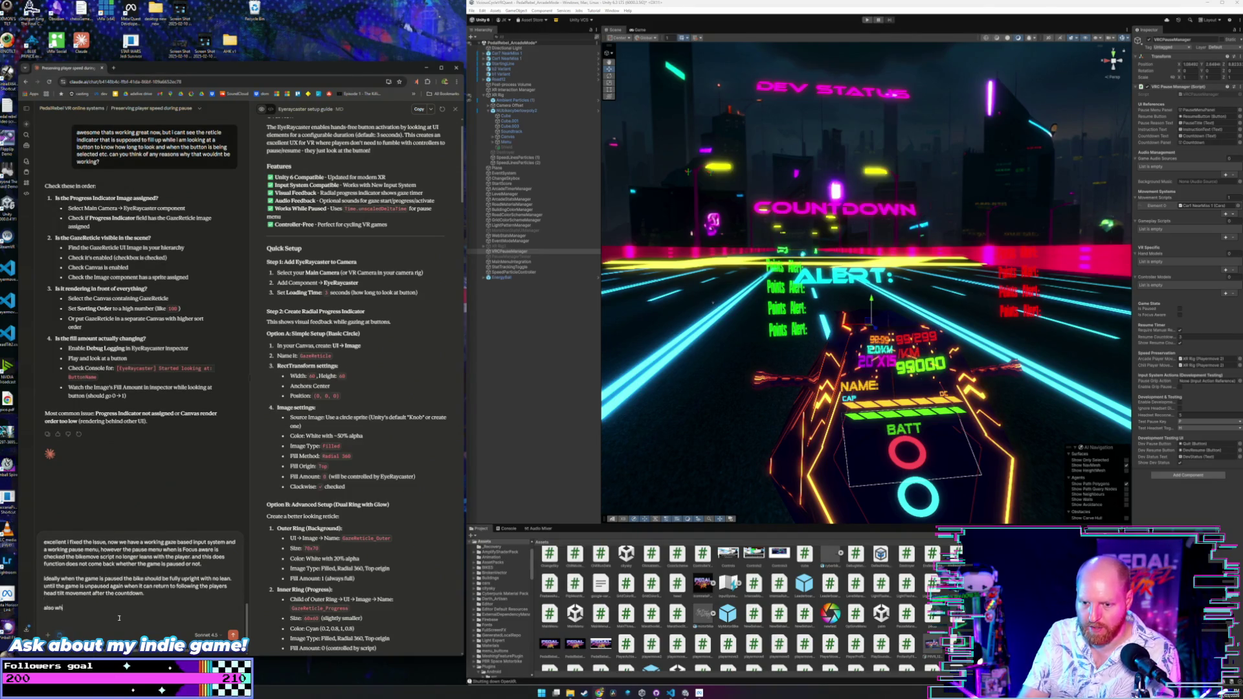
text(en hitting the reset)
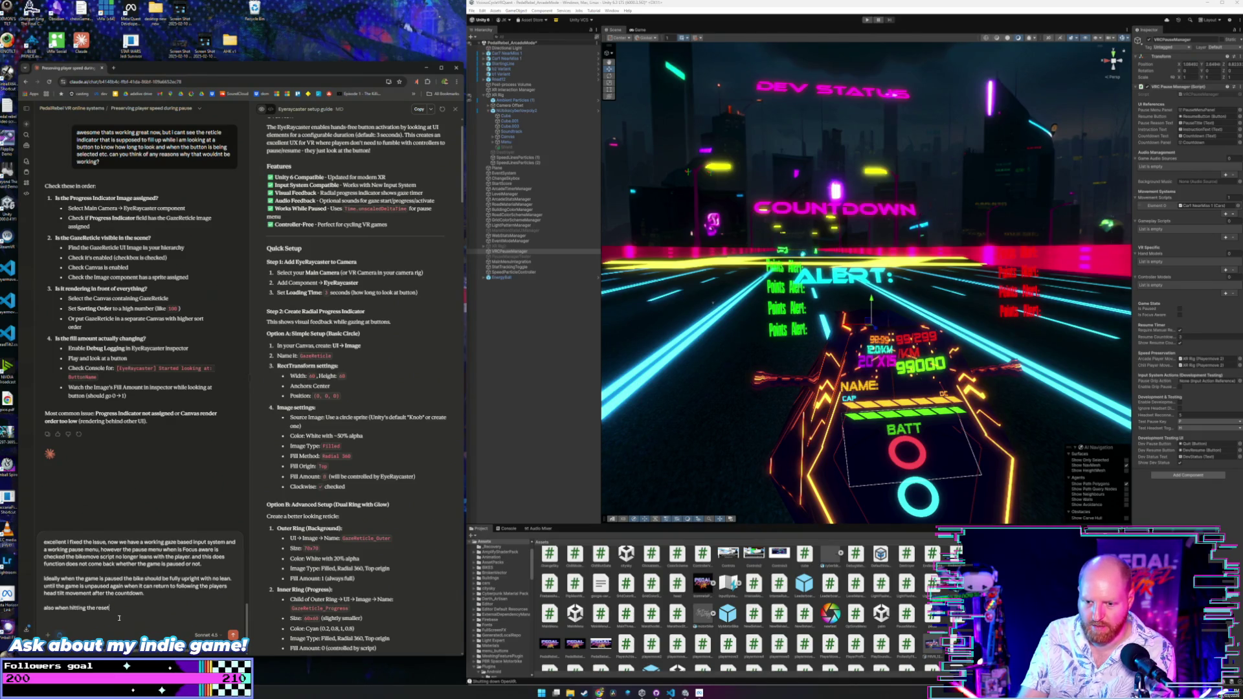
text( button)
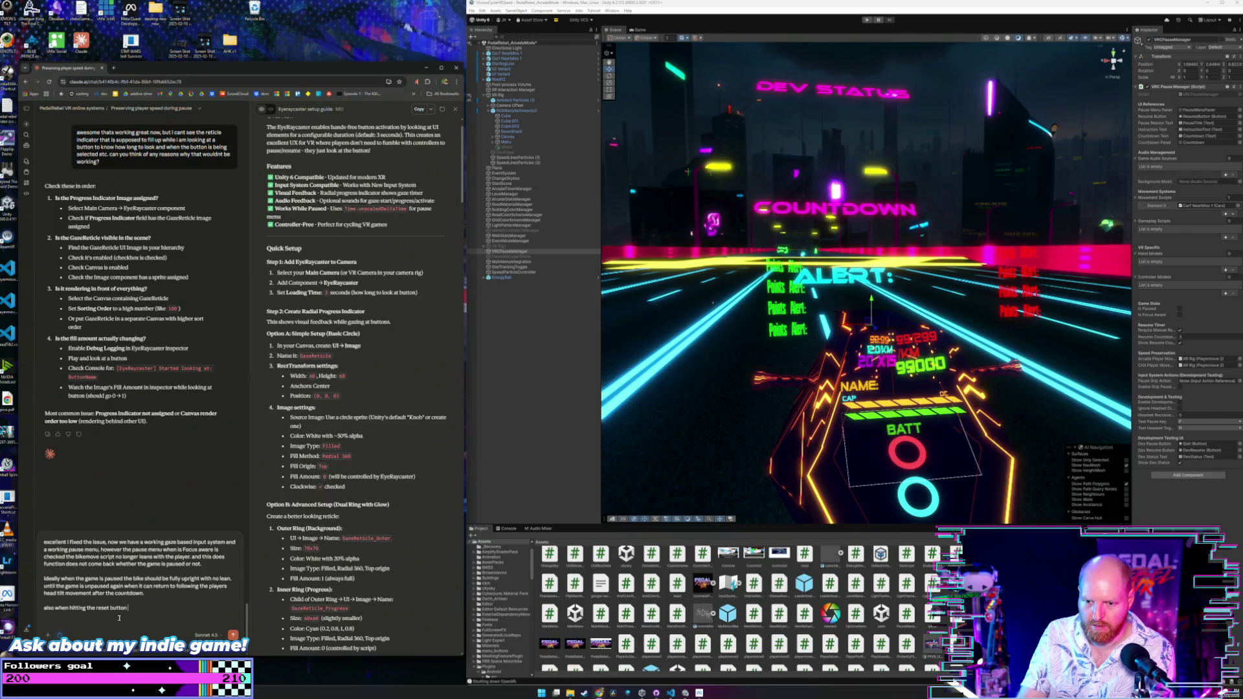
text( the)
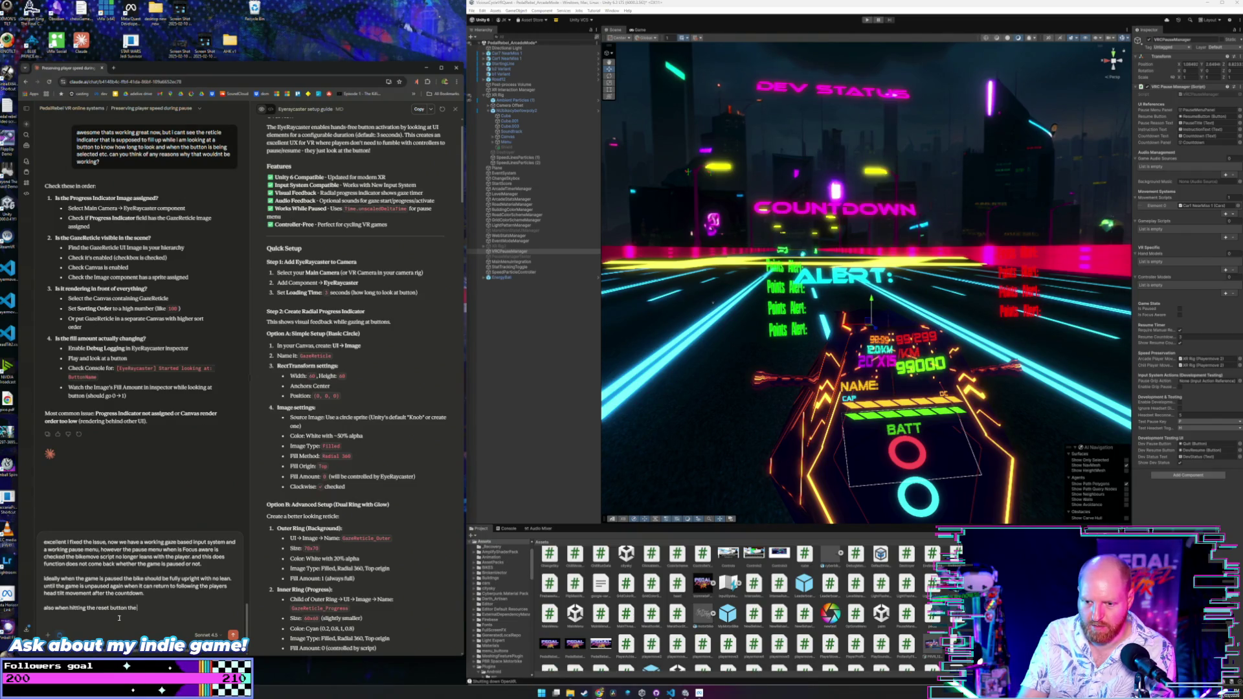
text( pause menu)
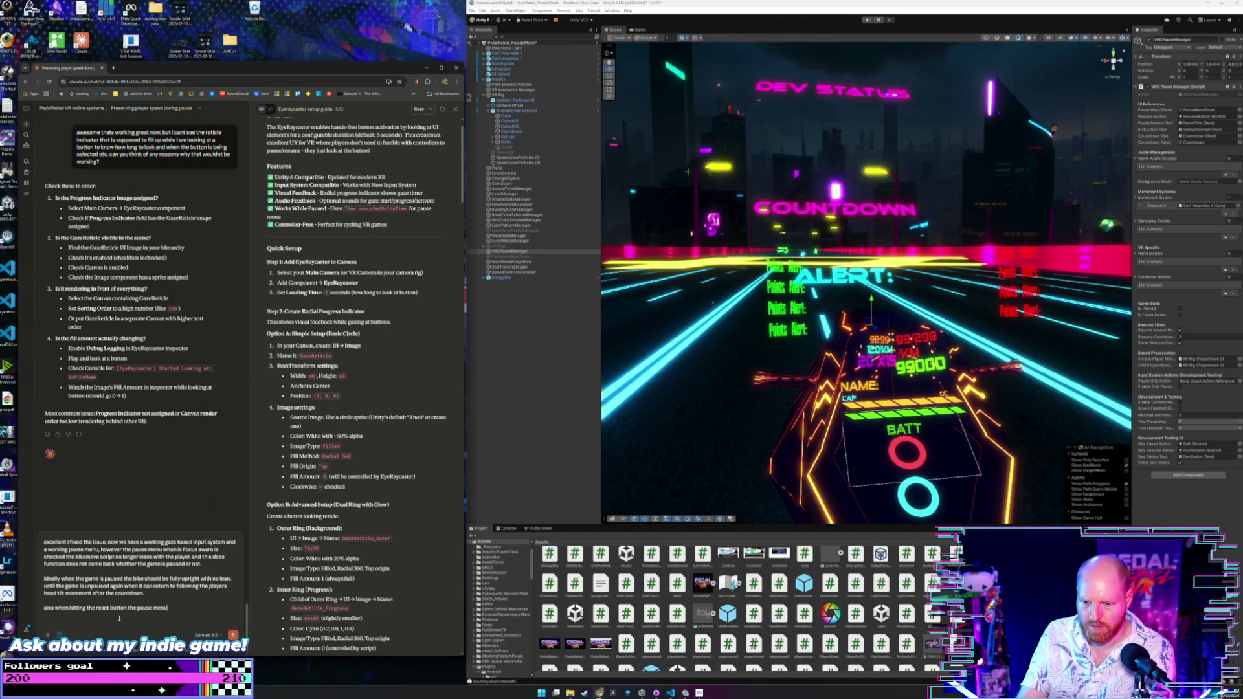
text( does the countdo)
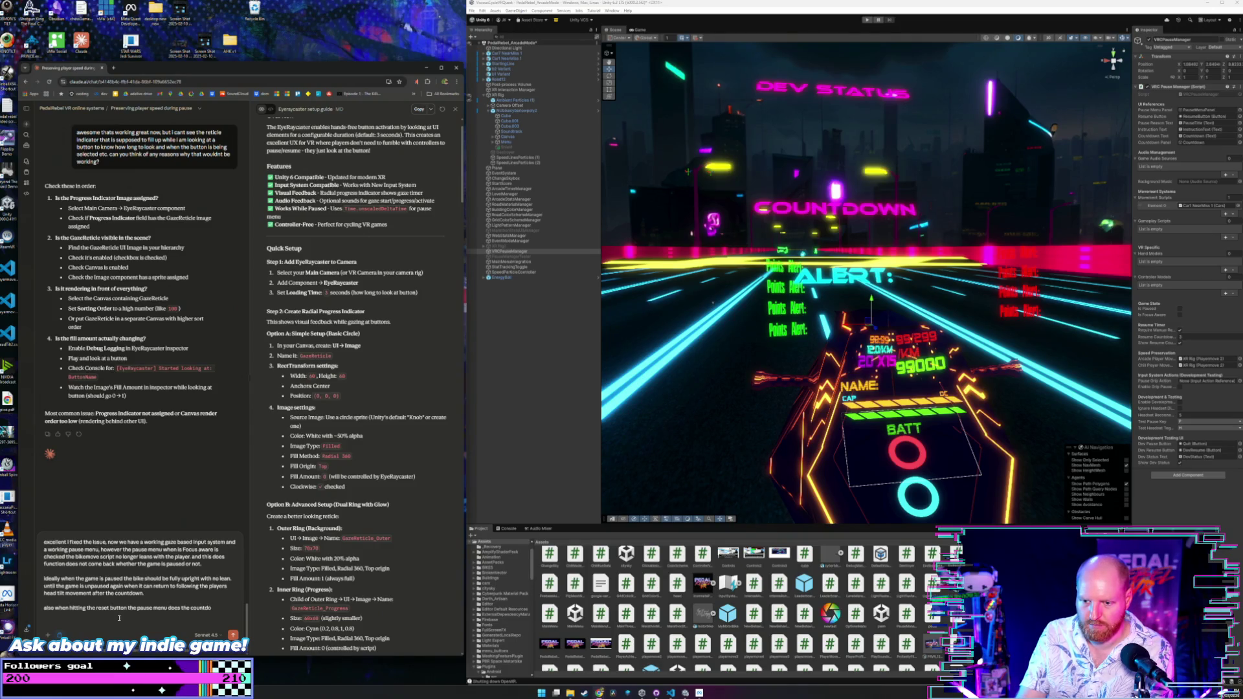
text(wn while the)
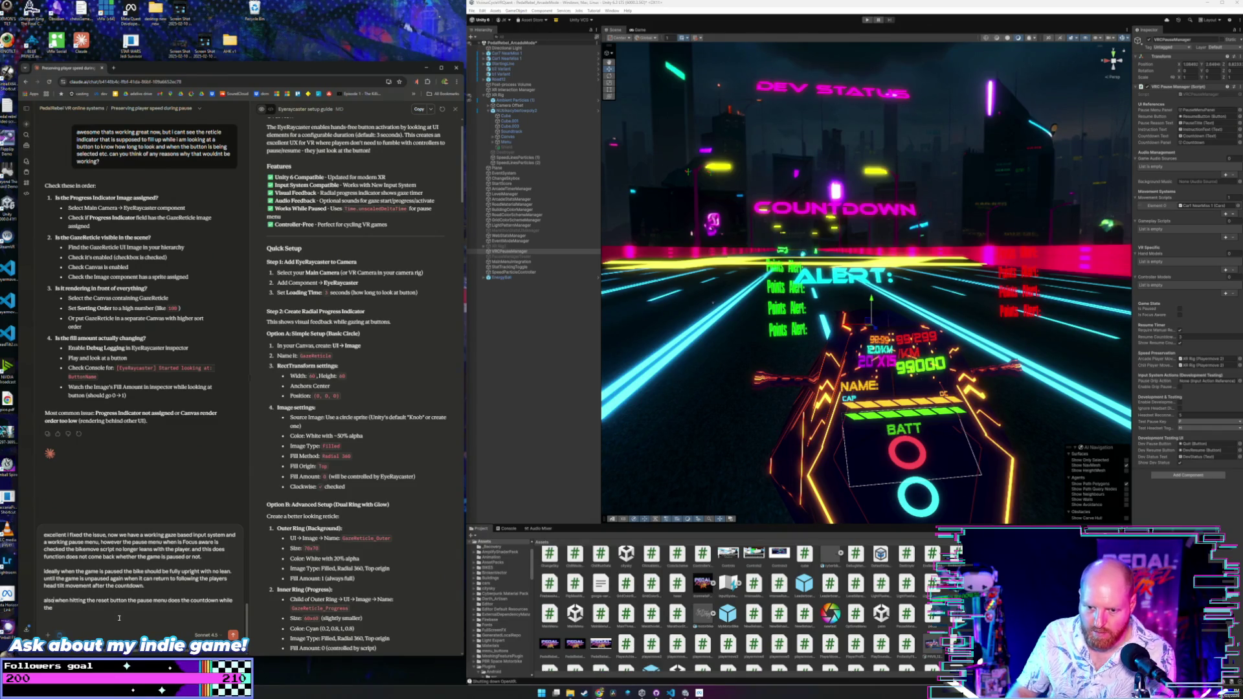
key(Right)
key(Right)
key(Right)
key(Right)
key(Right)
key(Right)
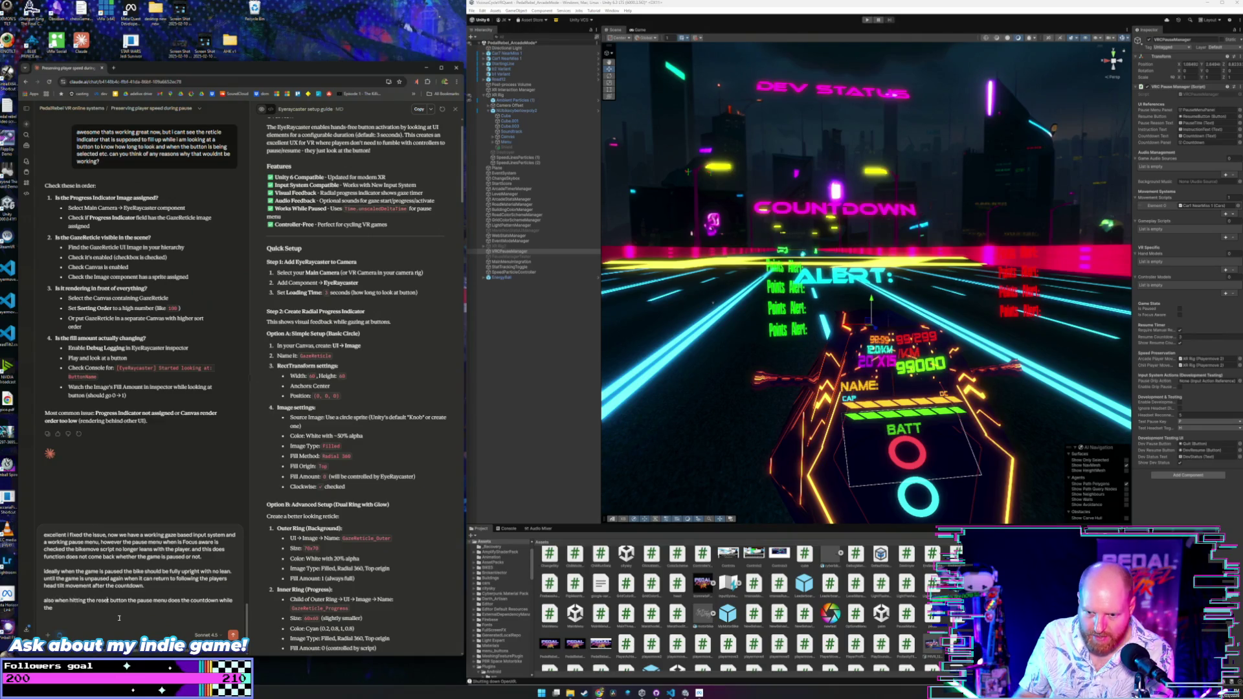
text(or the )
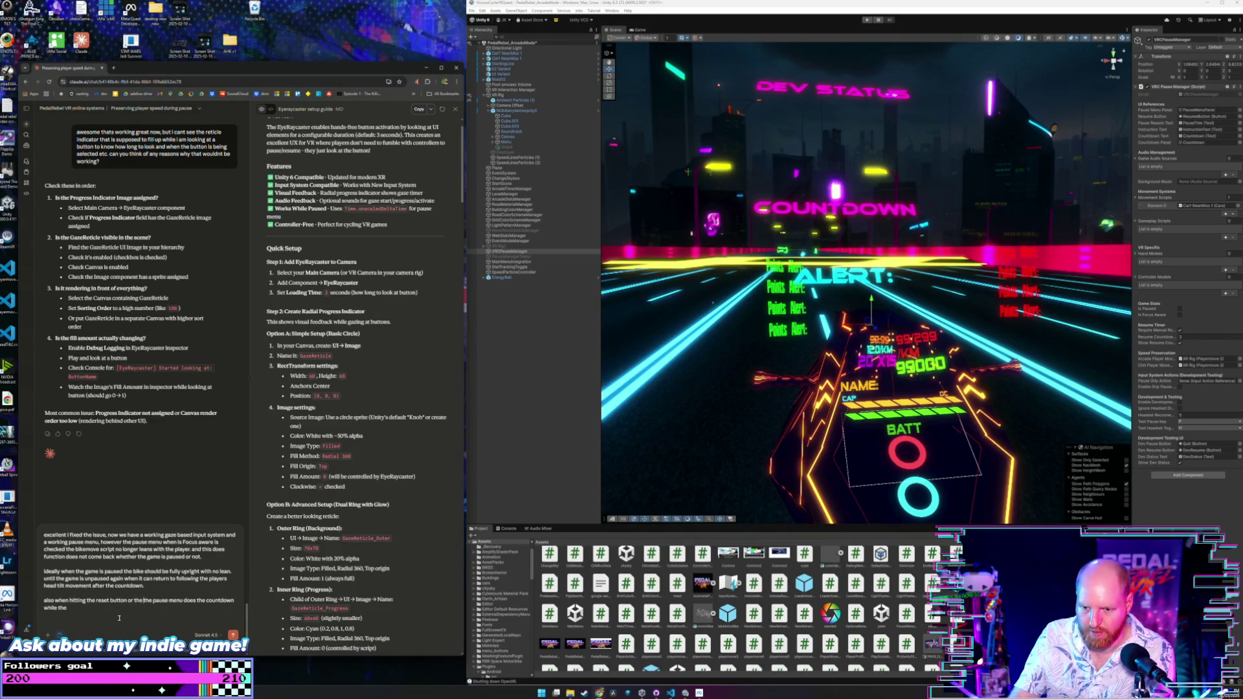
text(quit but)
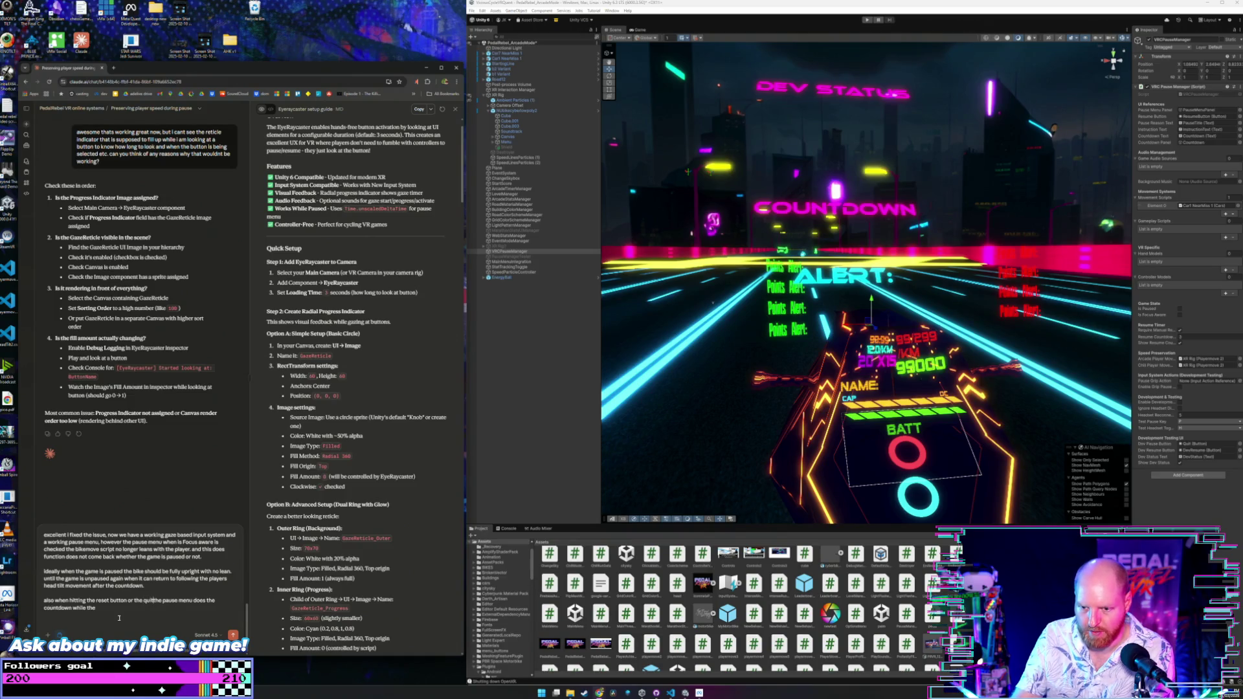
text(ton )
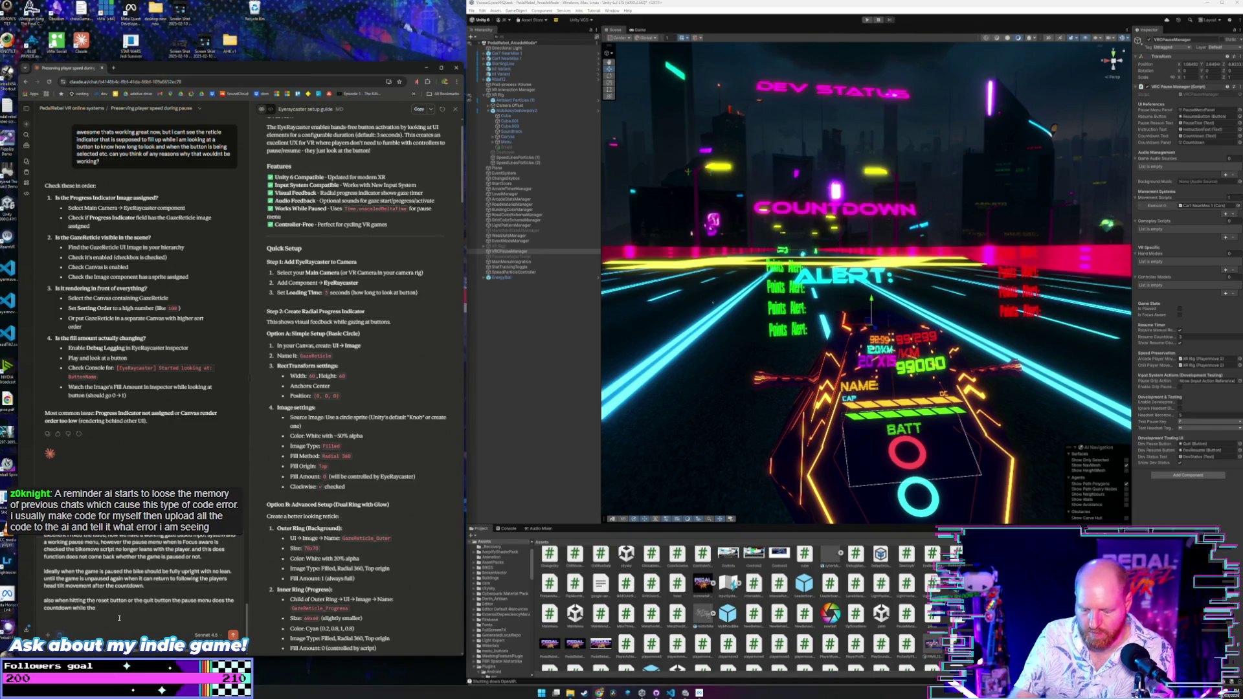
text(evel i)
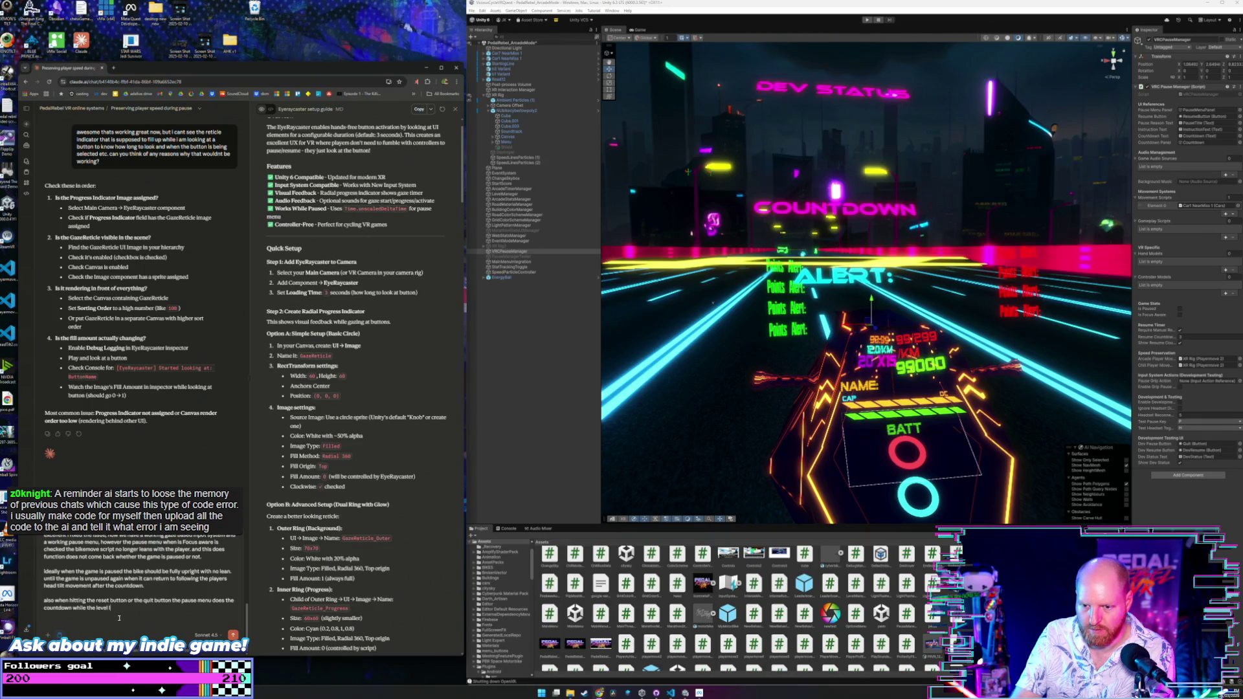
text(ts)
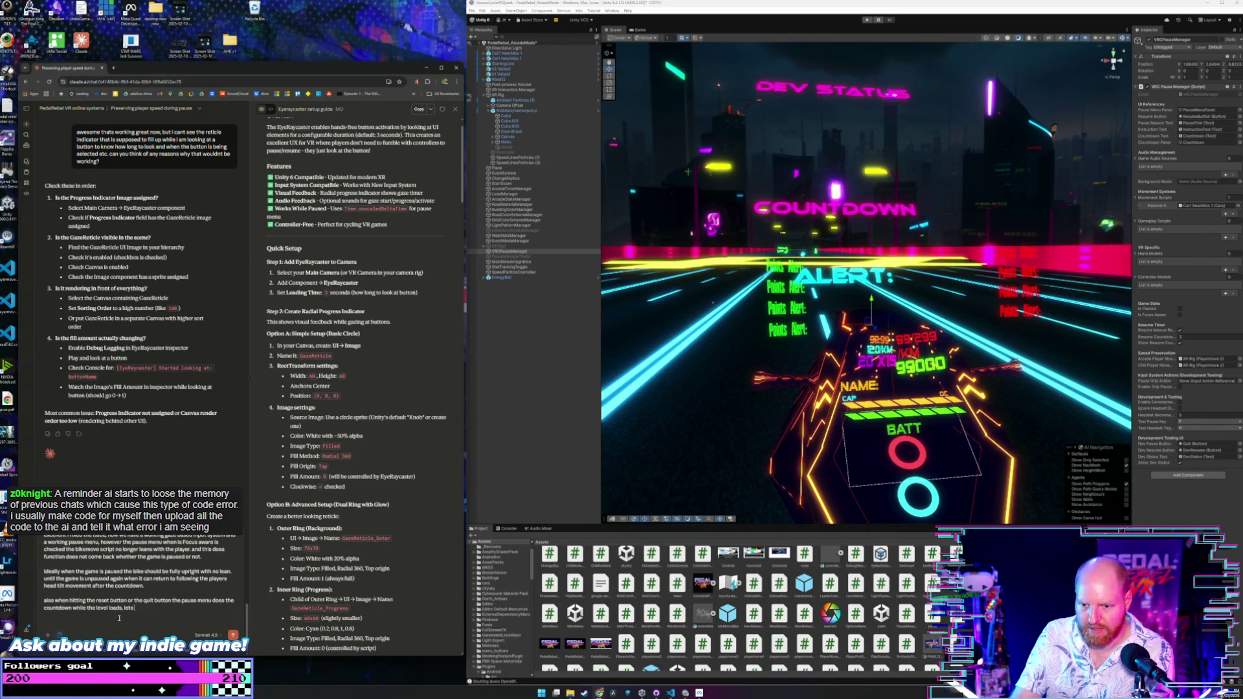
text(ep the pause menu)
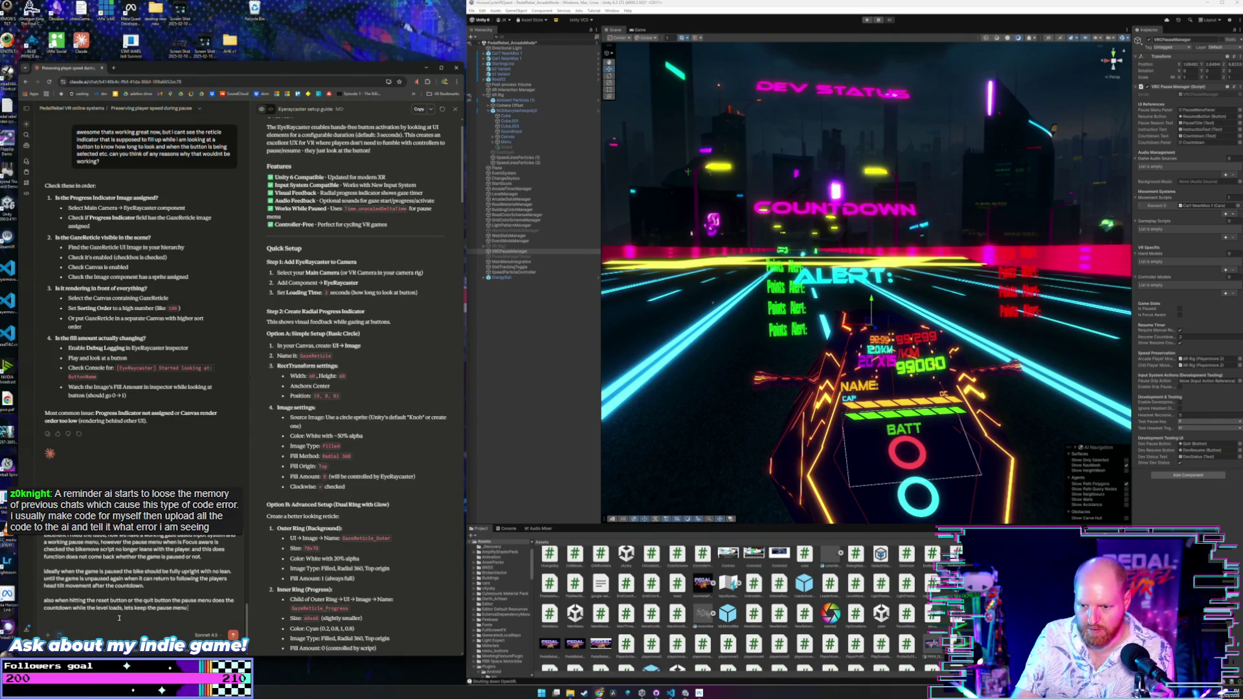
text(up)
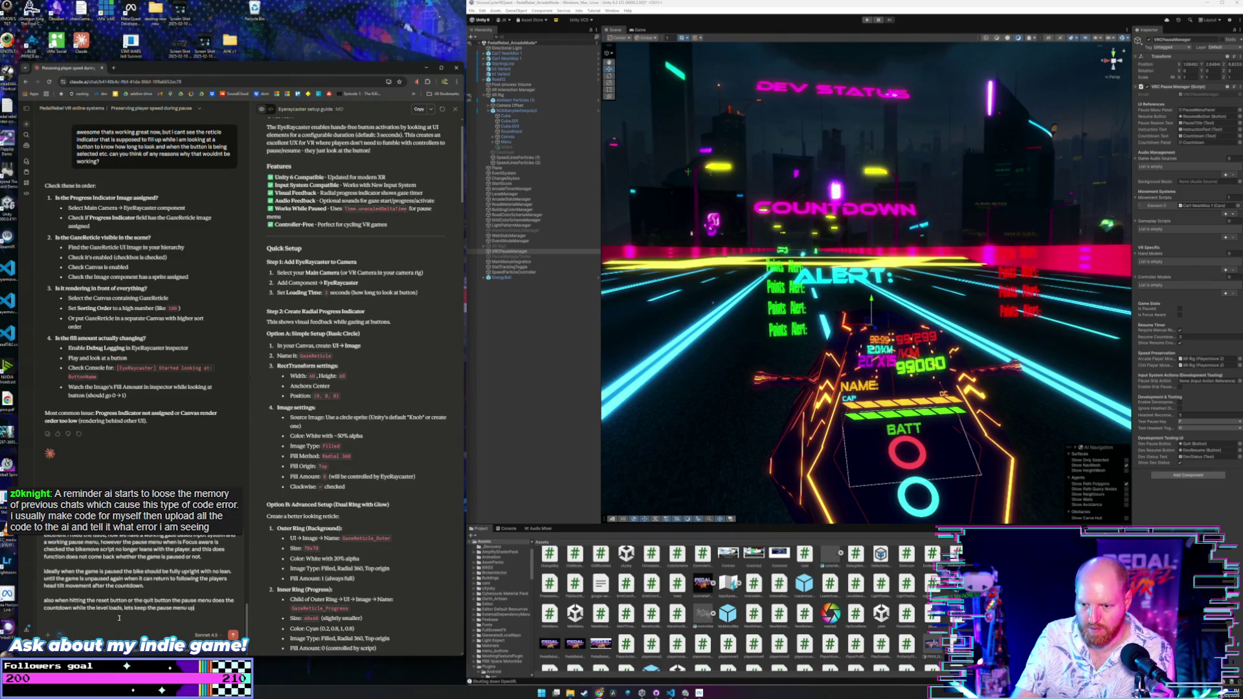
text( and)
key(BackSpace)
key(BackSpace)
key(BackSpace)
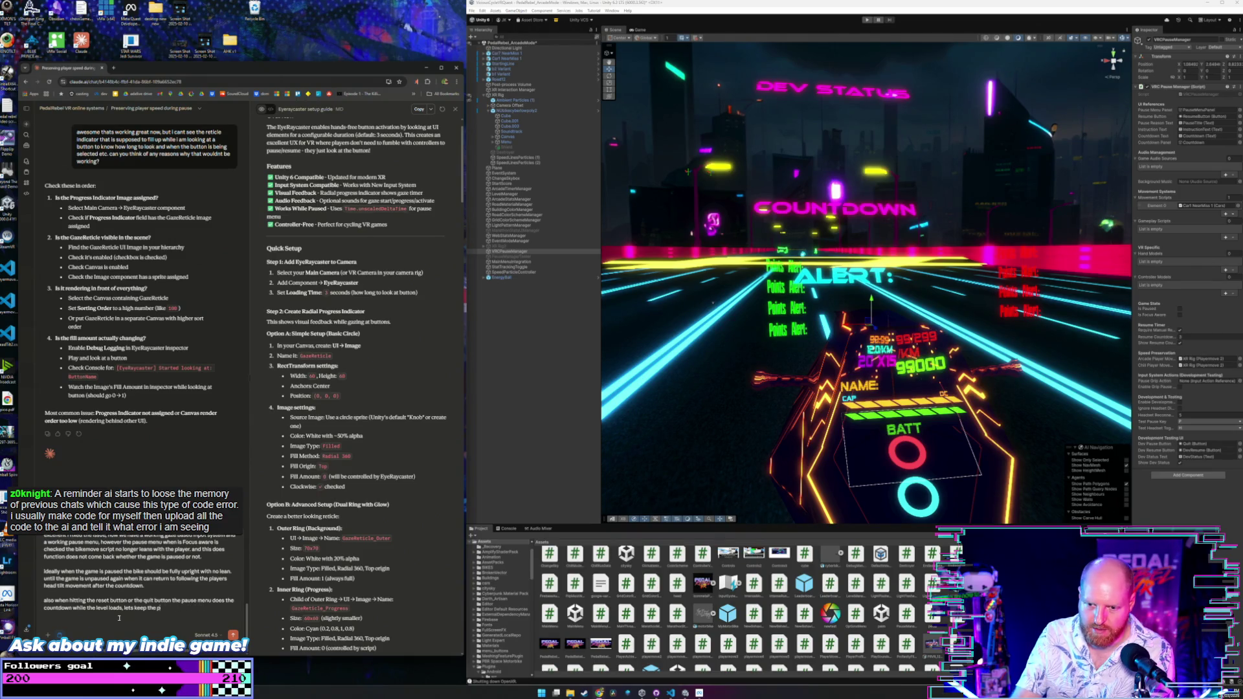
text(the)
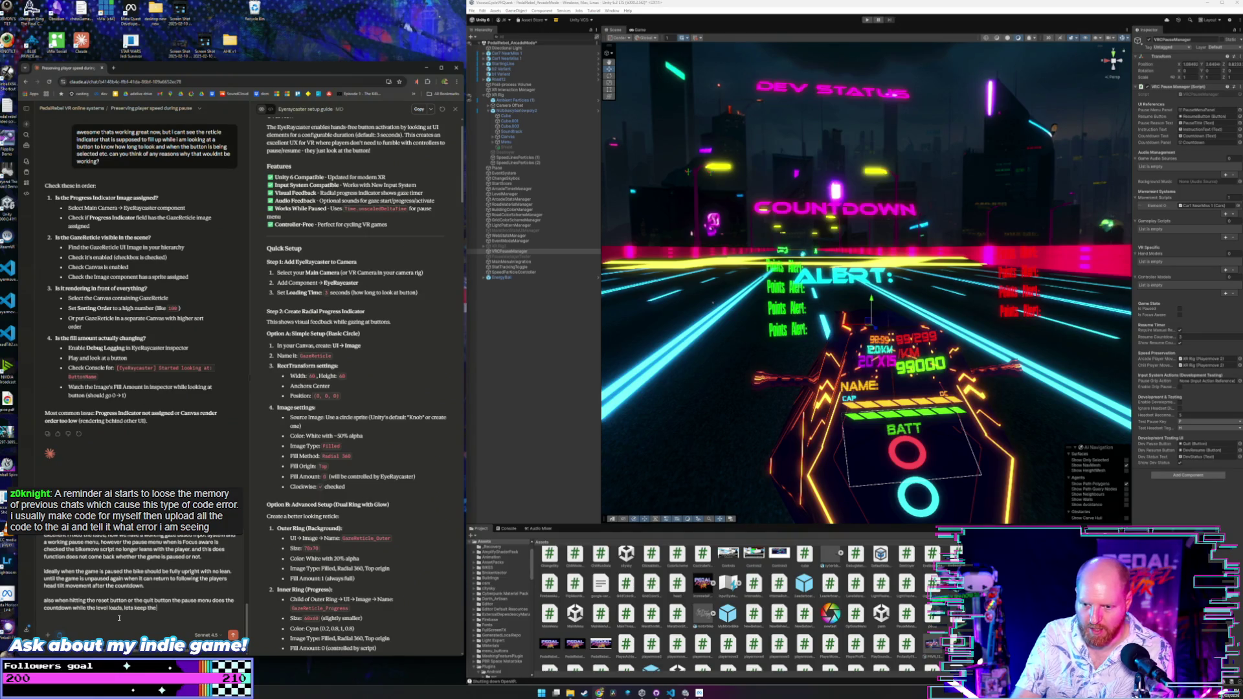
text( game paused)
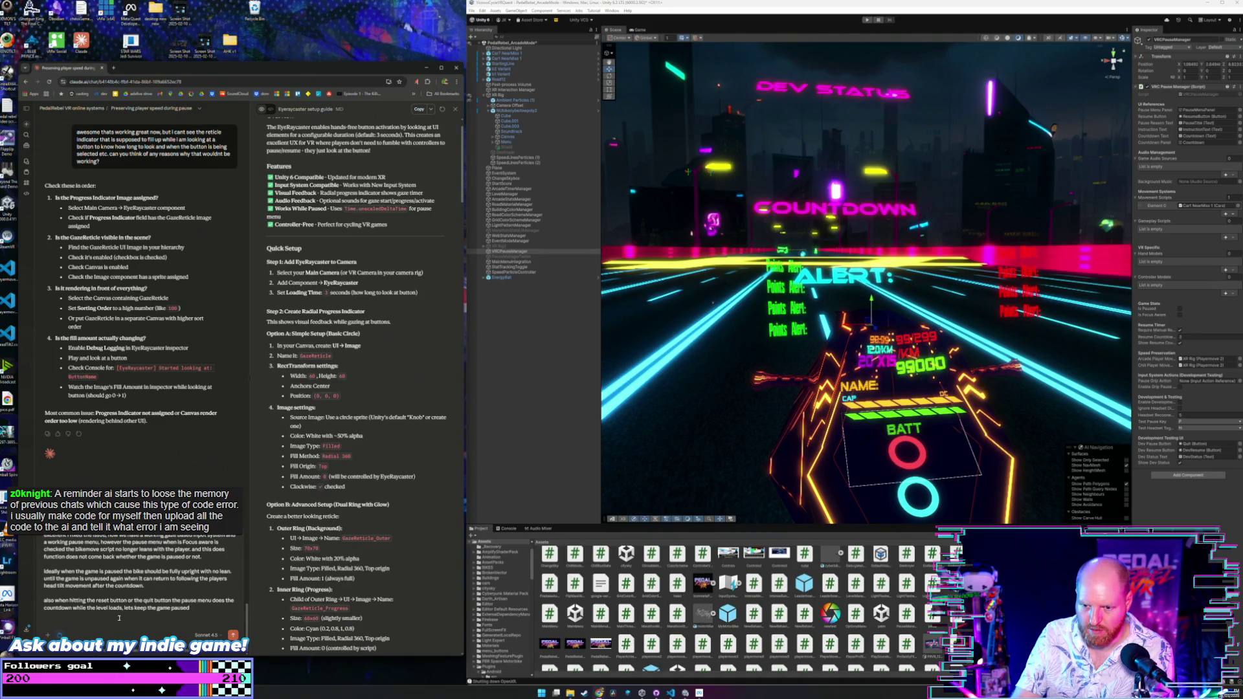
text( when c)
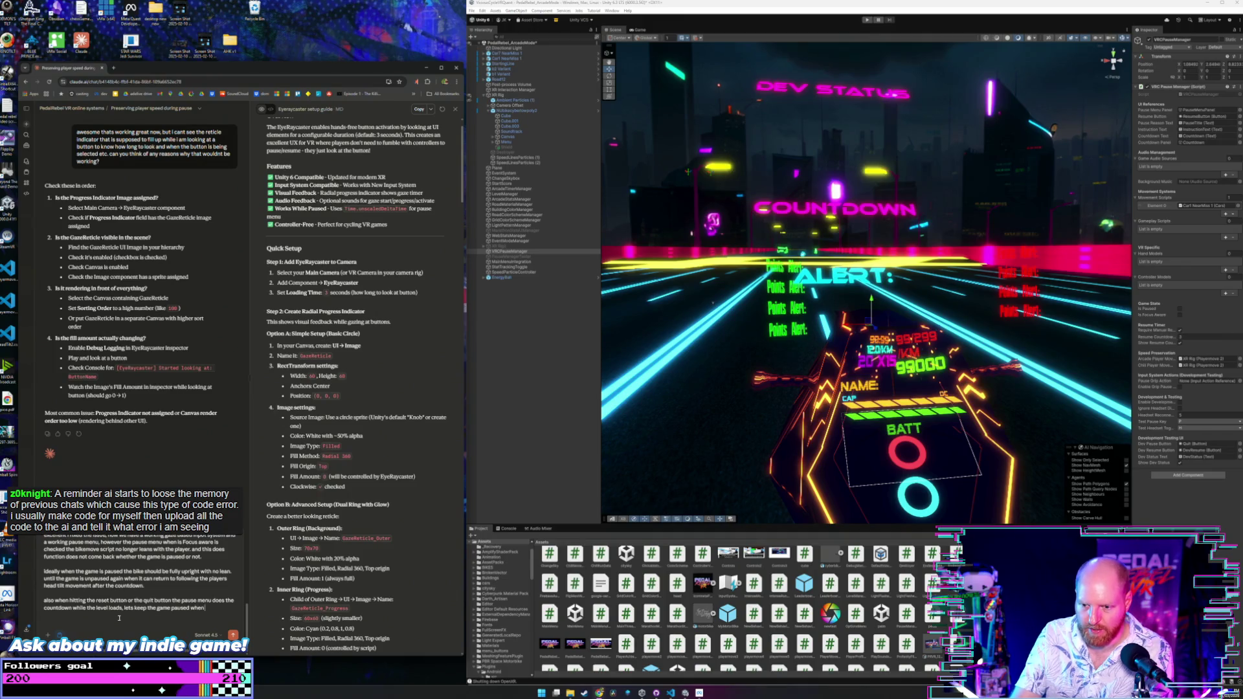
text(licking these buttons but h)
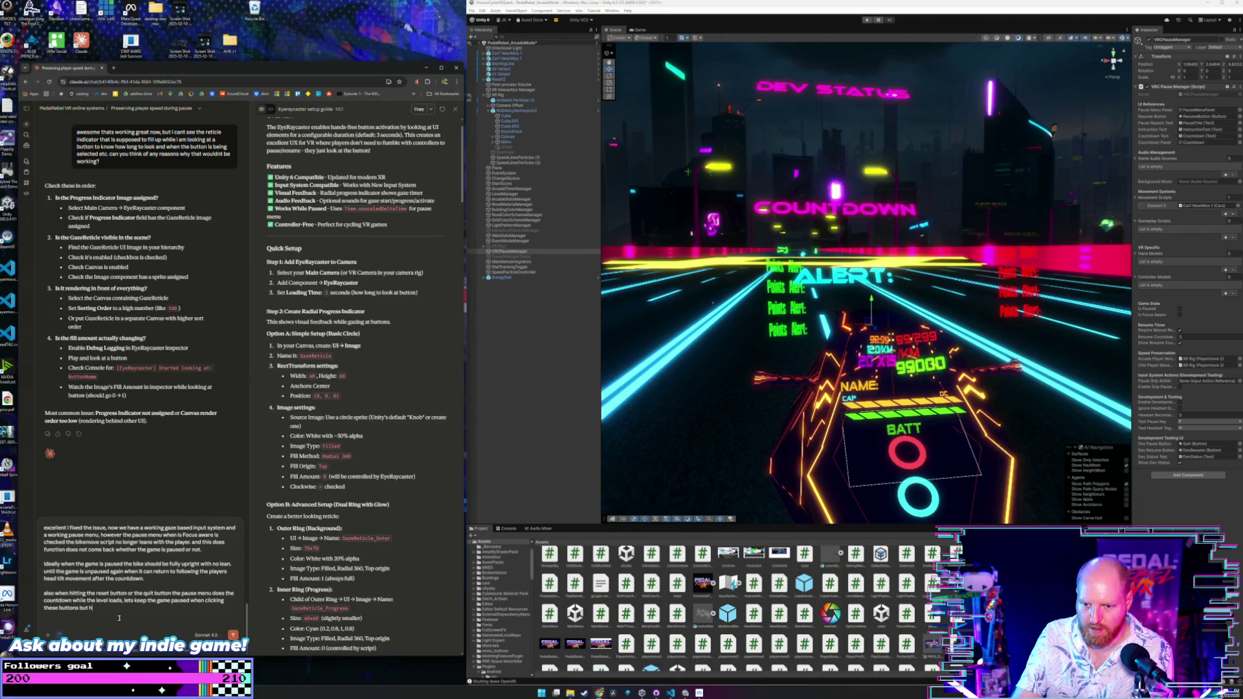
Step: Ask to hide the menu while the new scene loads, and send the message
text(de the menu i)
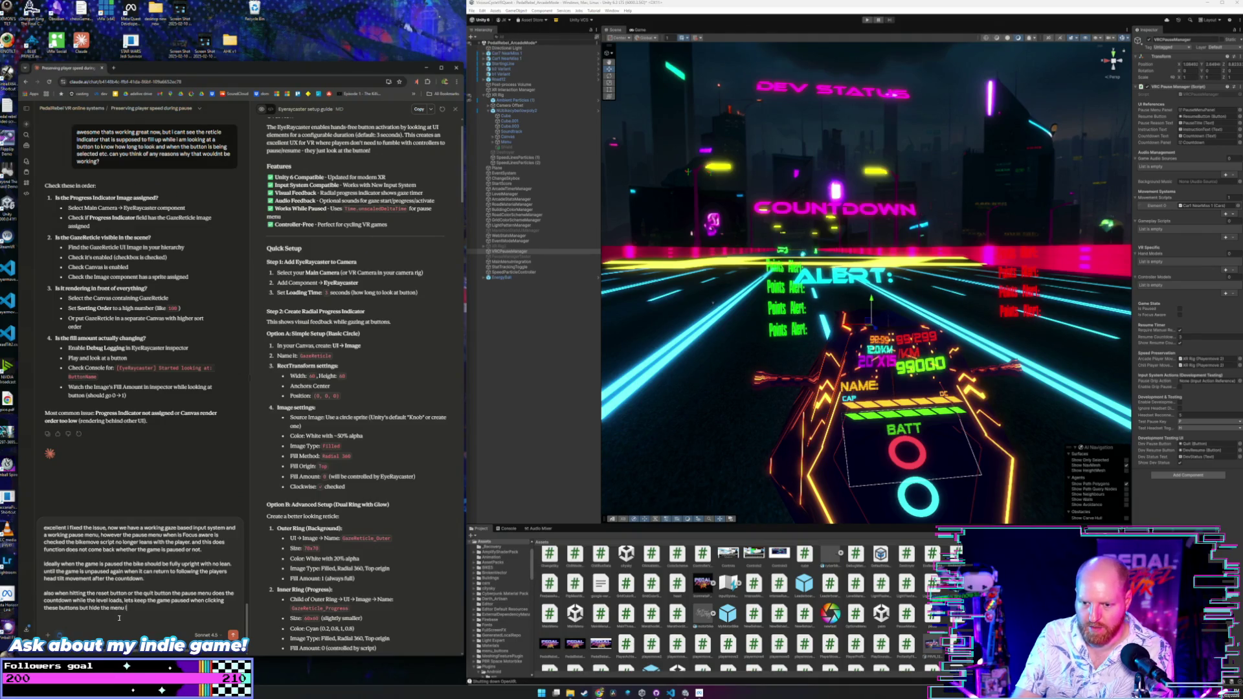
text(tself whil)
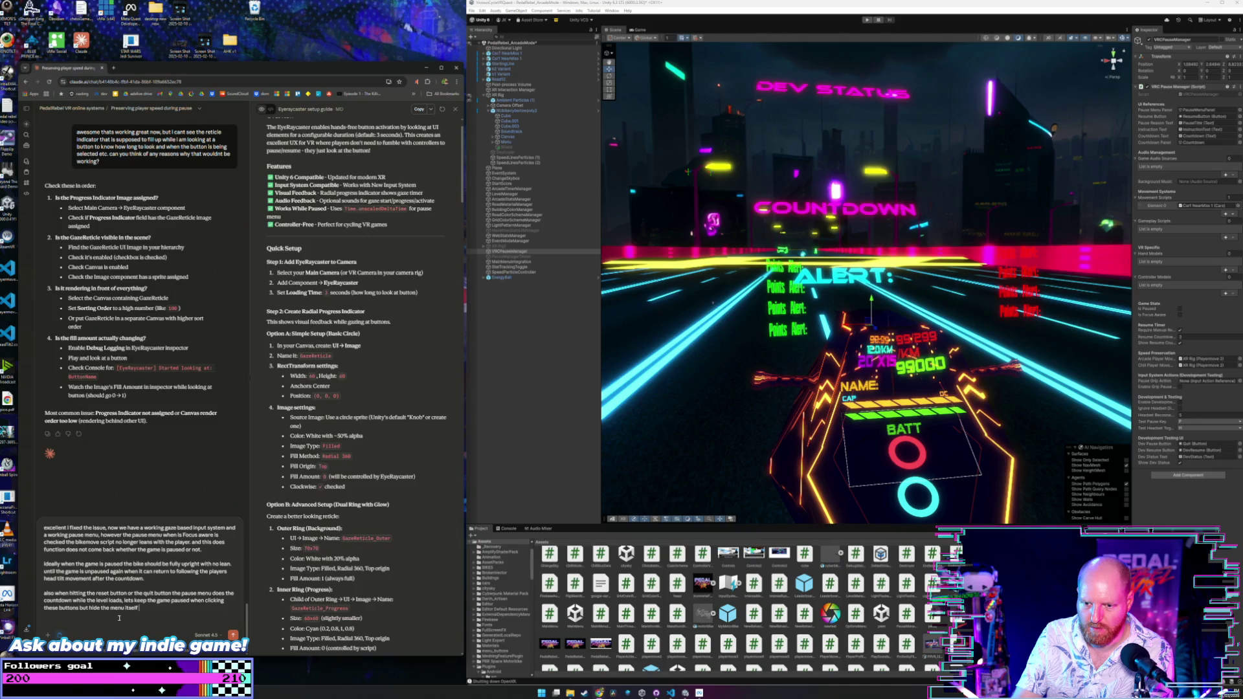
text(e the new s)
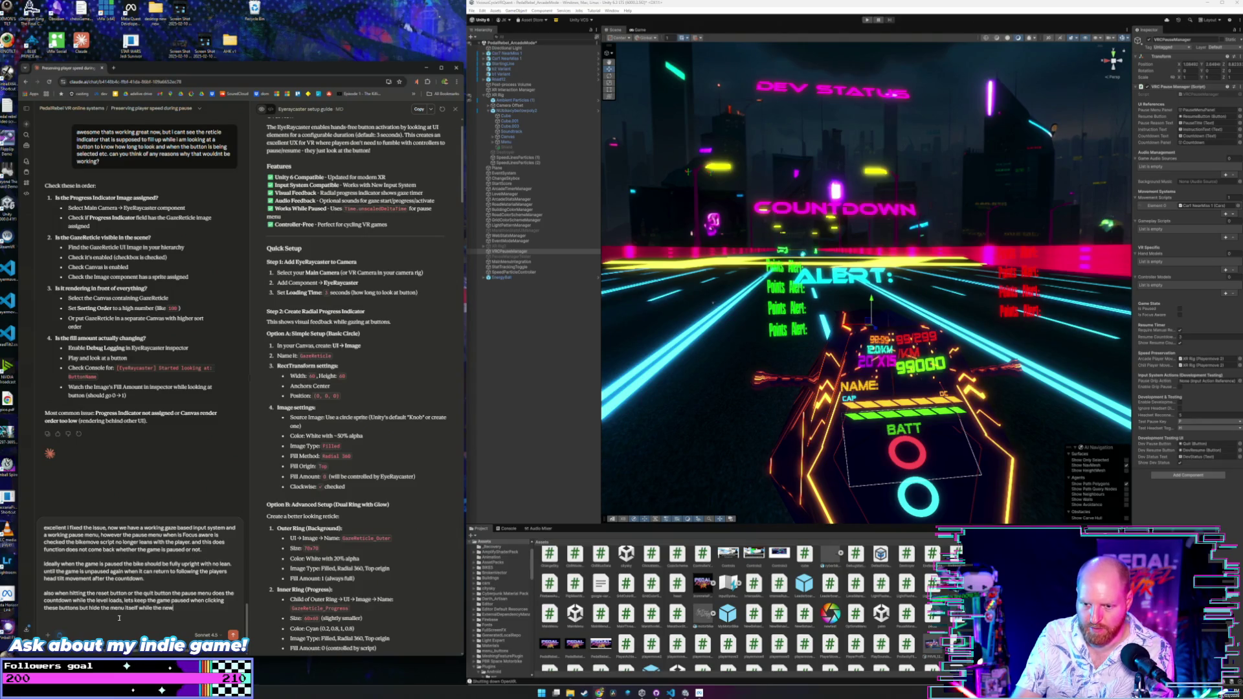
text(cr)
key(BackSpace)
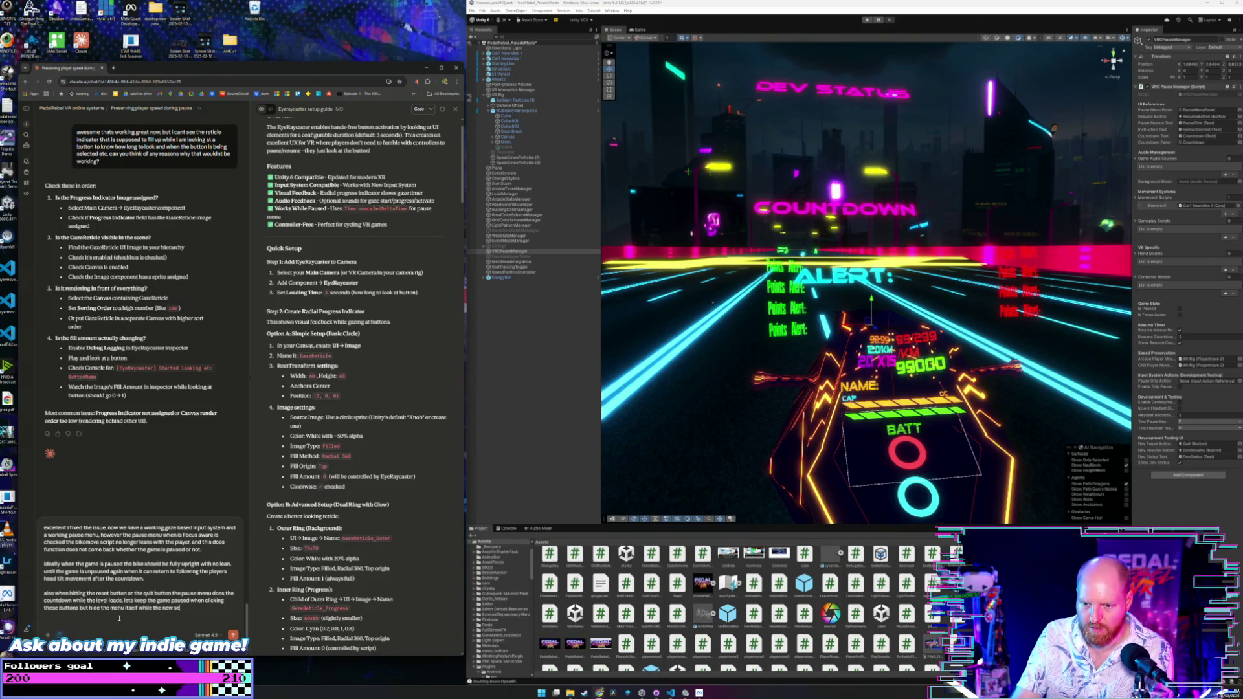
text(enec)
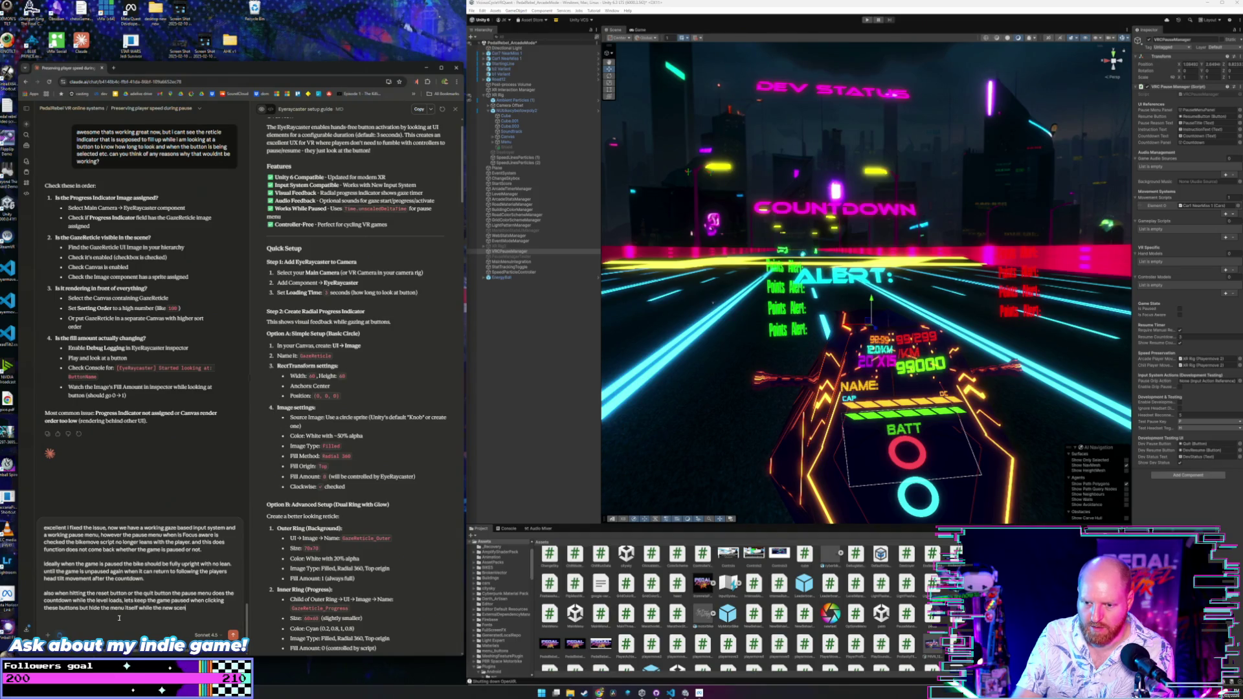
text(ead)
key(BackSpace)
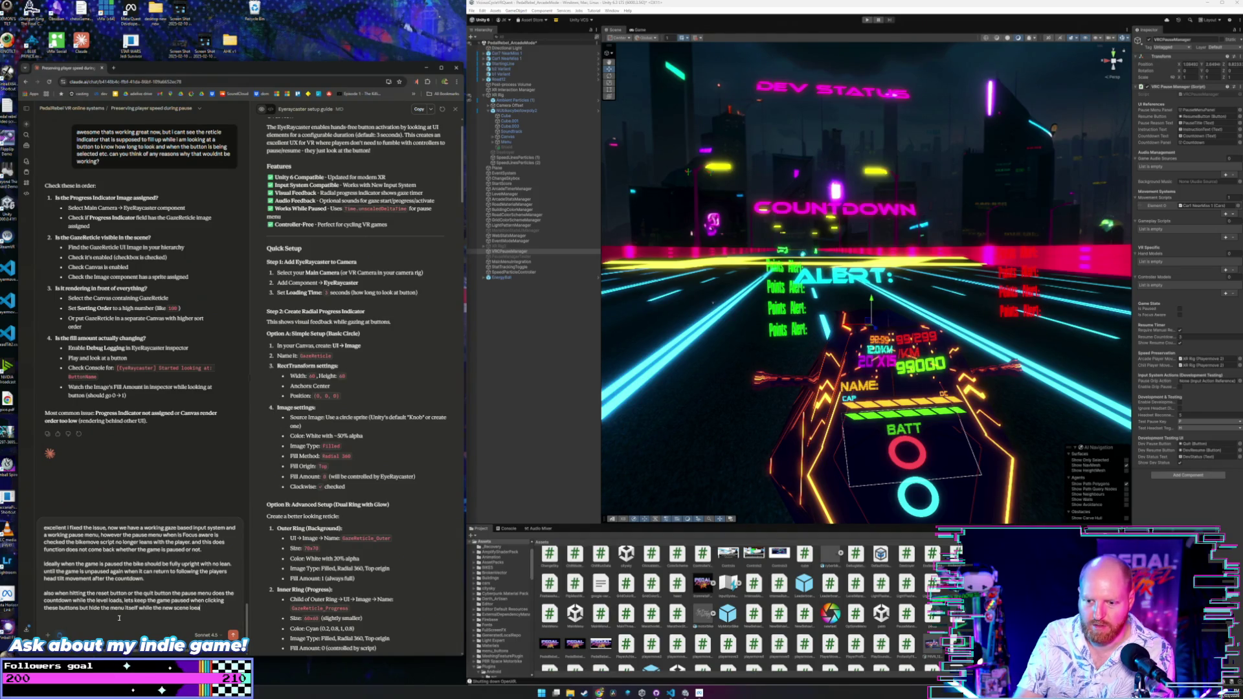
key(BackSpace)
text(a)
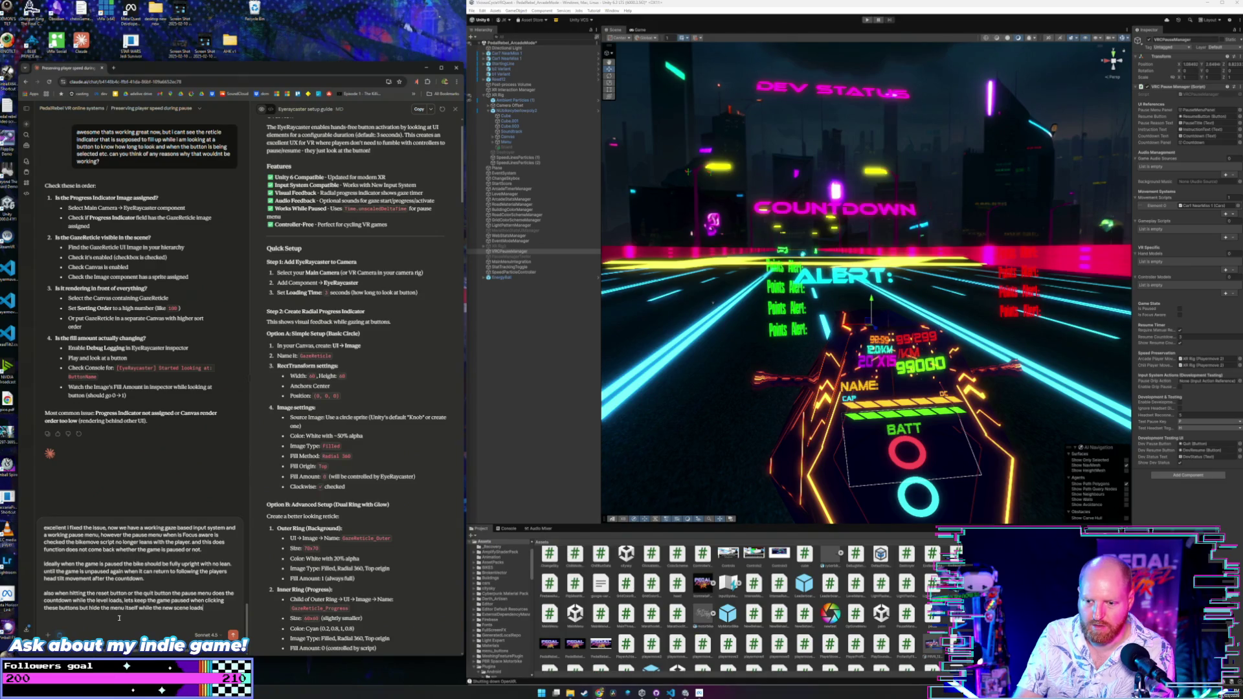
key(Return)
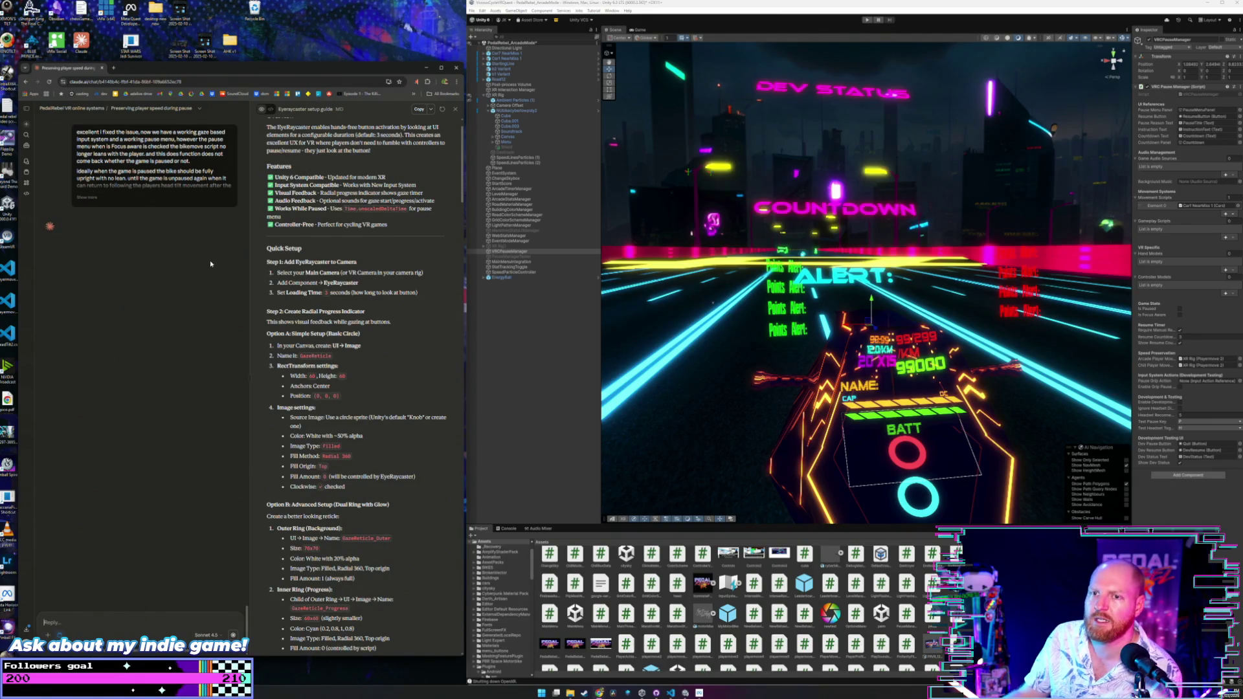
Step: Read Claude's reply, highlighting its explanation that the InputManager wasn't re-enabled after pausing
scroll(216, 265, up, 2)
scroll(216, 264, up, 1)
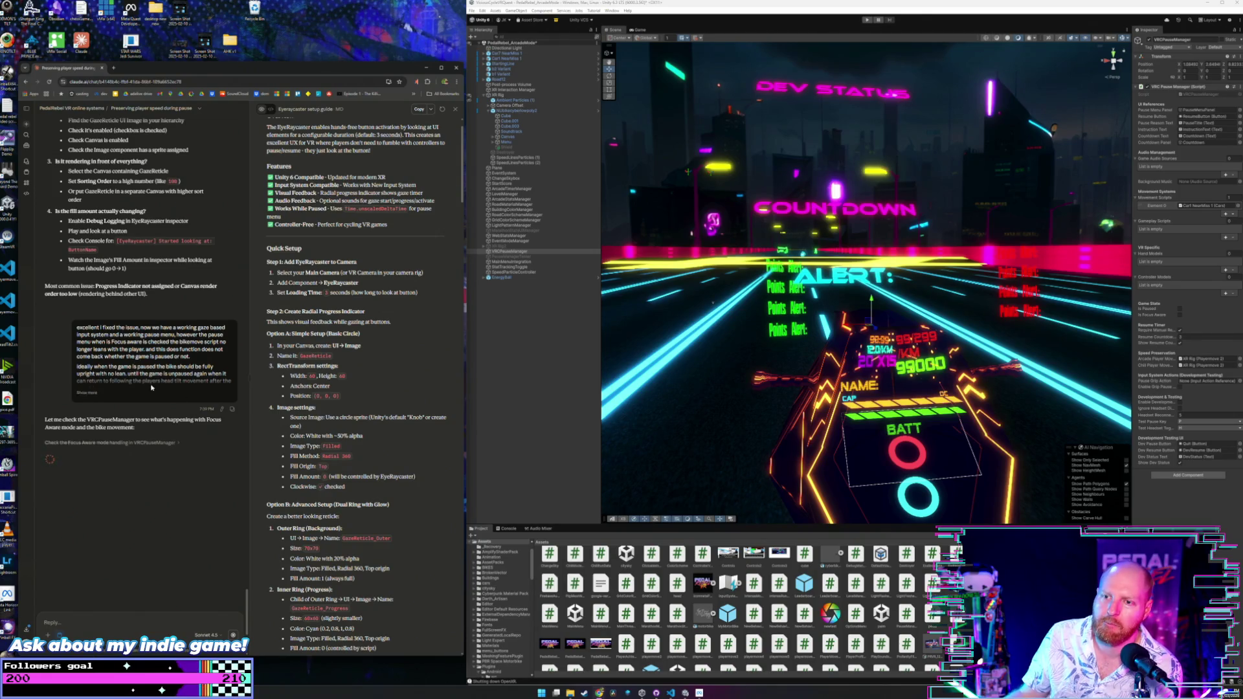
scroll(151, 387, up, 6)
scroll(151, 387, down, 1)
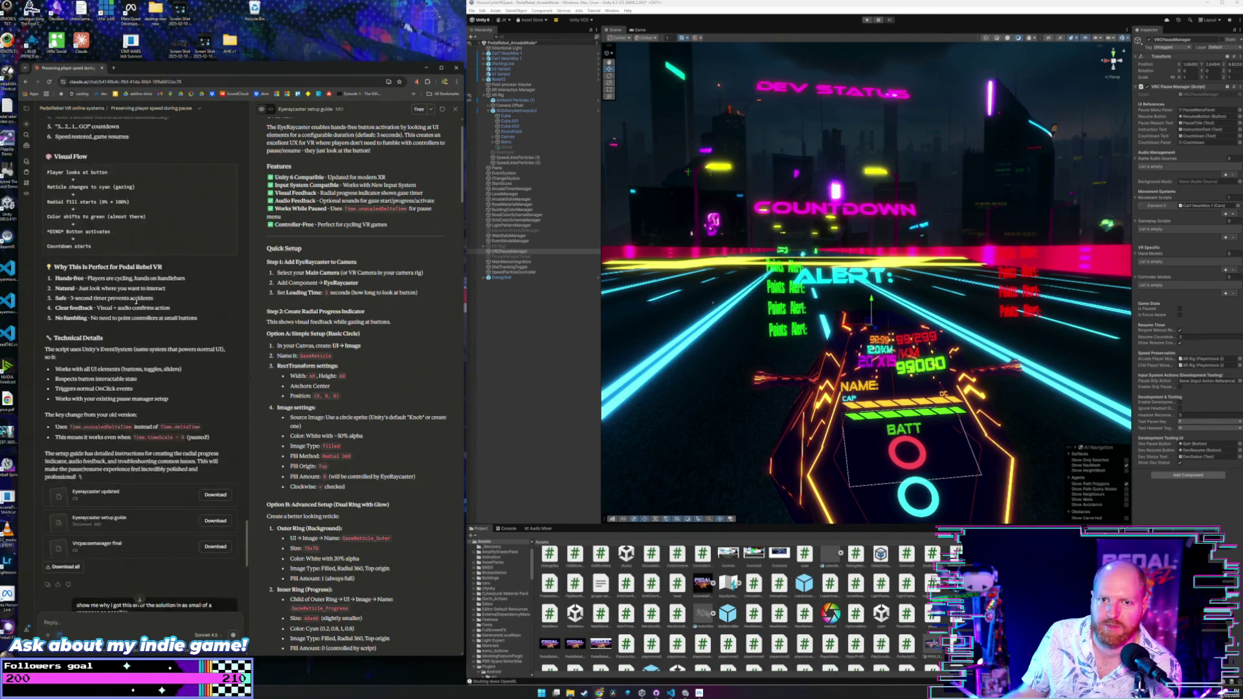
scroll(136, 301, down, 7)
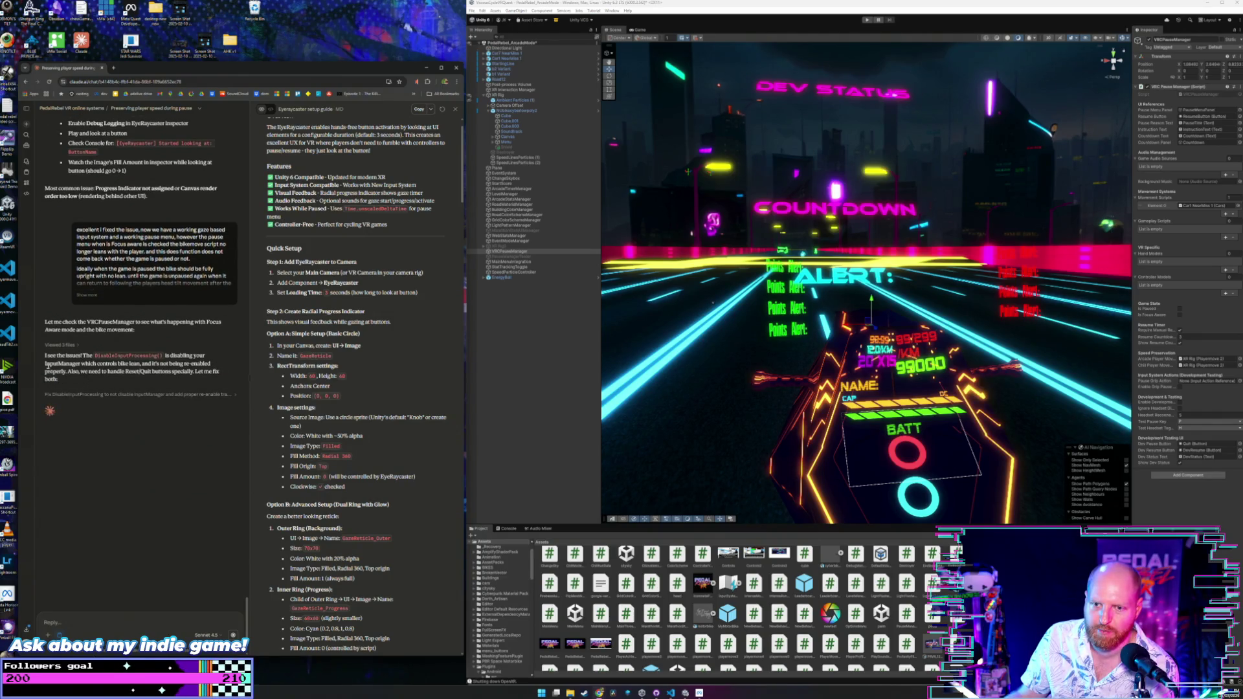
drag(45, 364, 213, 366)
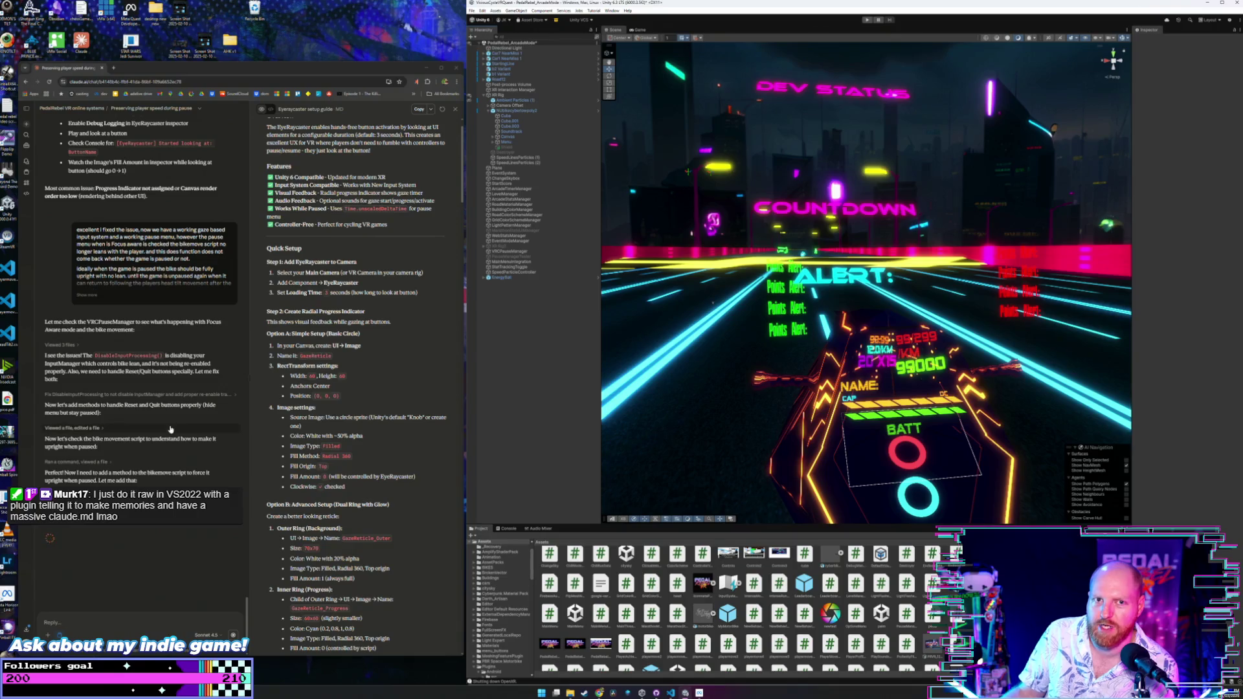
Step: Browse the pinball and chess Claude Code sessions in a new tab, then return to the pause-fix chat
click(113, 67)
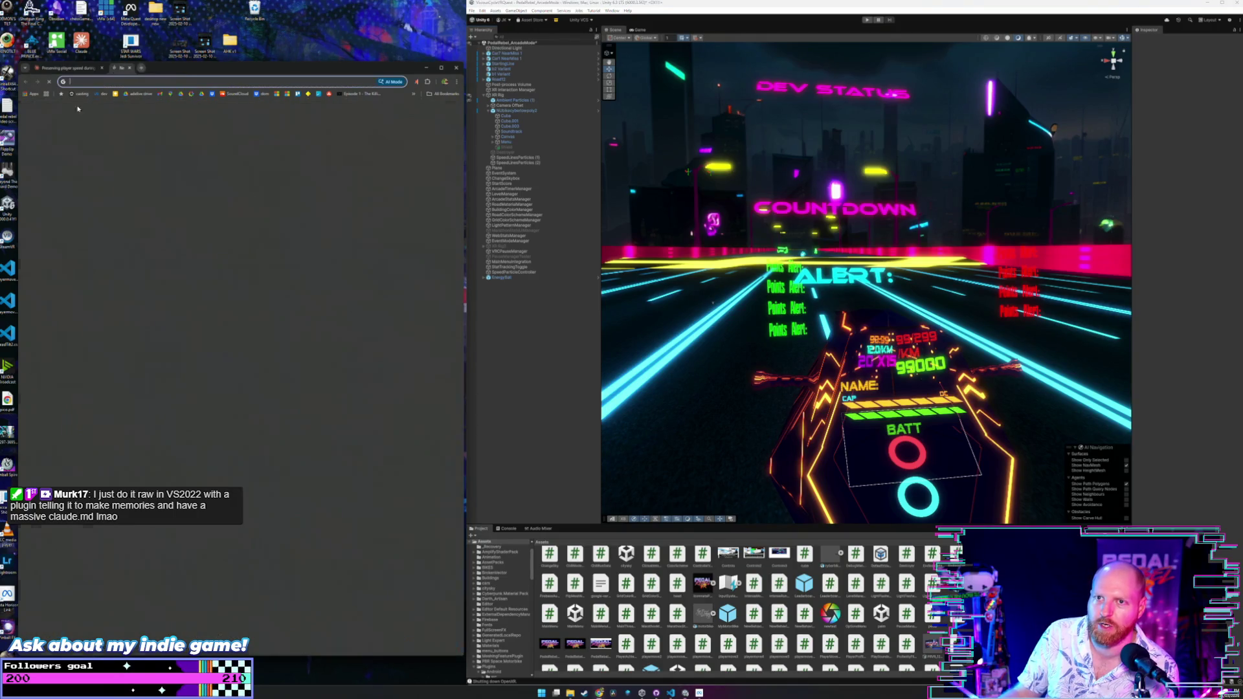
click(62, 97)
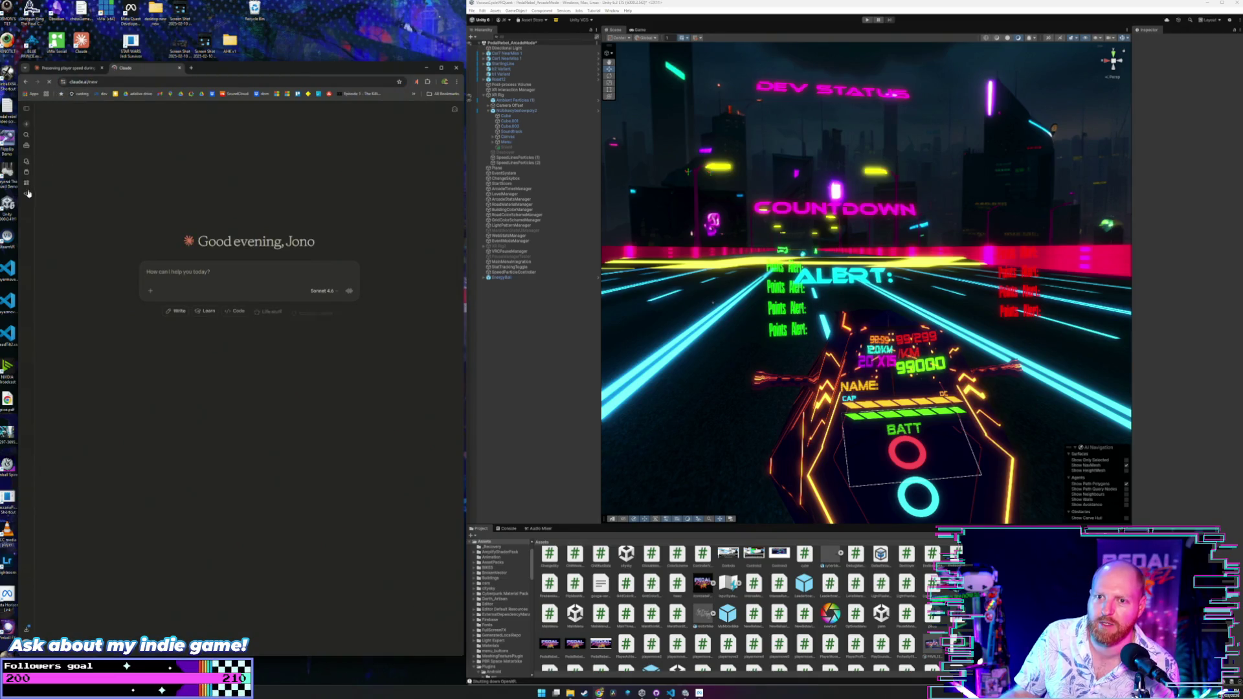
click(26, 196)
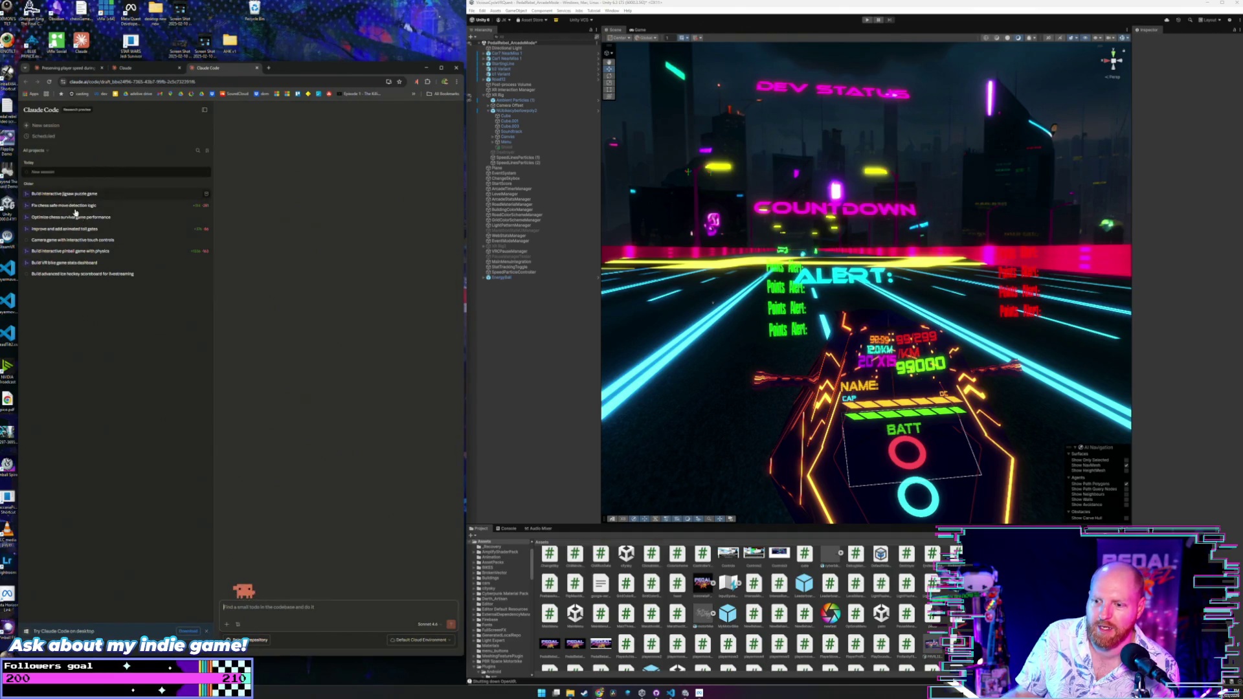
click(84, 250)
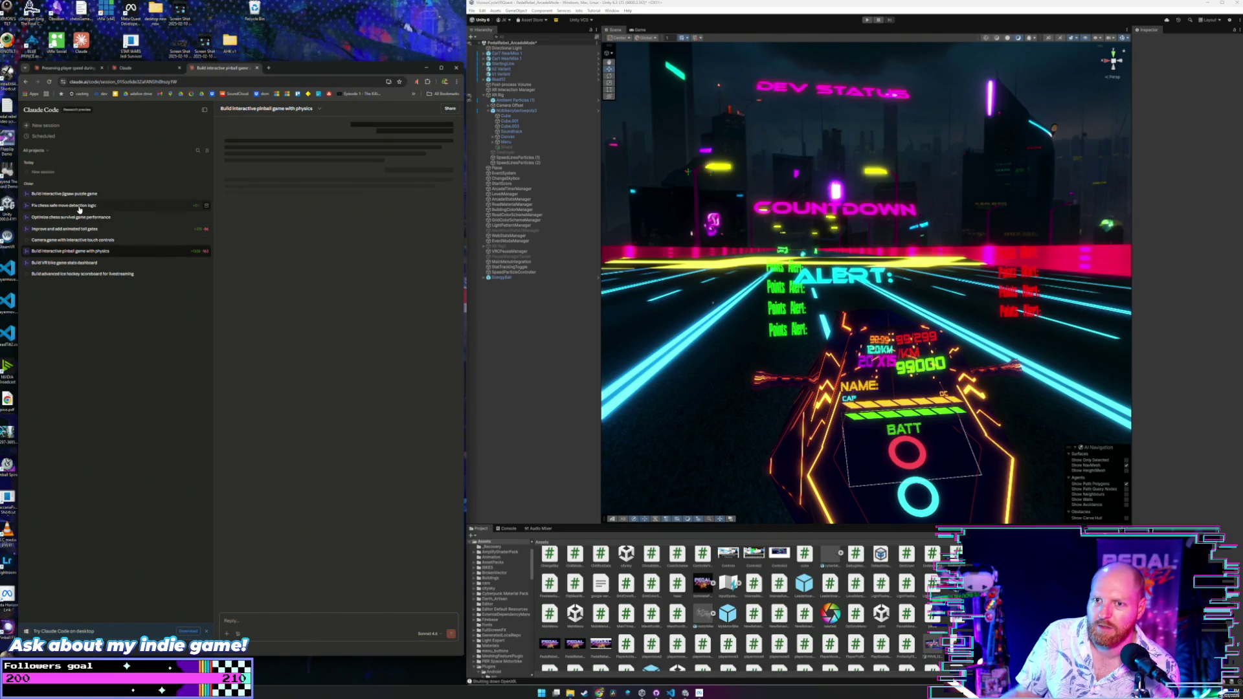
click(79, 206)
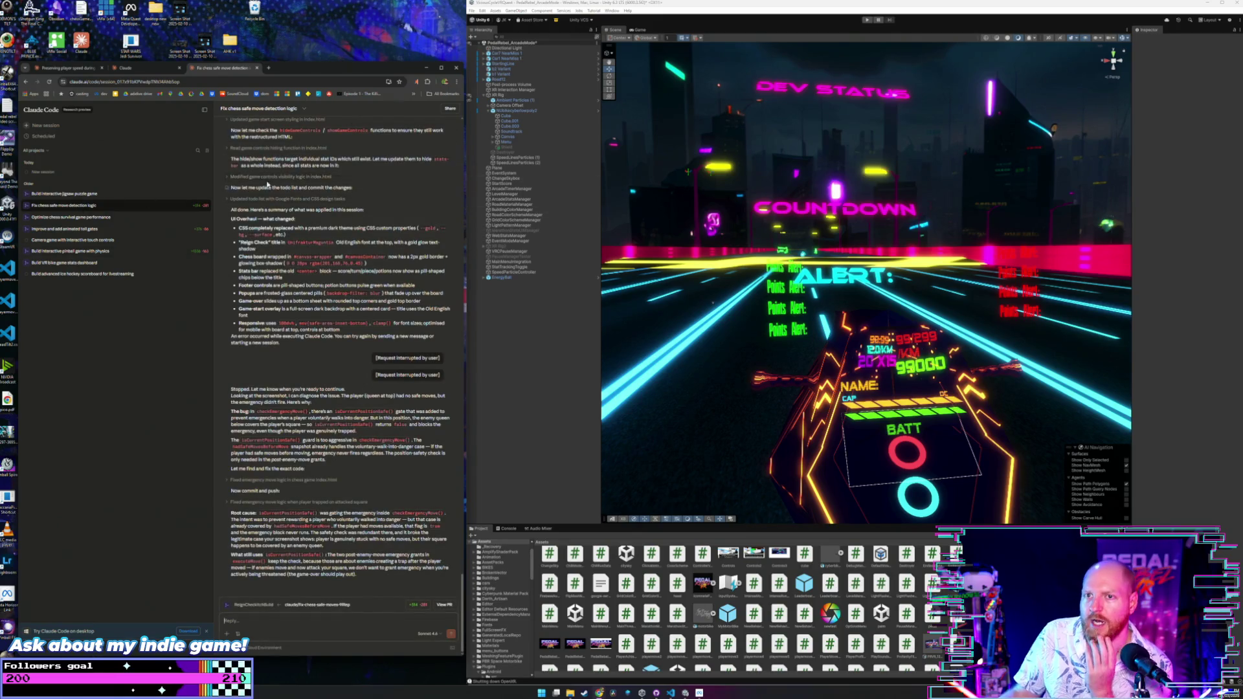
click(64, 67)
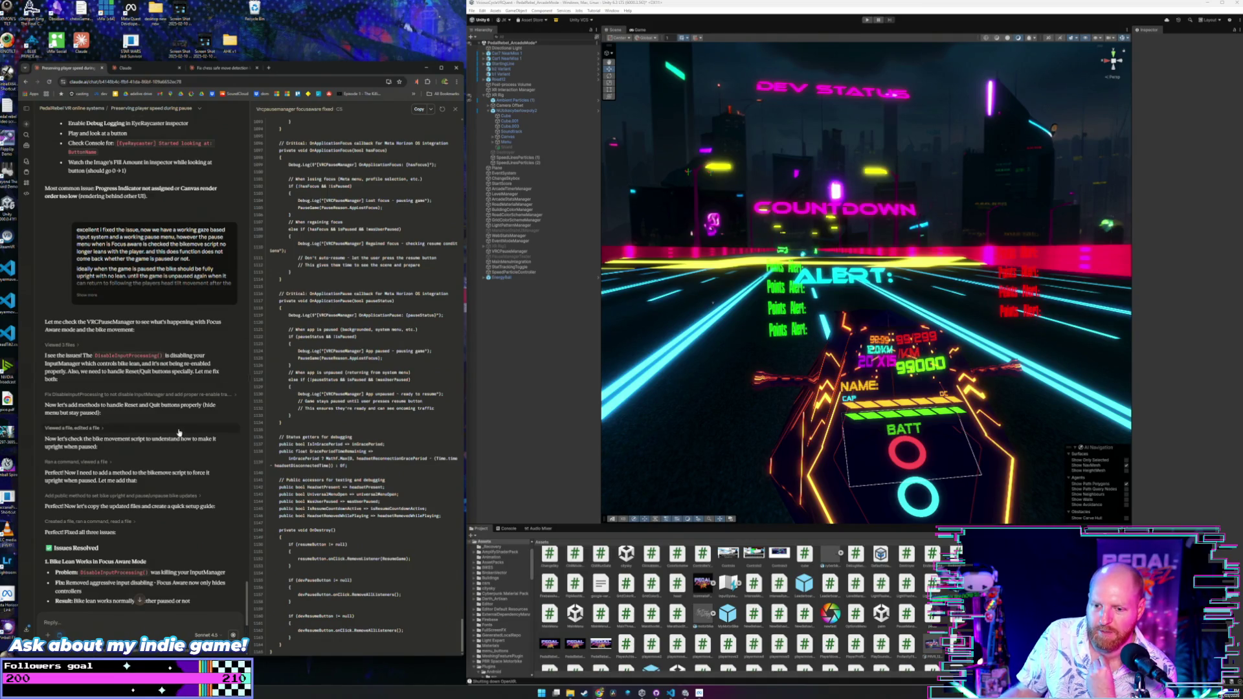
Step: Bring GitHub Desktop forward and reposition its window
scroll(182, 433, down, 5)
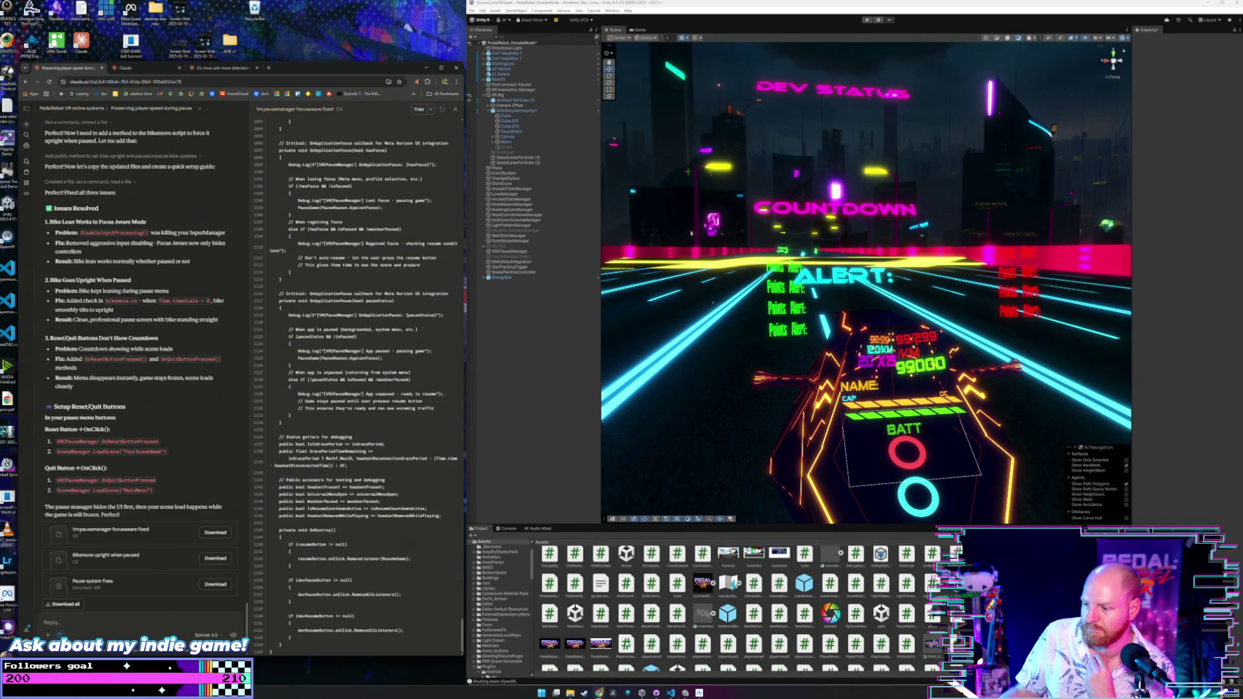
click(656, 693)
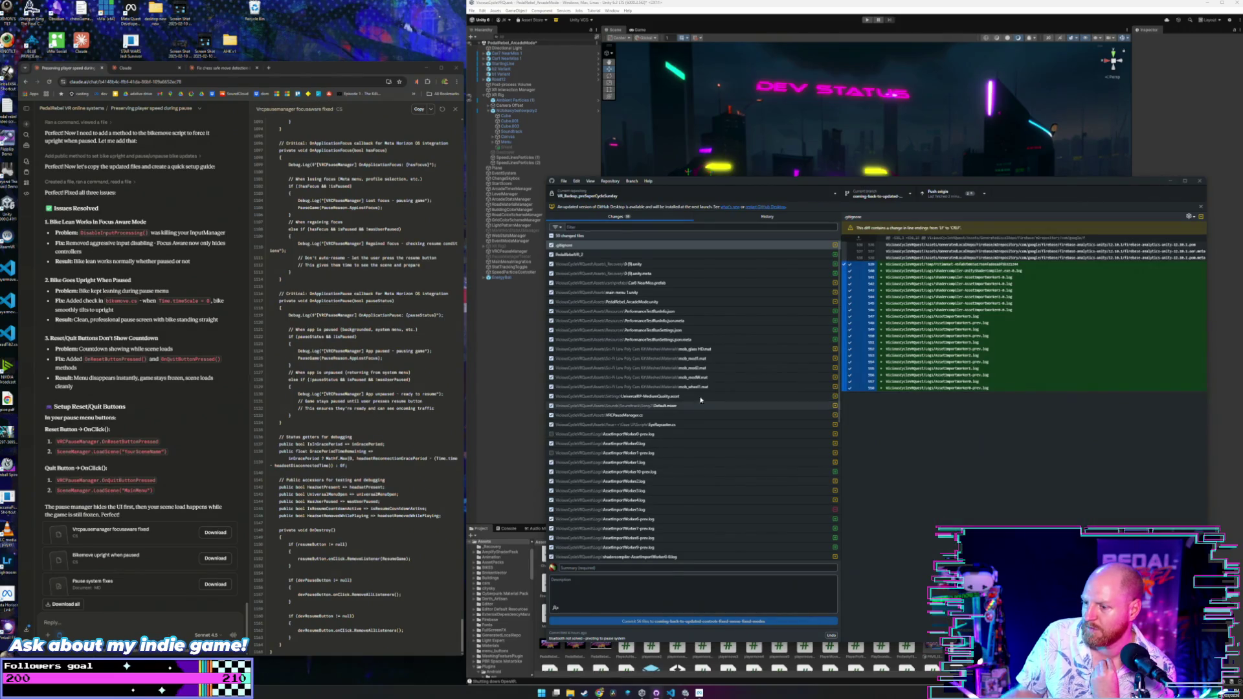
drag(728, 185, 698, 146)
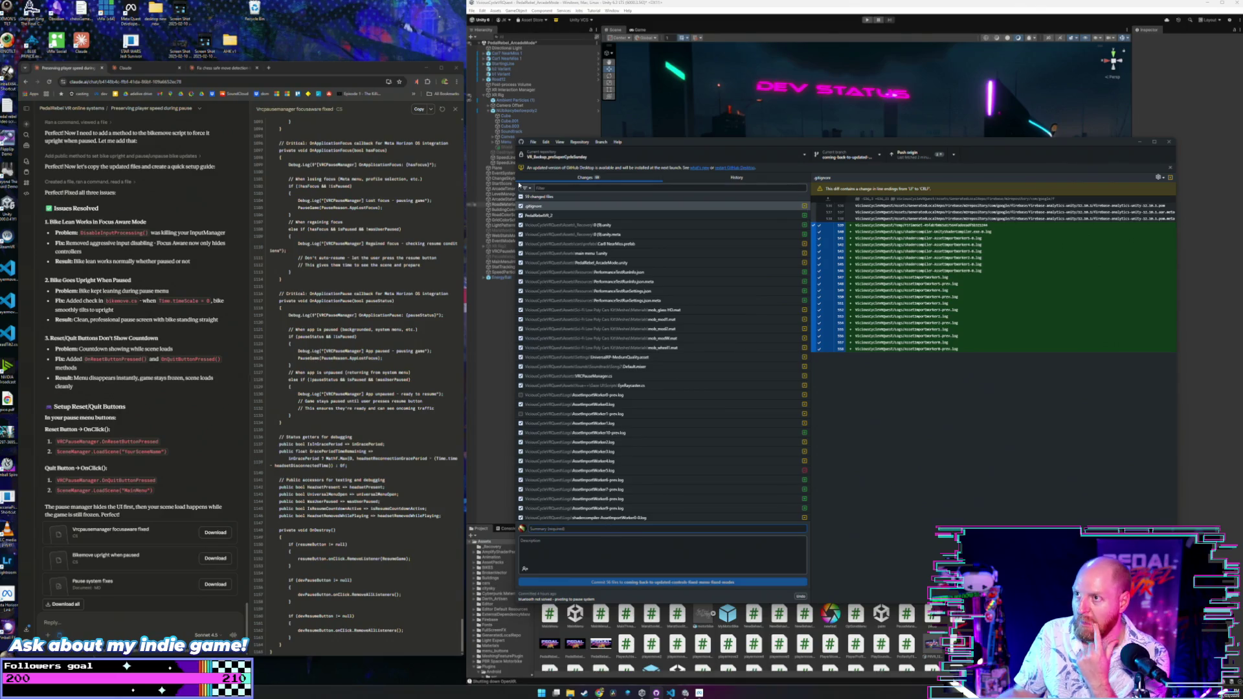
Step: Save the Unity project with File > Save, then close the Unity editor
click(549, 4)
click(472, 10)
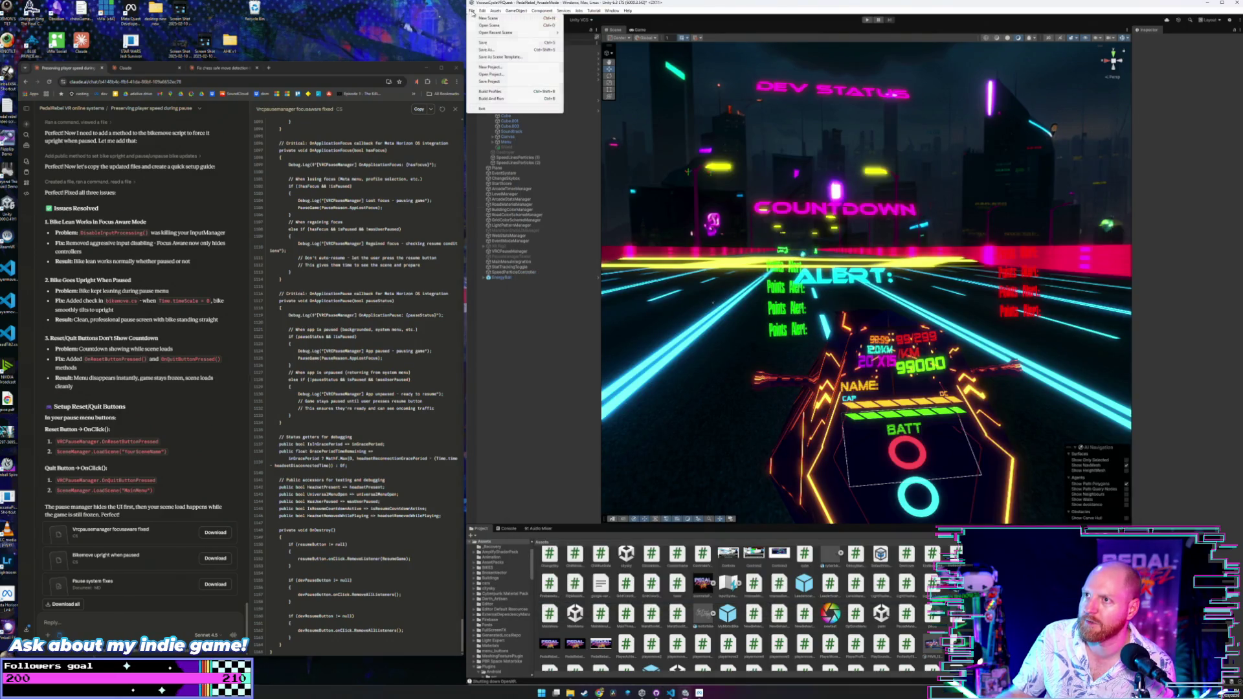
click(483, 42)
click(472, 10)
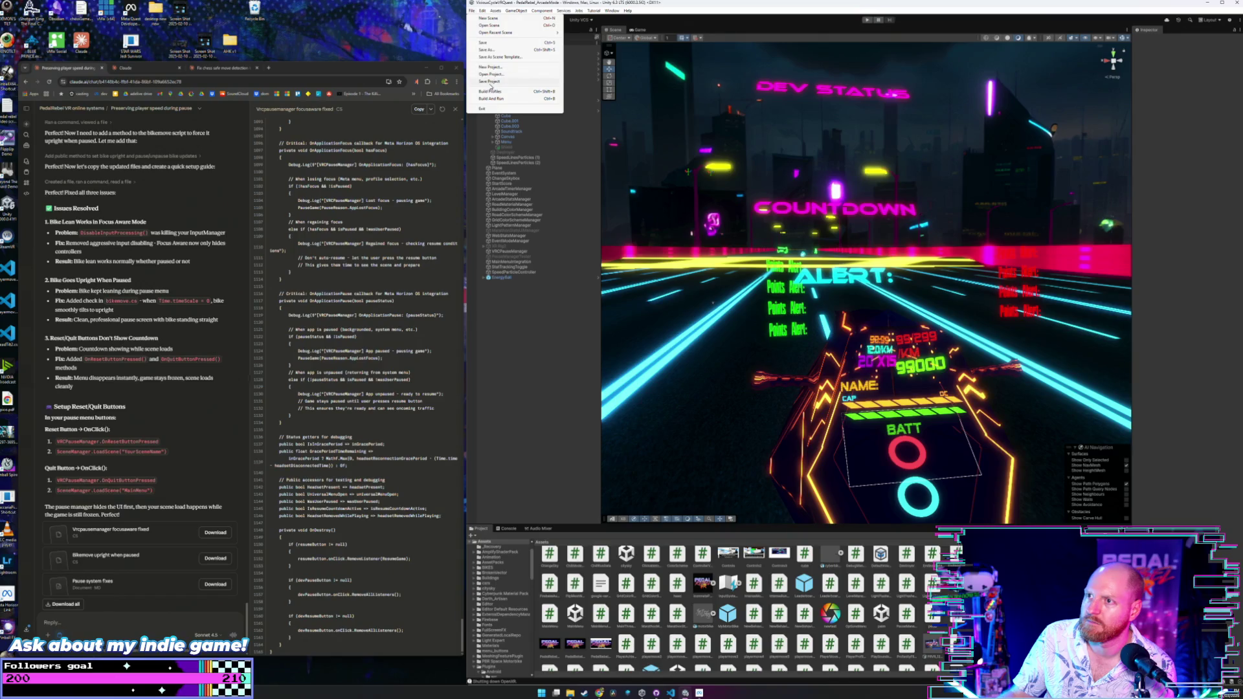
key(Escape)
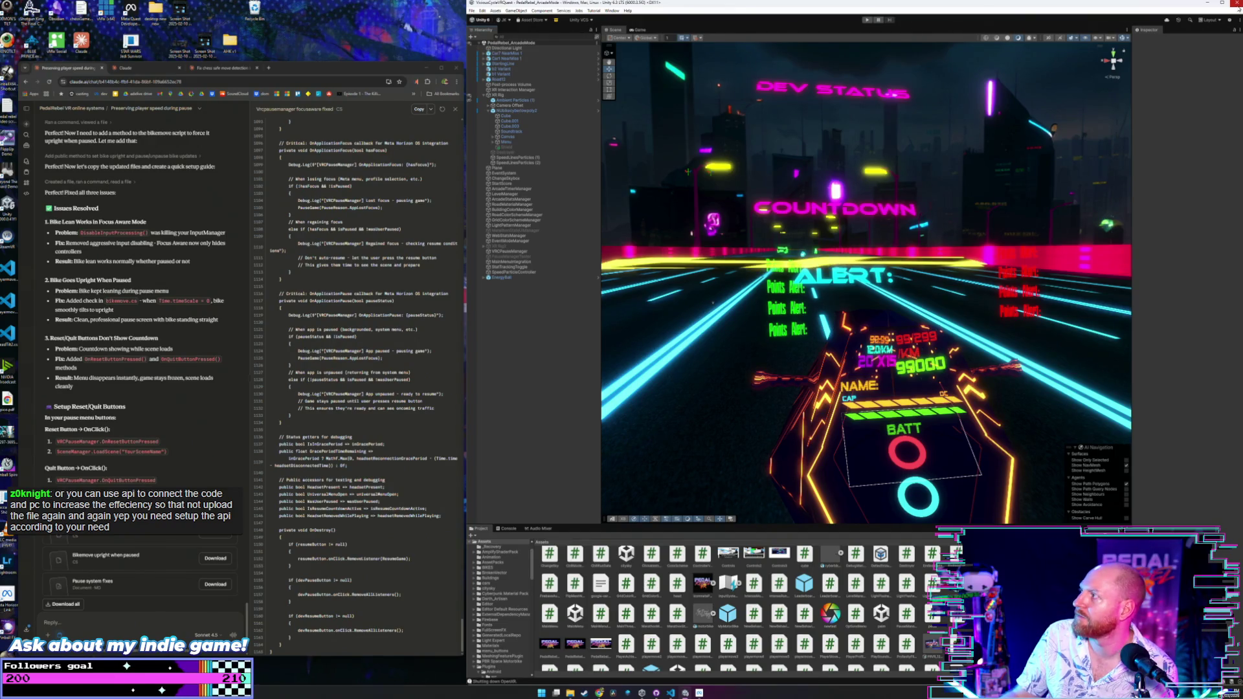
click(1235, 3)
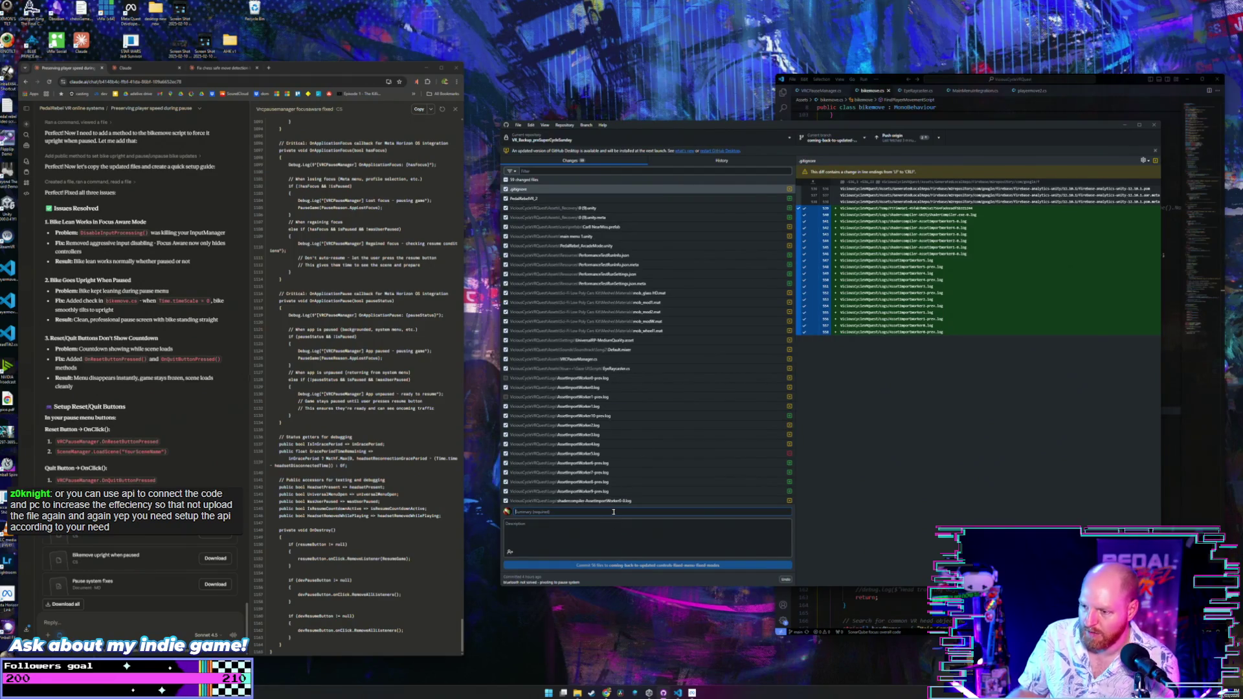
Step: Commit the 58 files as 'Pause and Gaze working, fixing lean problem', copying the summary into the description
click(614, 512)
text(Pause and Gaze)
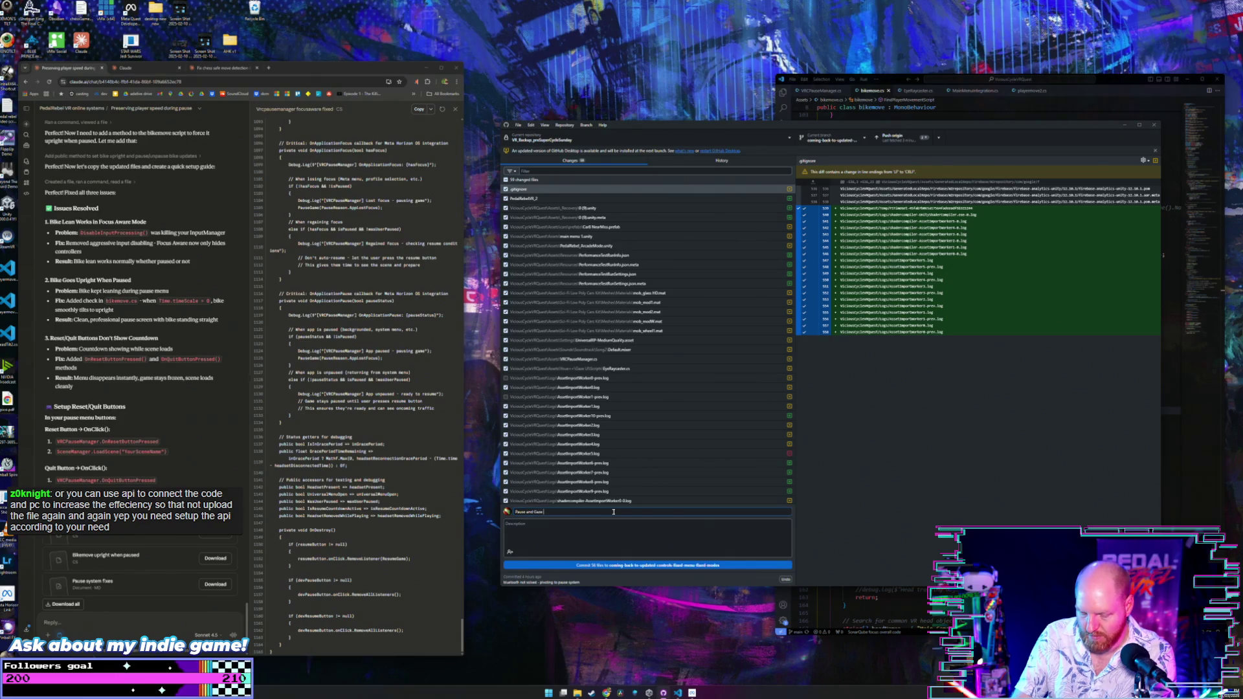
text(, fix)
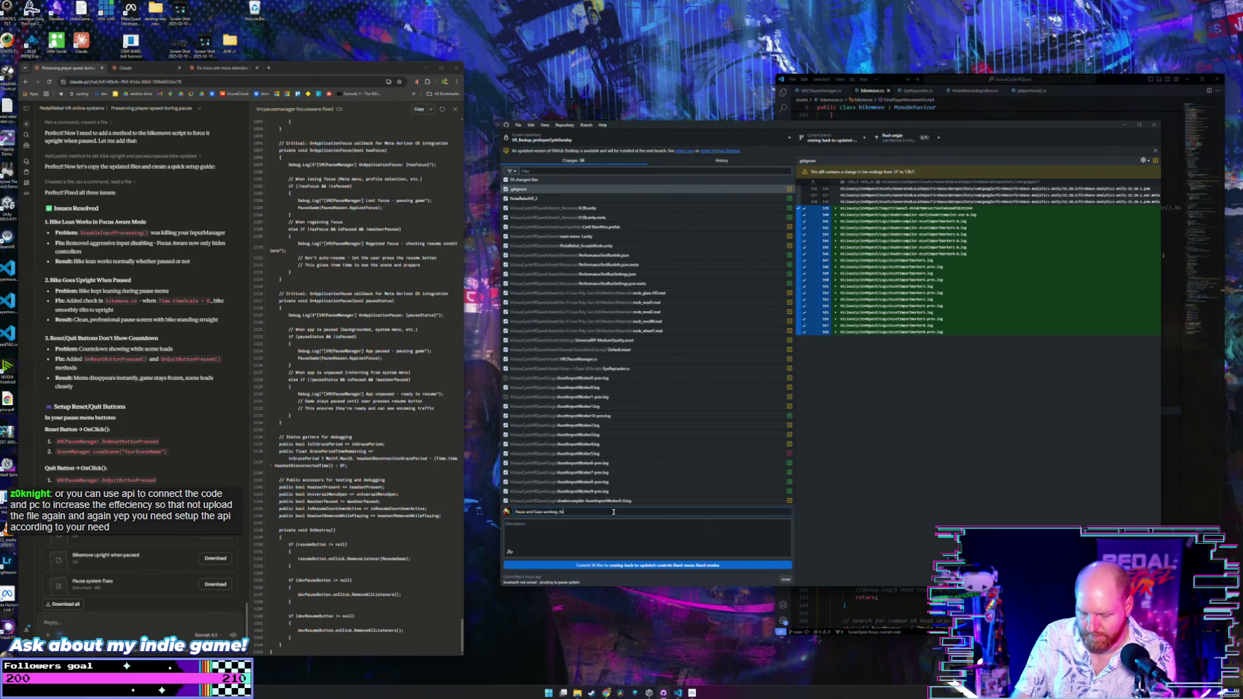
text(s)
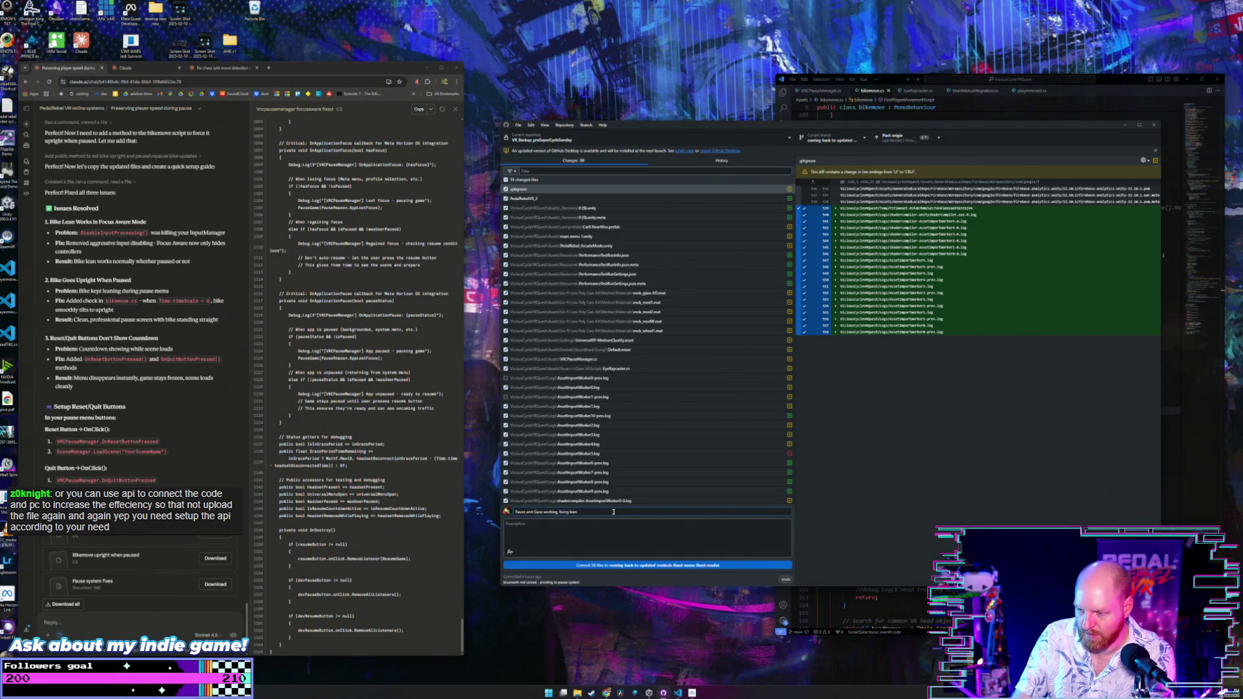
text( pl)
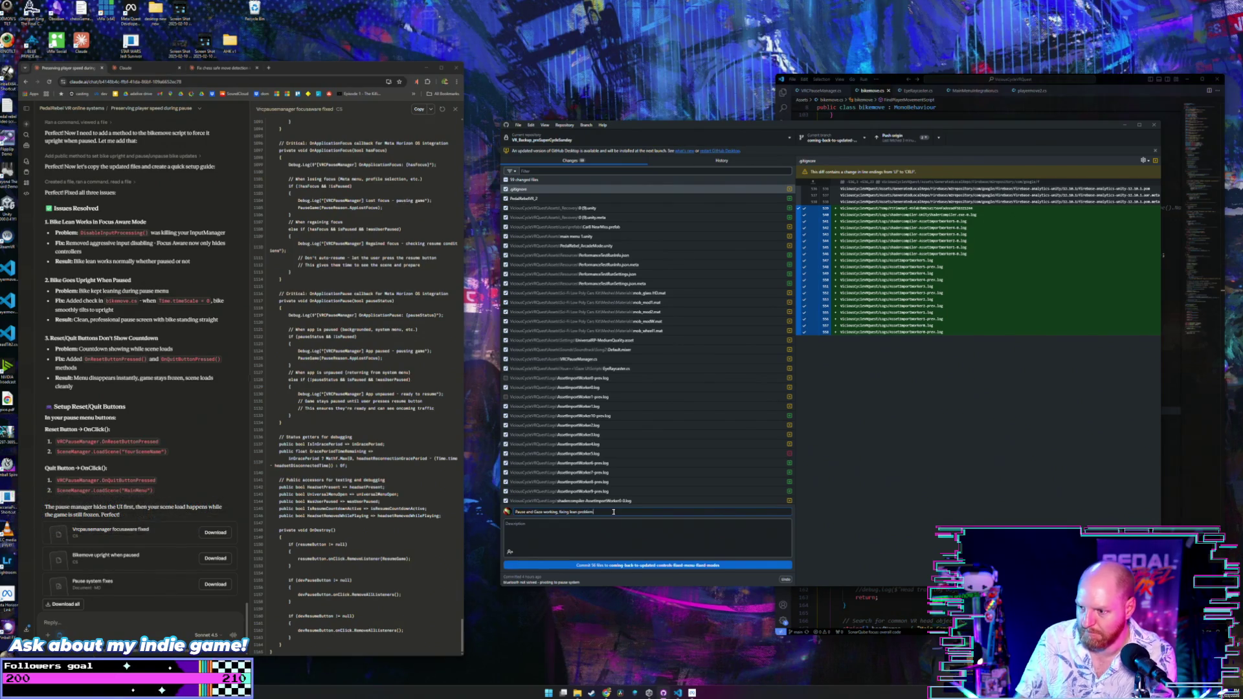
text(.)
key(ctrl+a)
key(ctrl+c)
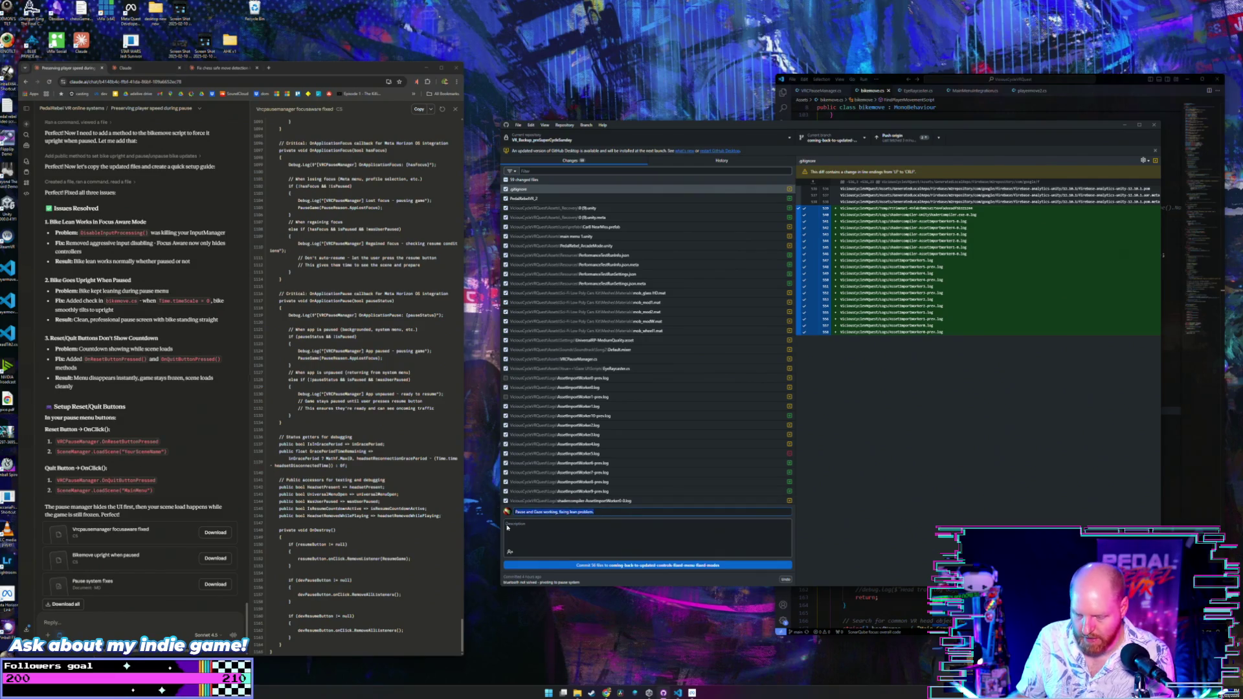
click(543, 541)
key(ctrl+v)
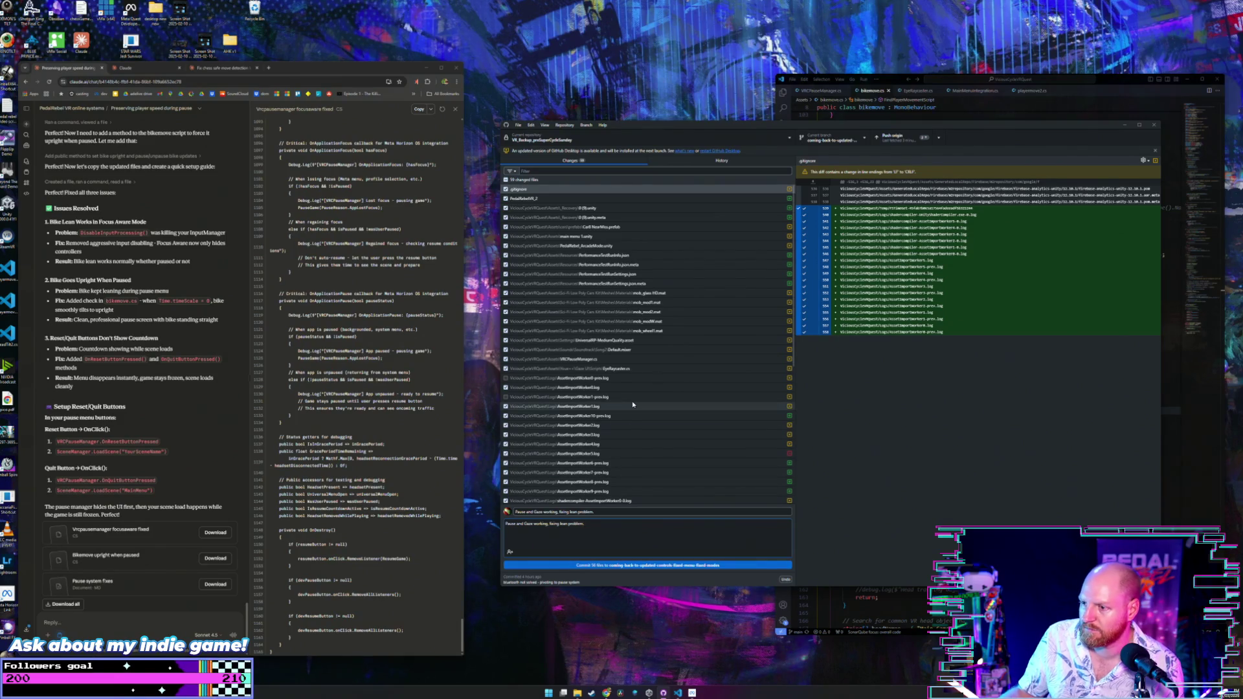
scroll(633, 403, down, 5)
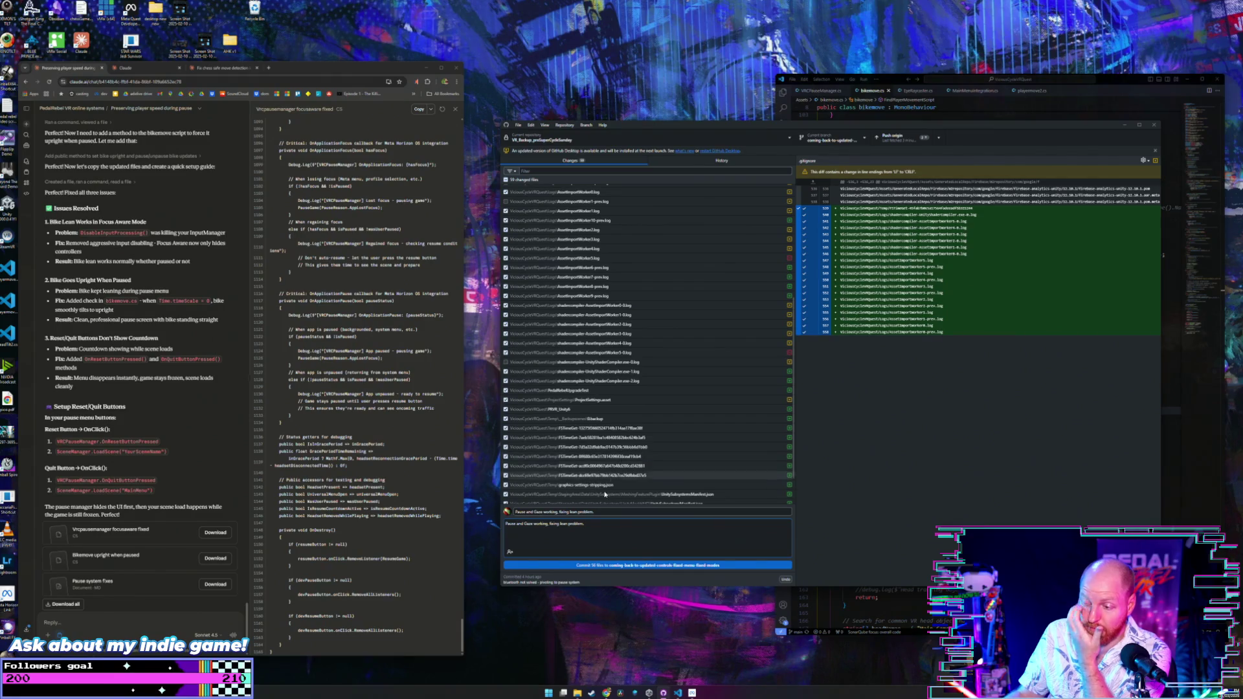
click(575, 565)
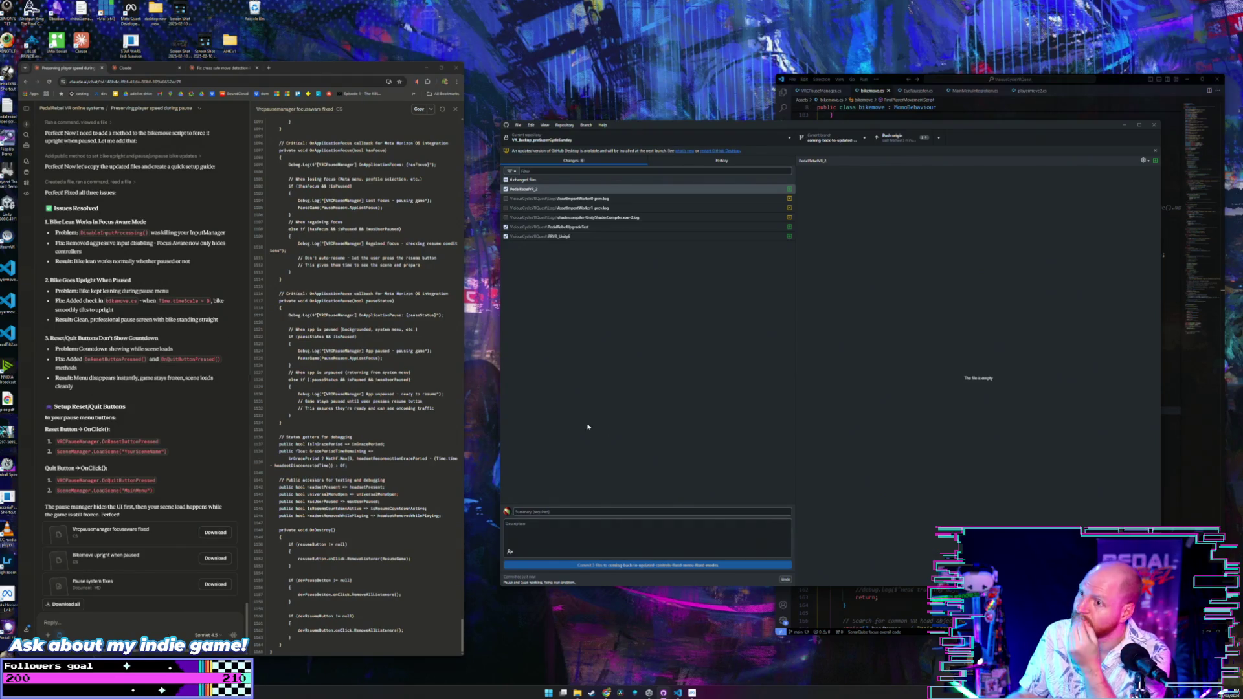
Step: Launch ViciousCycleVRQuest from Unity Hub, then view Claude's bikemove upright-when-paused code
click(649, 692)
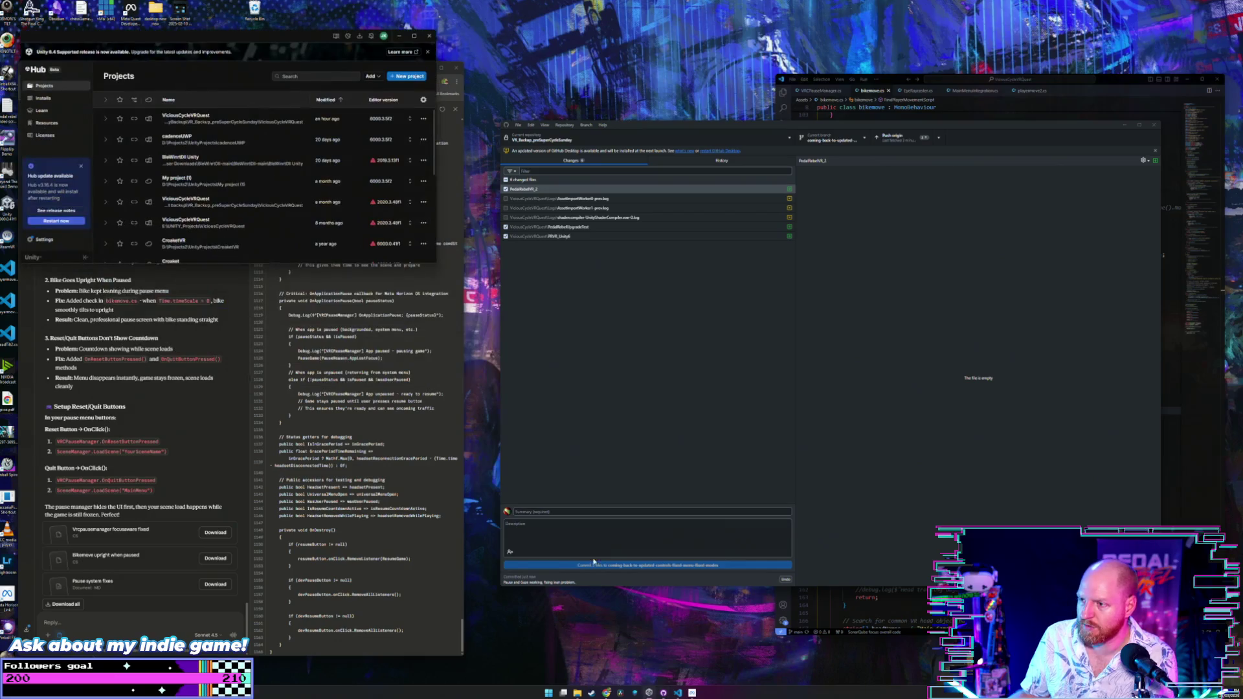
click(205, 119)
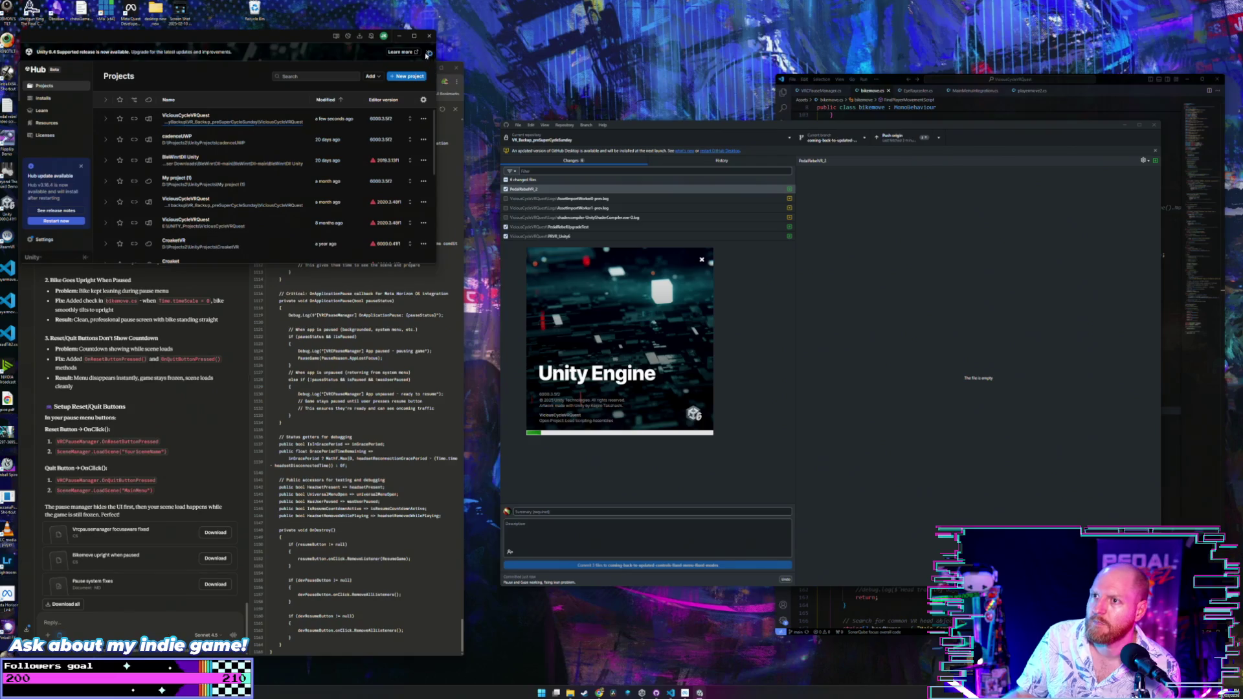
click(402, 36)
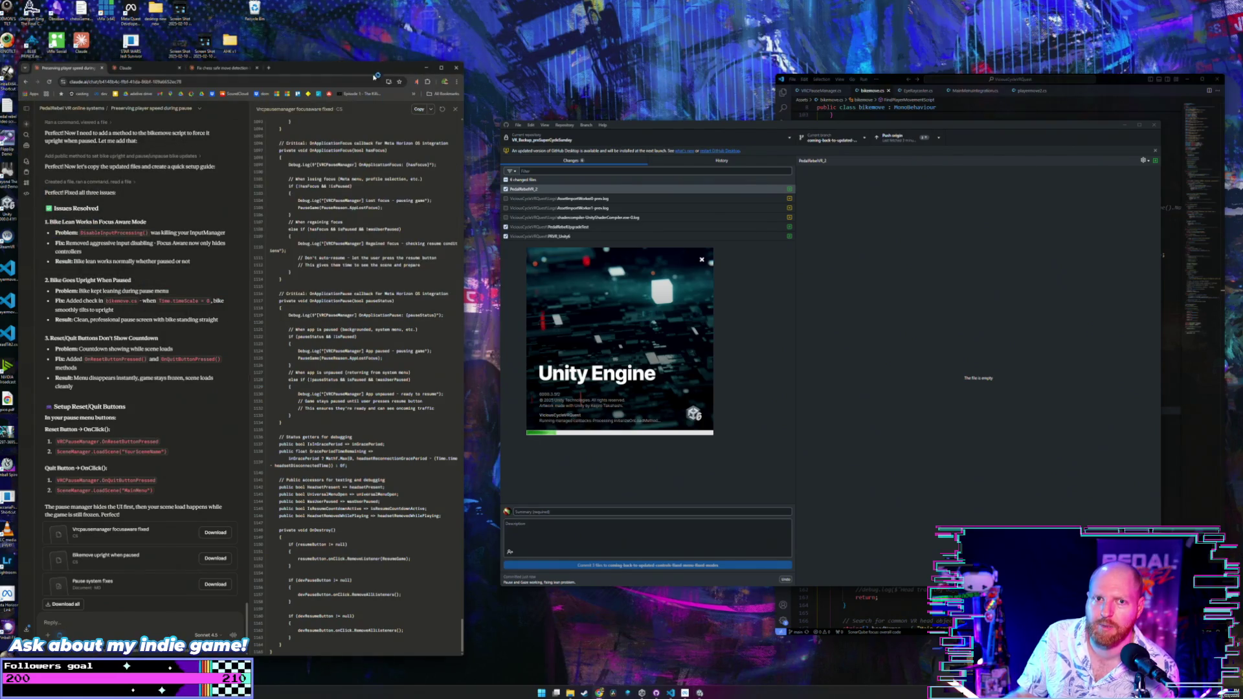
scroll(194, 521, down, 1)
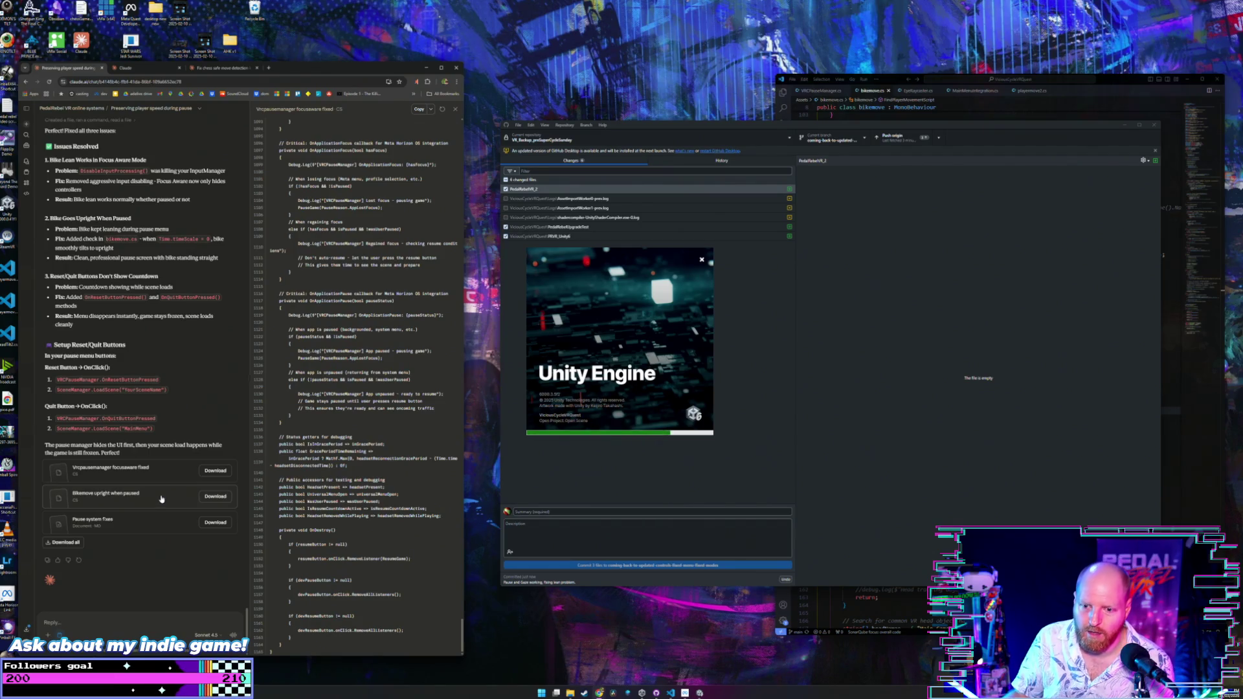
click(161, 499)
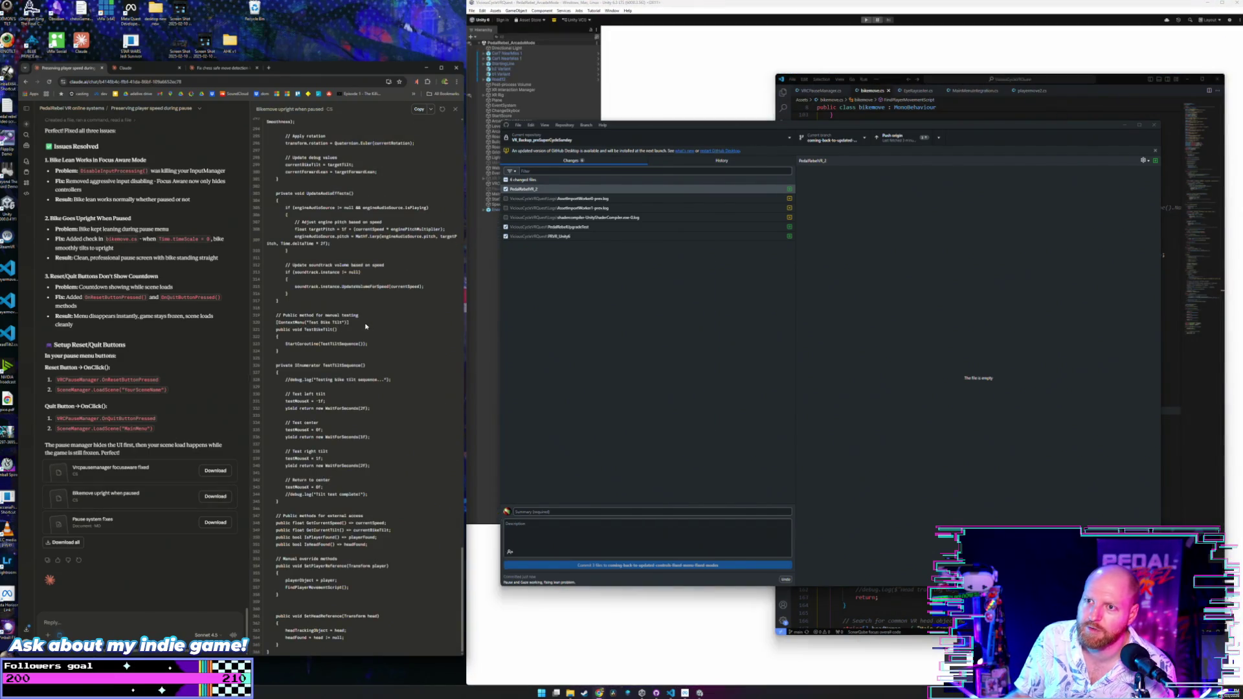
Step: Show the Pause System Fixes quick guide from its top, and minimize GitHub Desktop
scroll(379, 300, up, 5)
scroll(380, 300, up, 20)
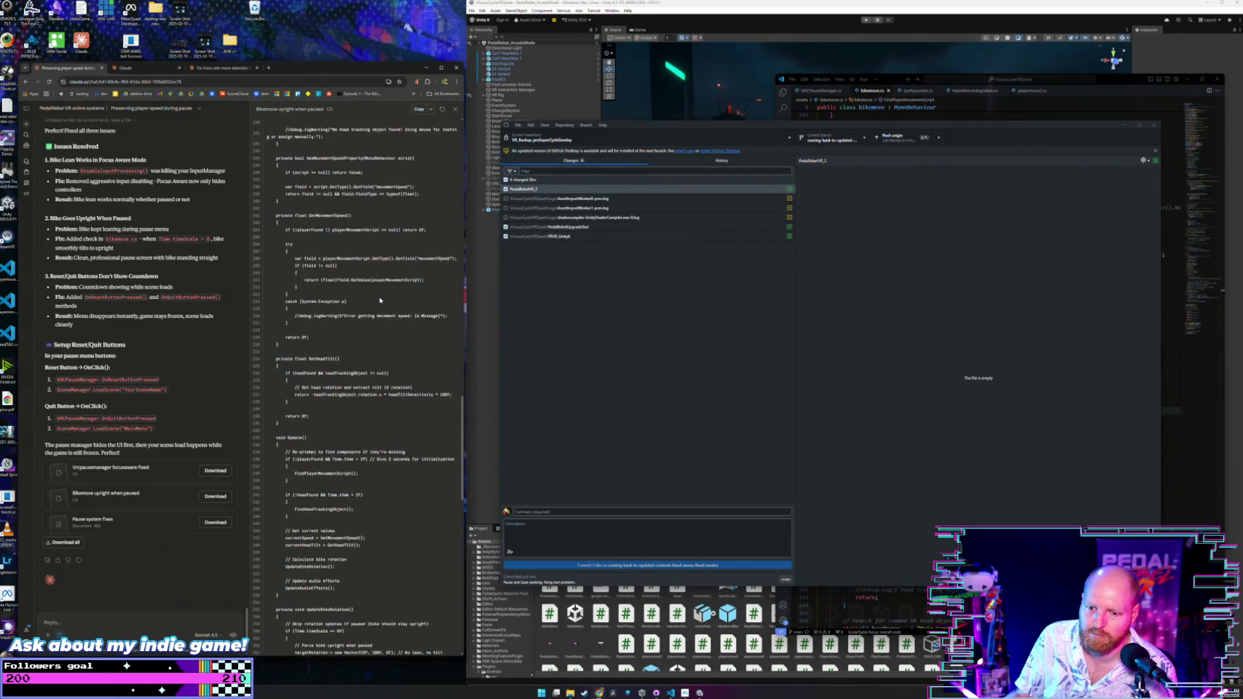
scroll(380, 301, up, 5)
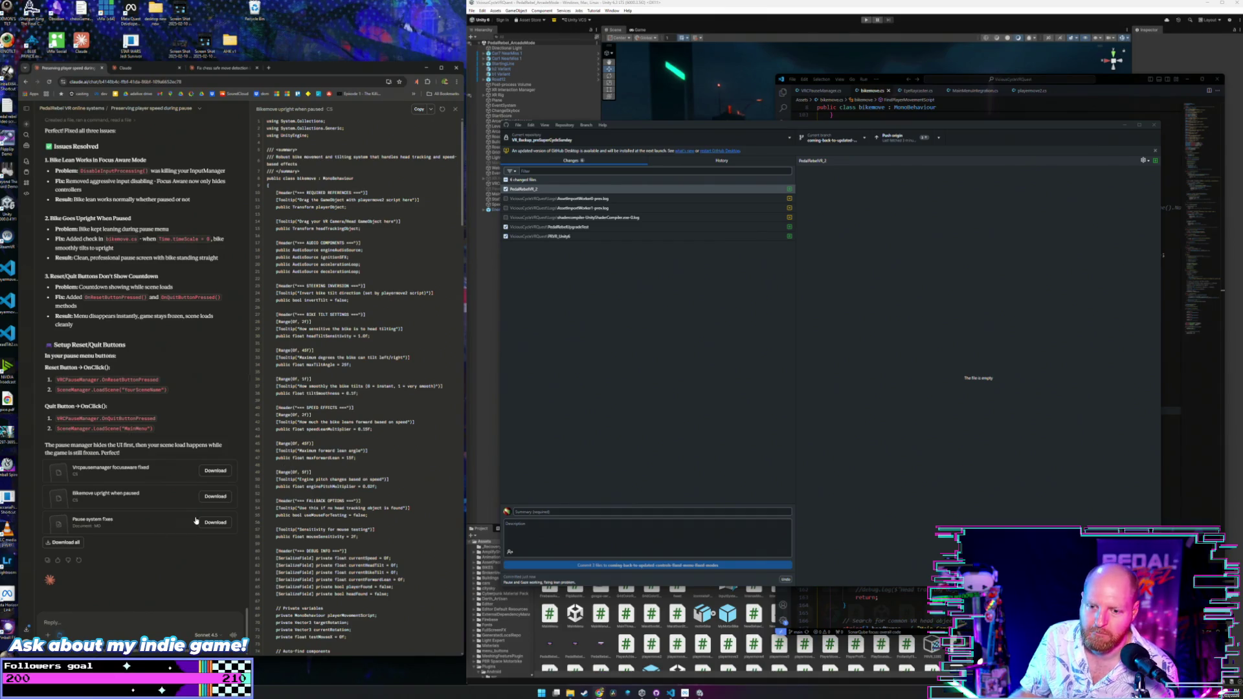
click(167, 526)
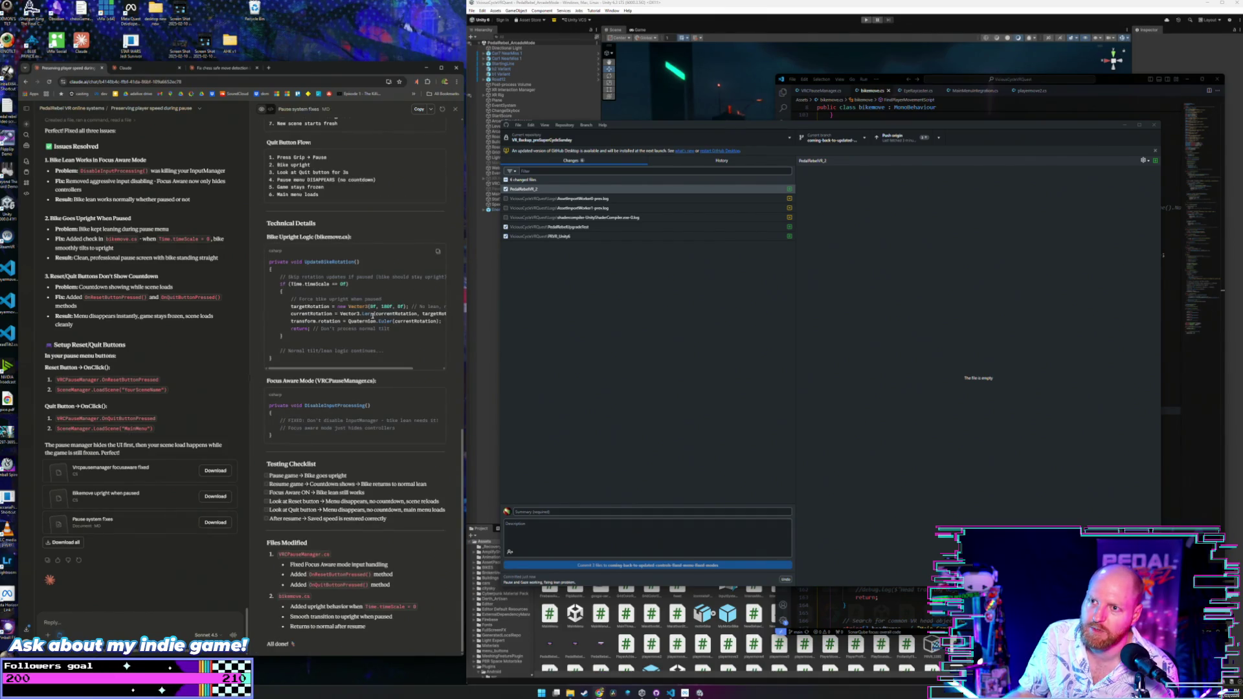
scroll(372, 316, down, 5)
scroll(372, 316, up, 7)
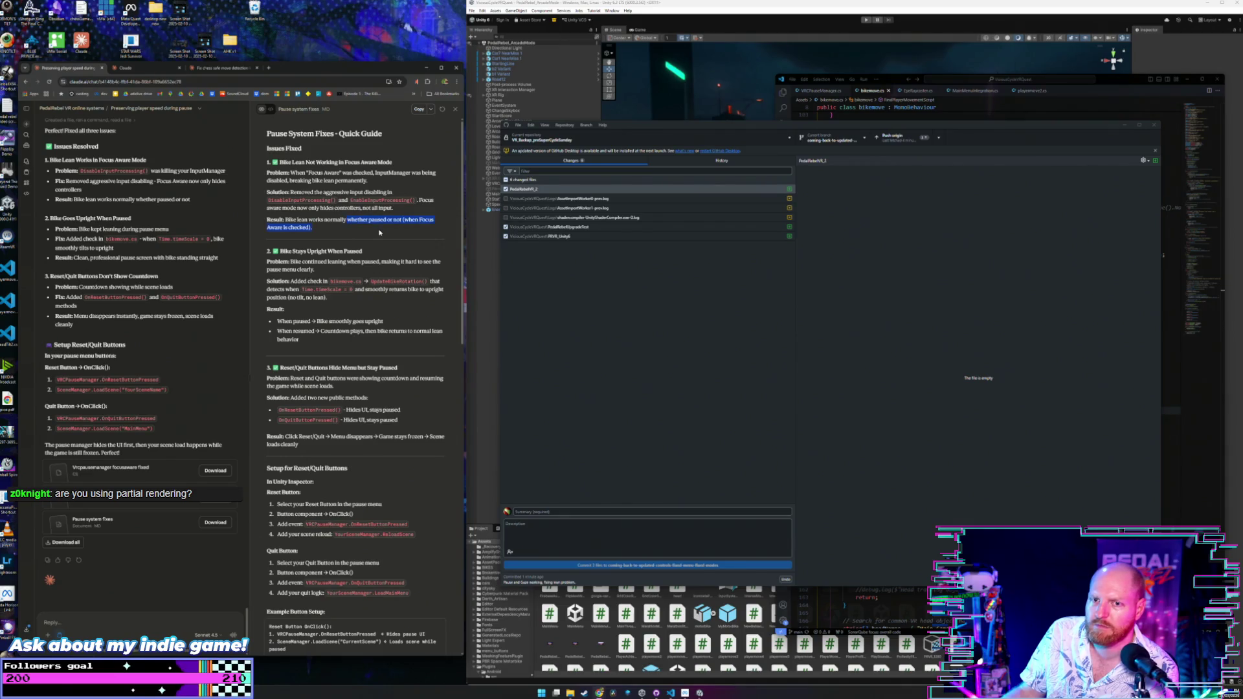
click(380, 233)
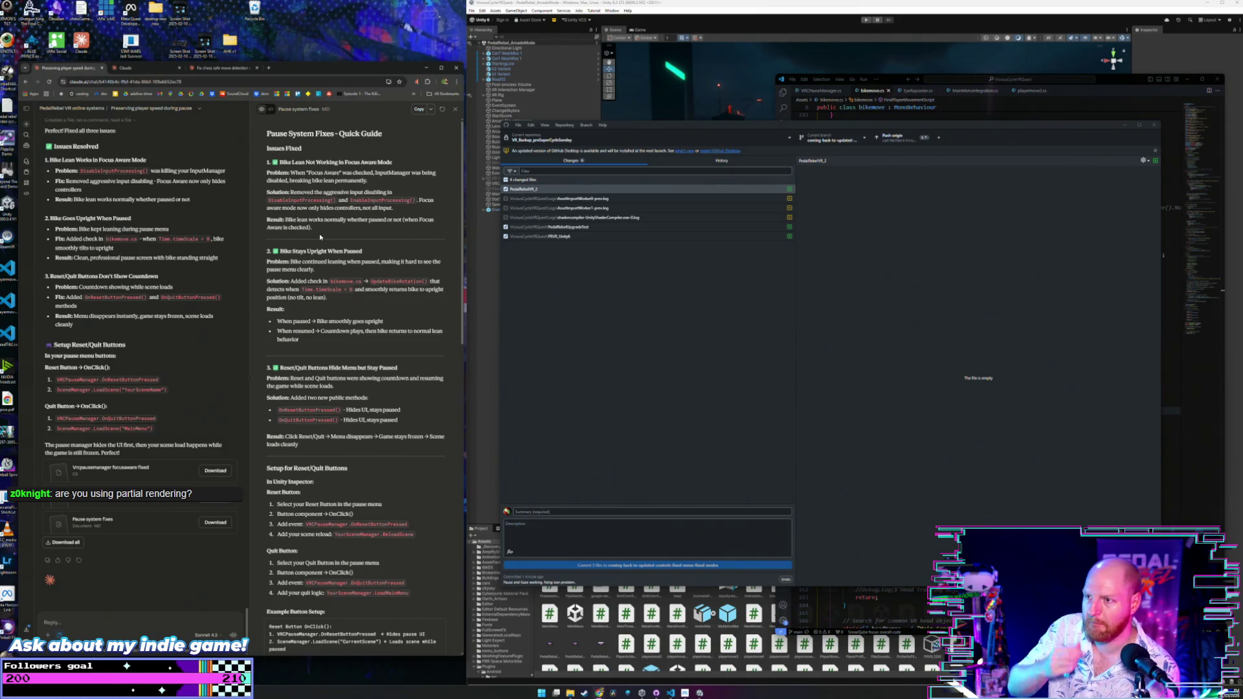
click(1125, 125)
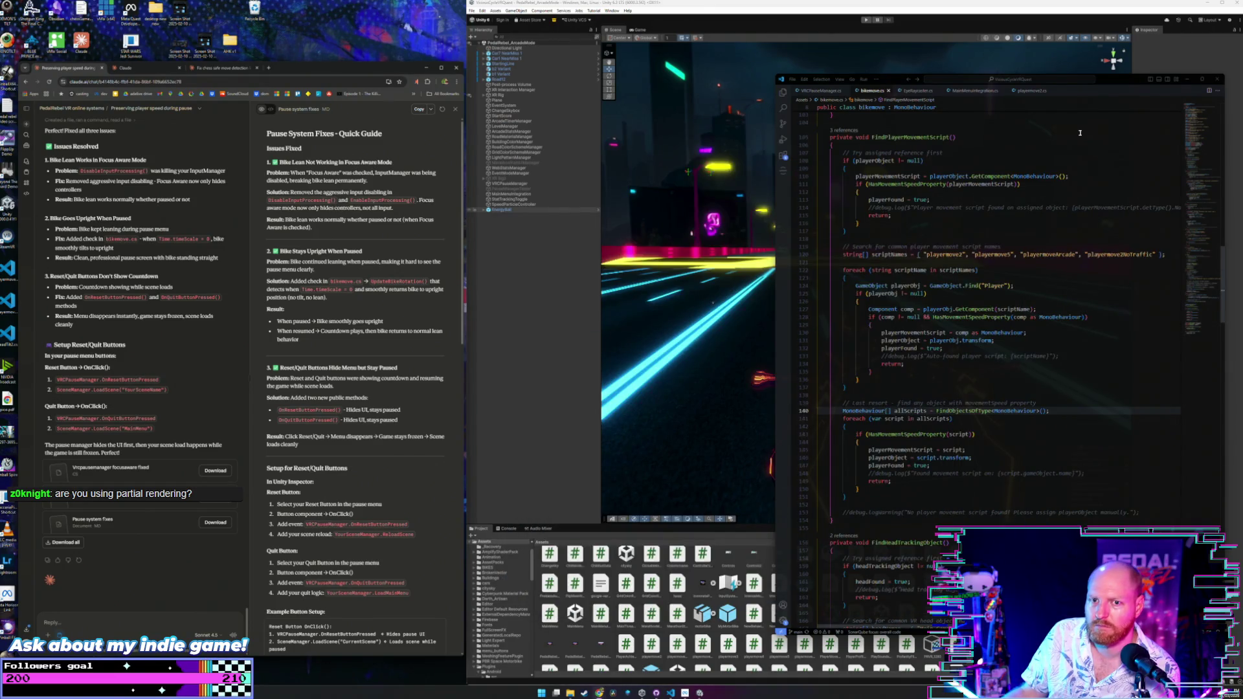
Step: Minimize VS Code and review the guide's Bike Goes Upright When Paused section and bikemove.cs fix
click(1188, 79)
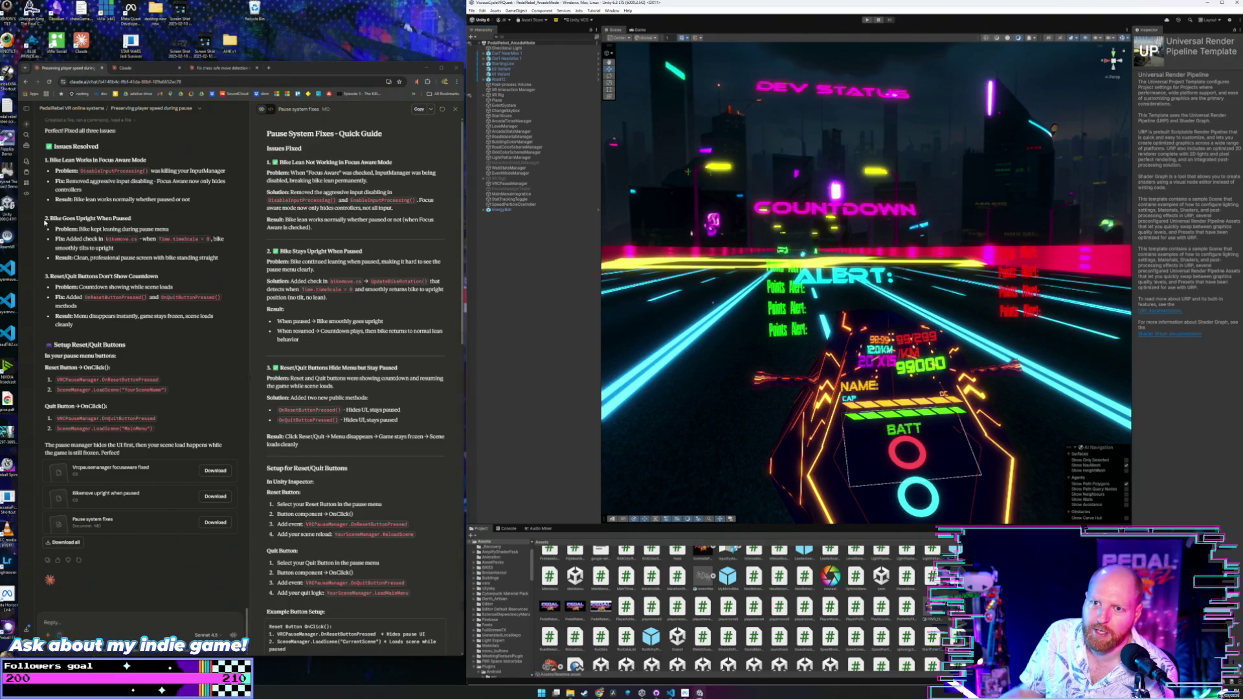
mouse_move(46, 222)
mouse_down()
mouse_move(133, 220)
mouse_move(231, 262)
mouse_up()
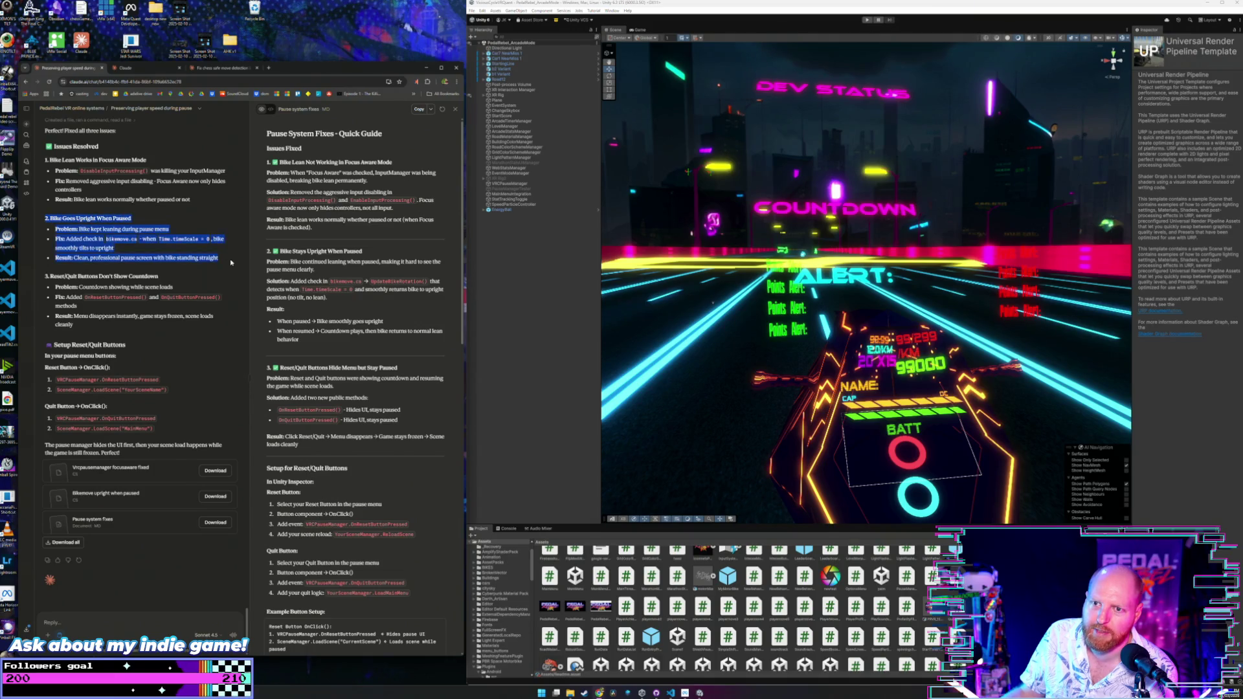
click(206, 273)
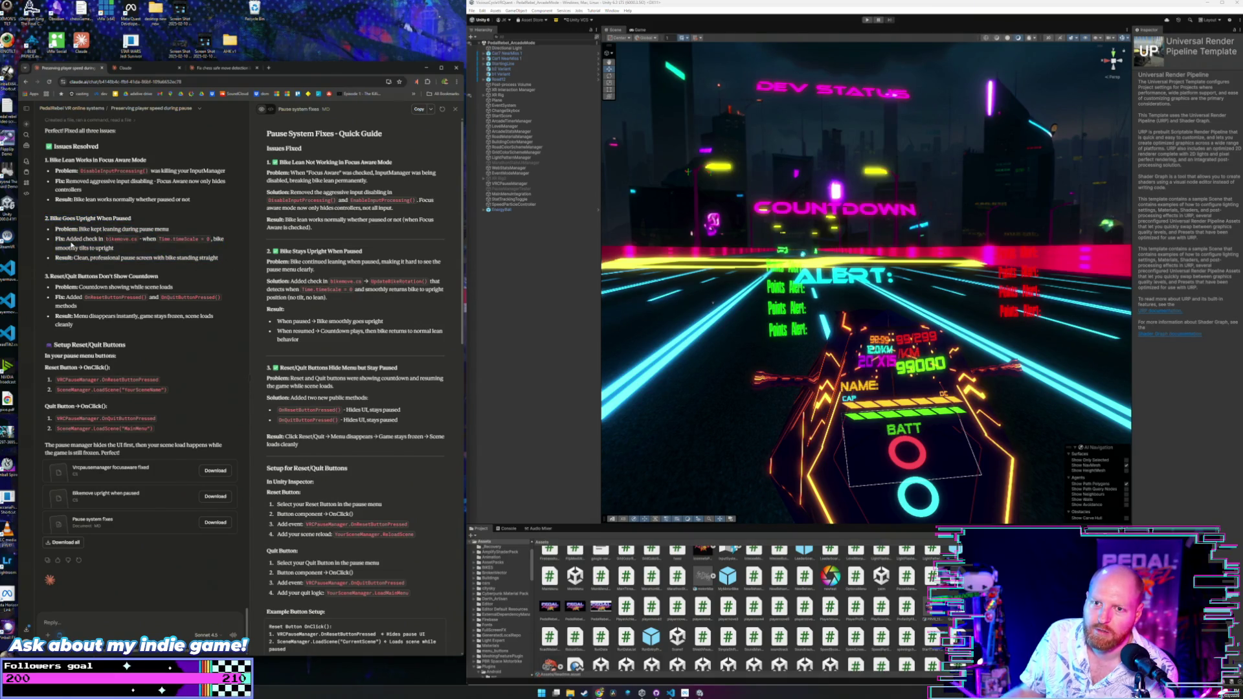
drag(64, 239, 230, 245)
click(188, 252)
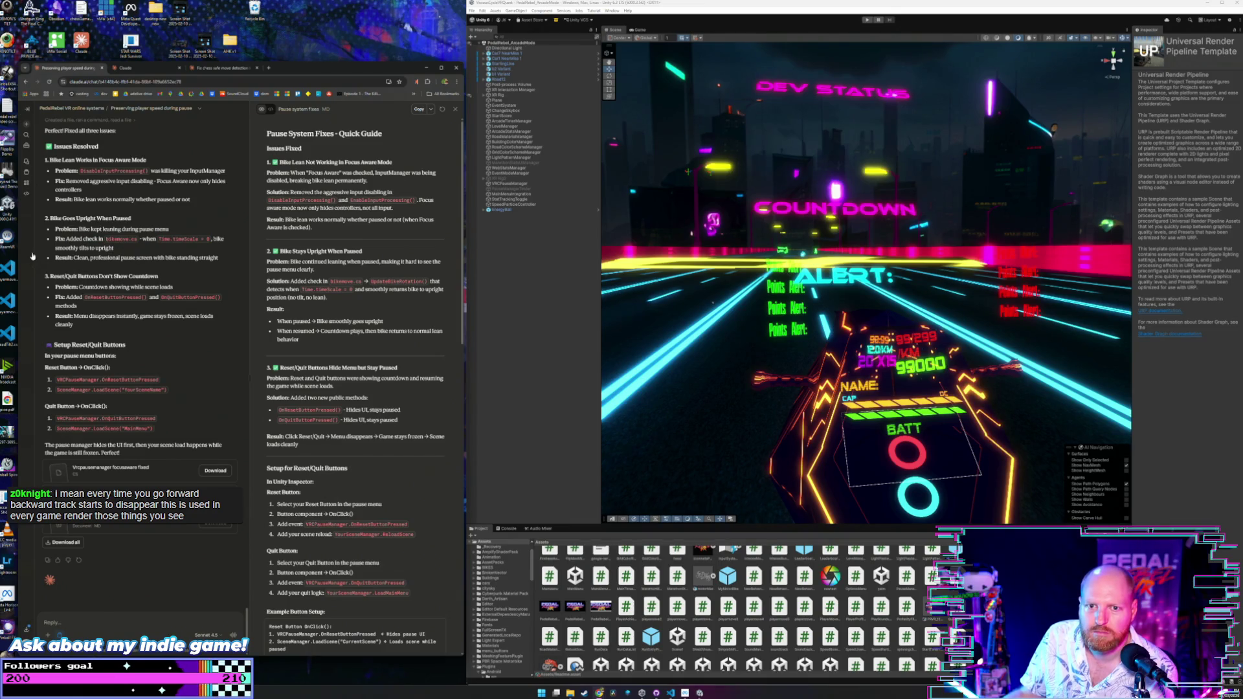
Step: Copy the fixed VRCPauseManager code from its Claude artifact and bring up VS Code
click(110, 467)
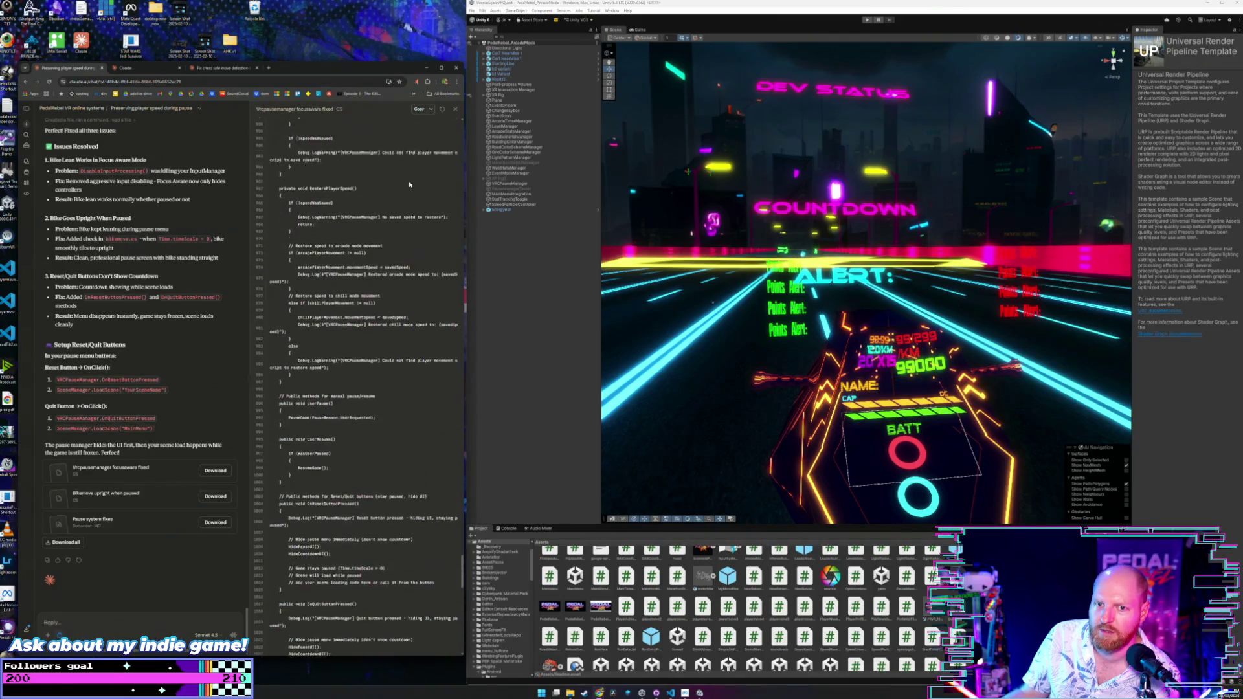
scroll(409, 181, down, 20)
scroll(409, 183, up, 4)
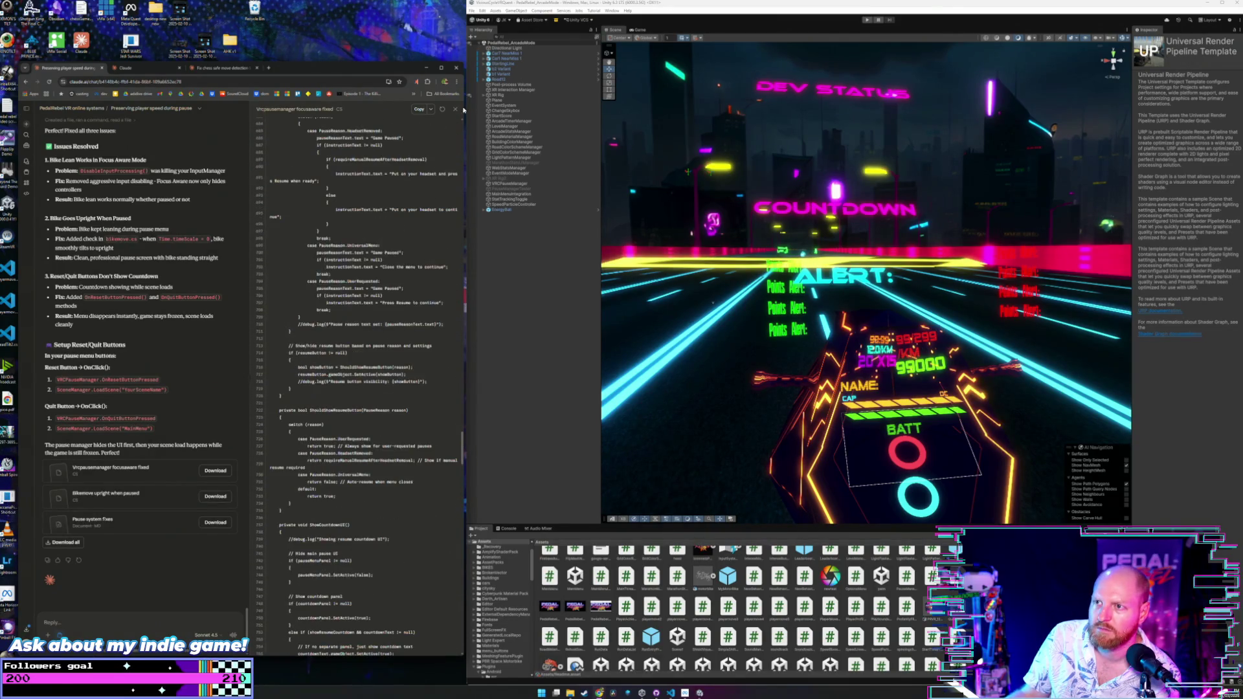
drag(462, 447, 476, 123)
click(419, 108)
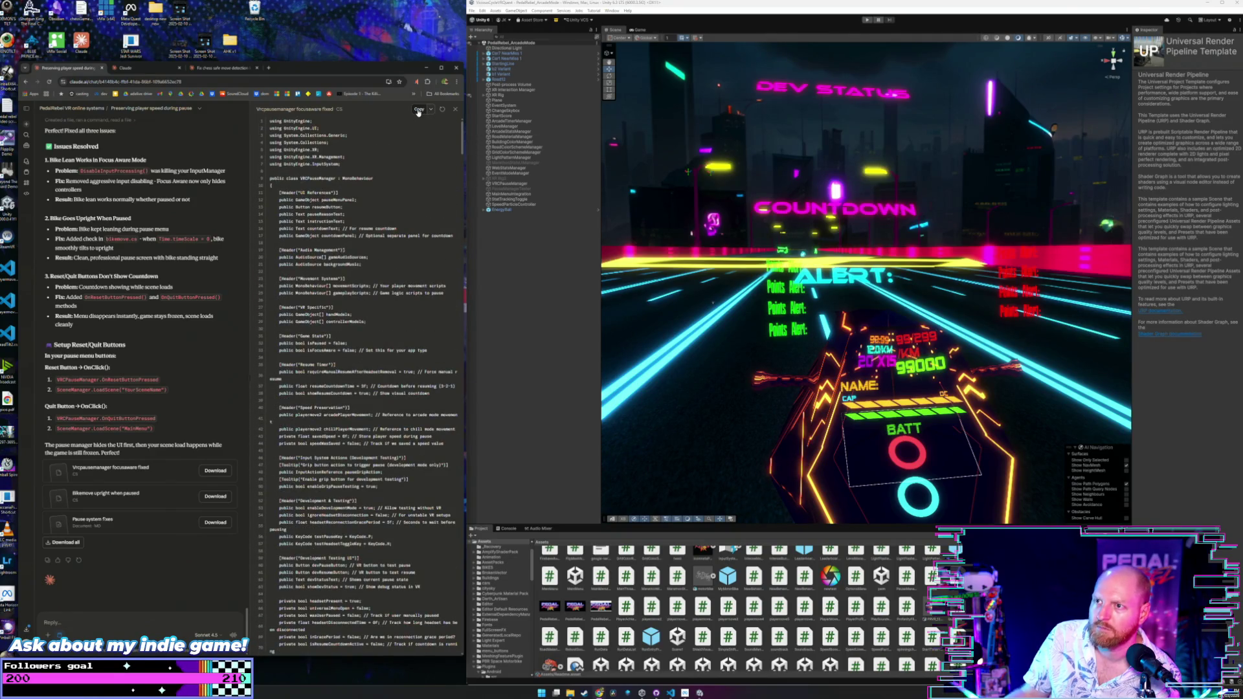
click(670, 693)
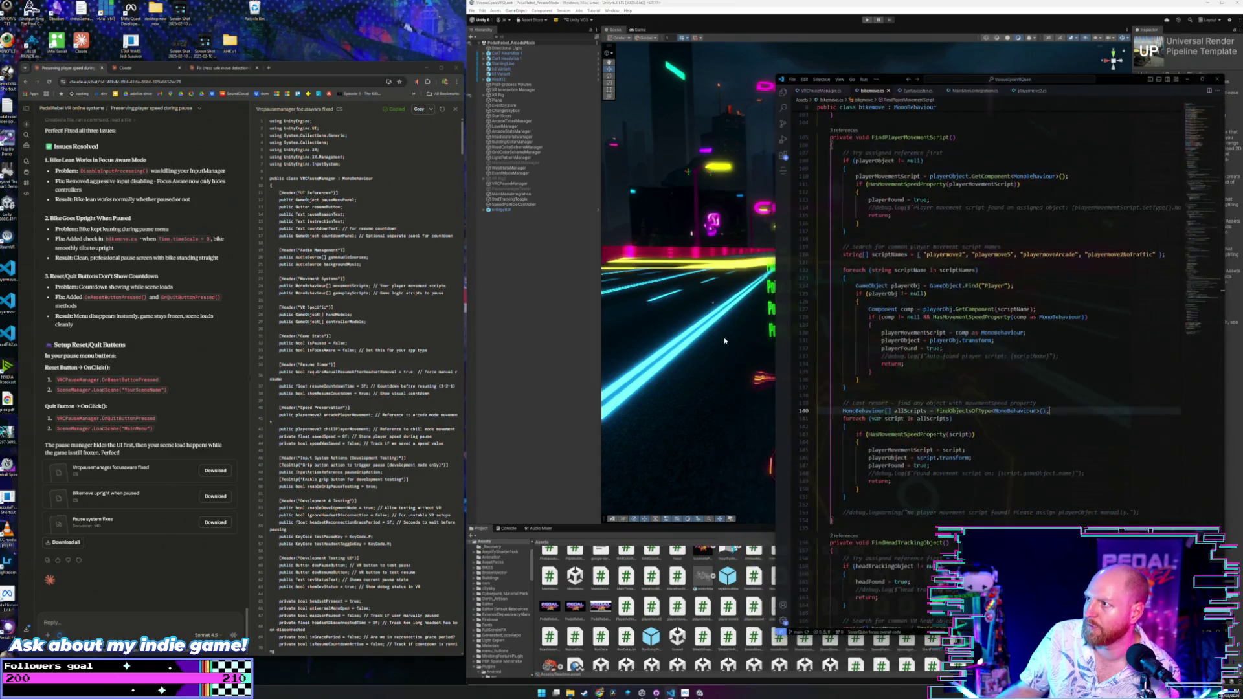
Step: Check VRCPauseManager.cs from end to top, then switch to bikemove.cs
click(818, 91)
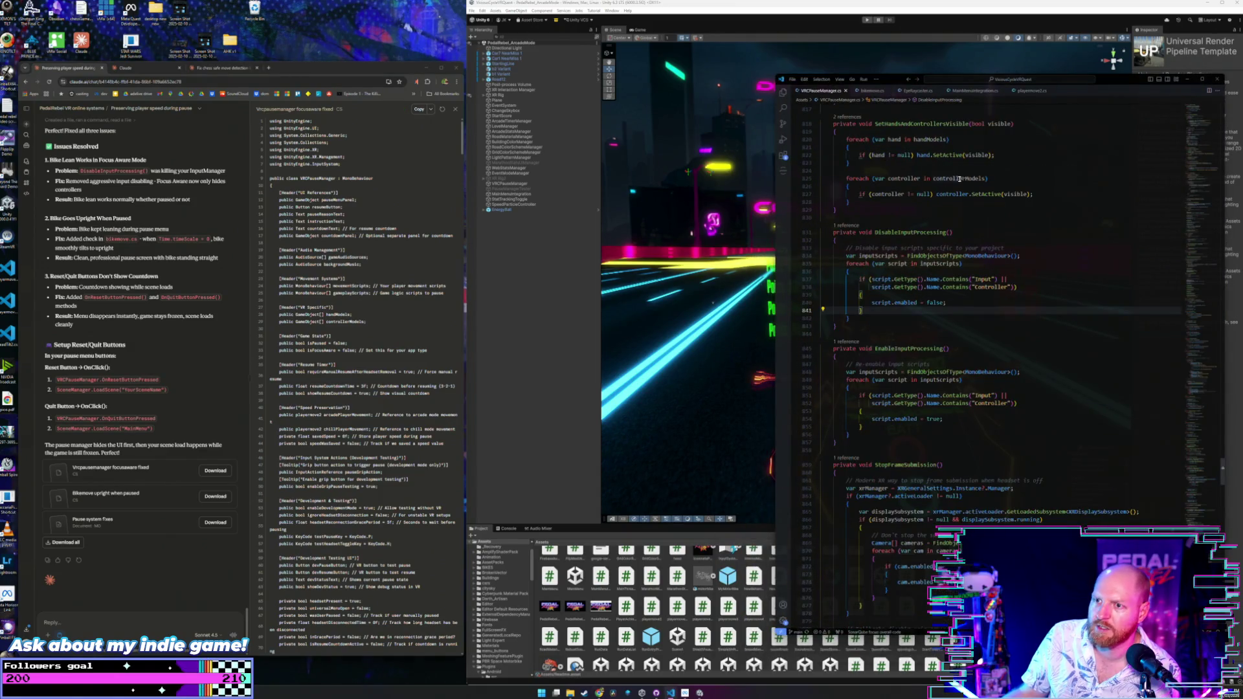
key(ctrl+End)
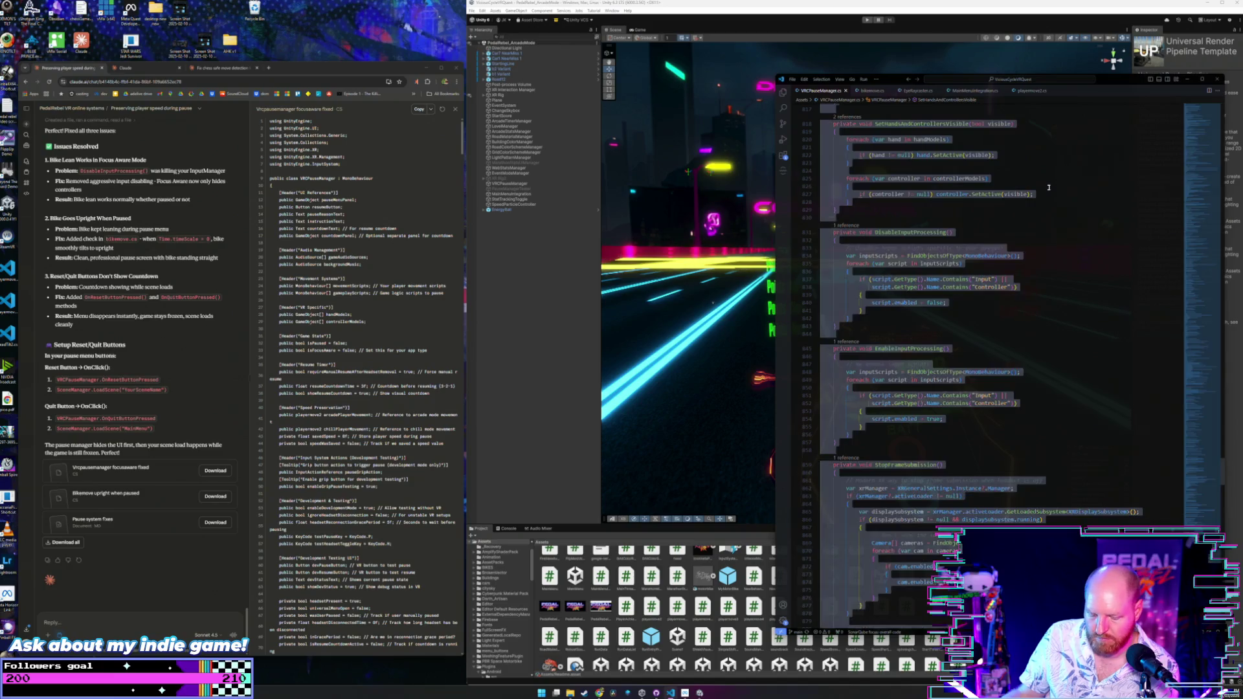
scroll(964, 167, up, 5)
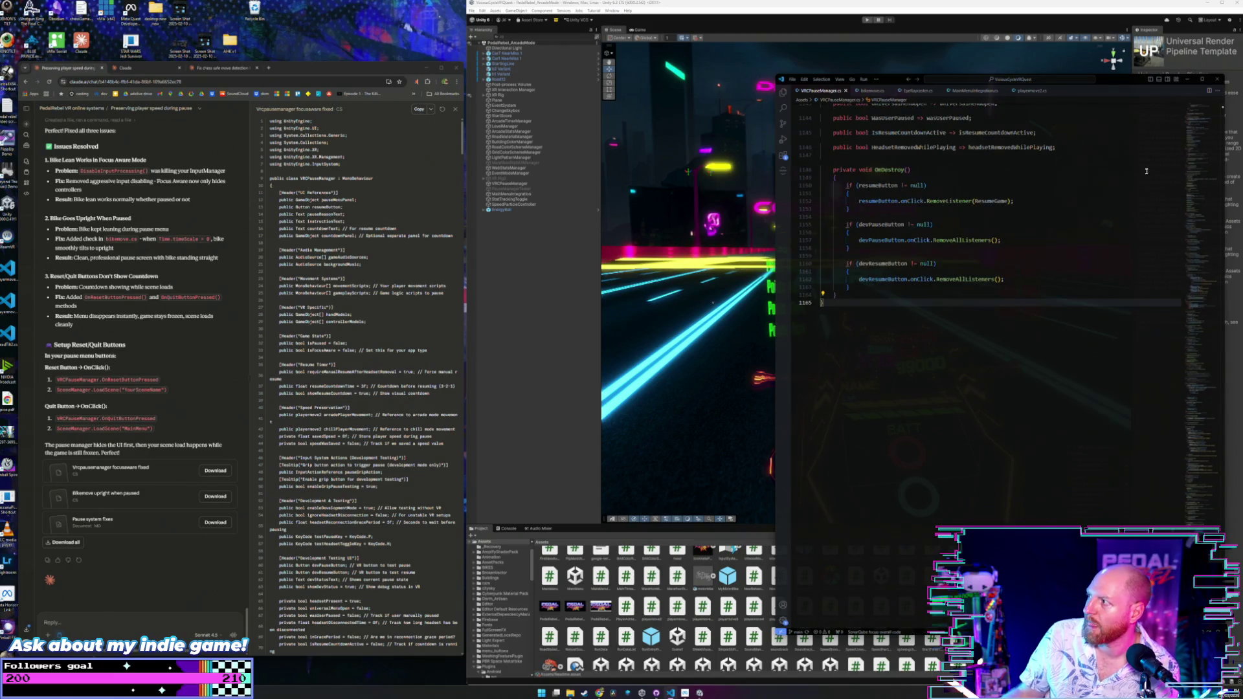
key(ctrl+Home)
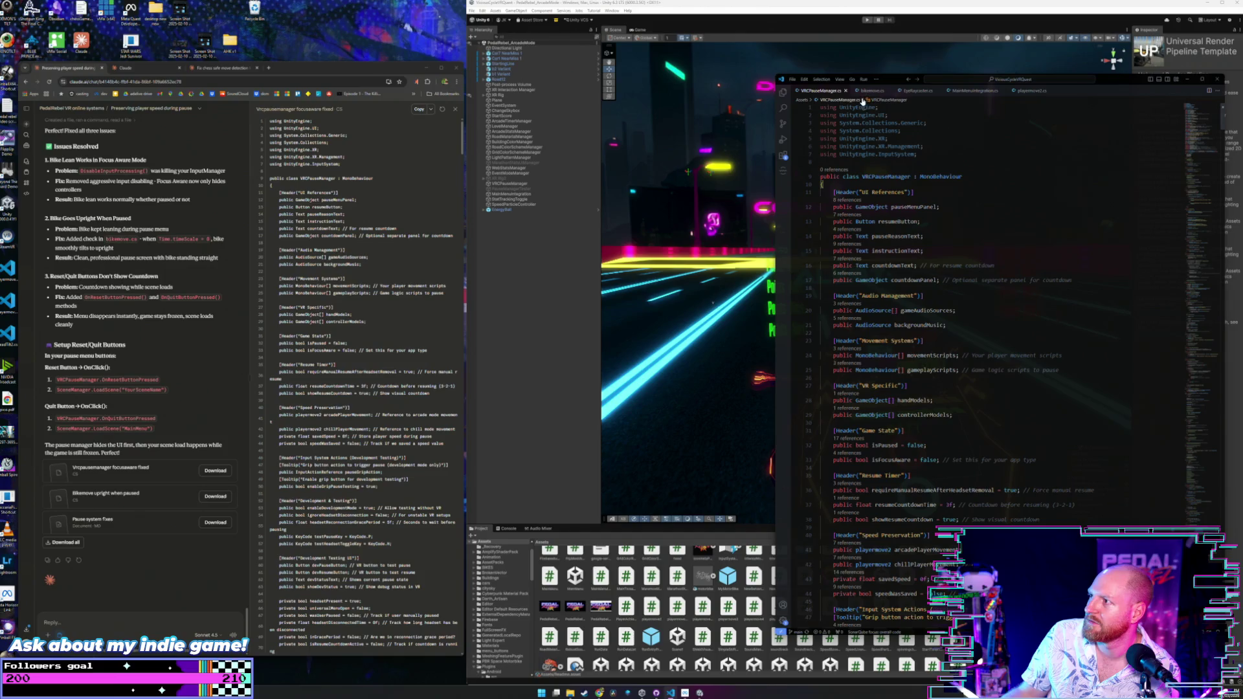
key(ctrl+Tab)
scroll(909, 233, up, 9)
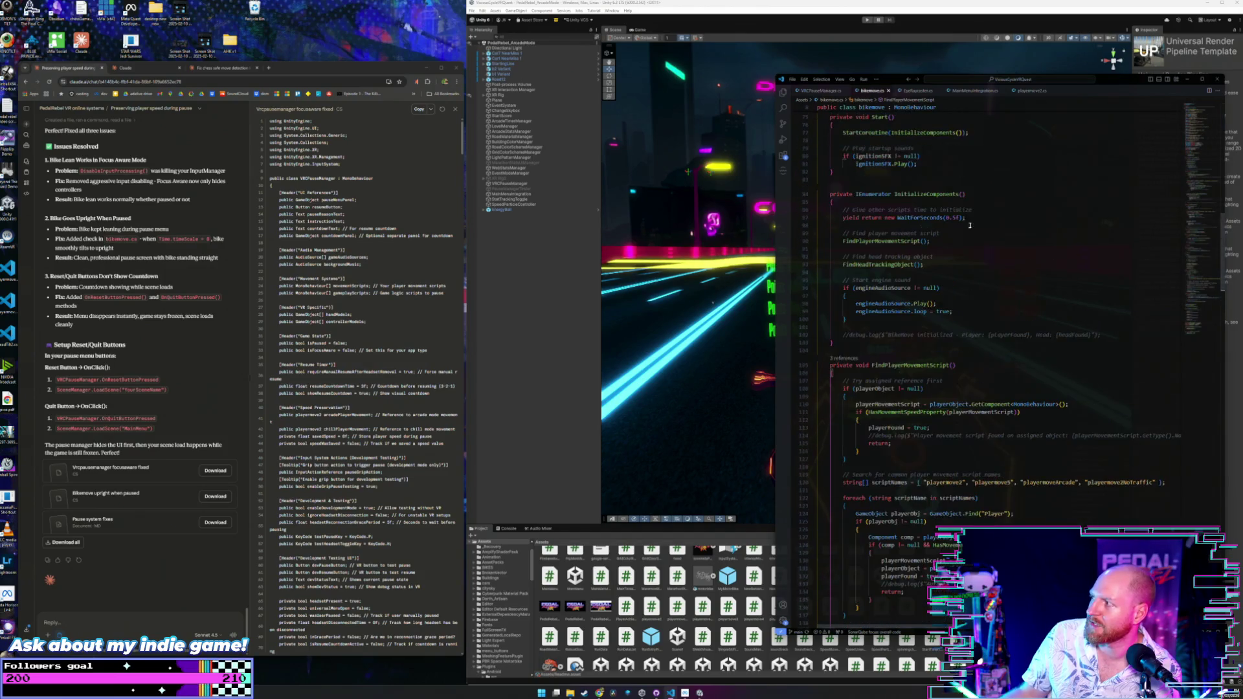
drag(1221, 220, 1222, 140)
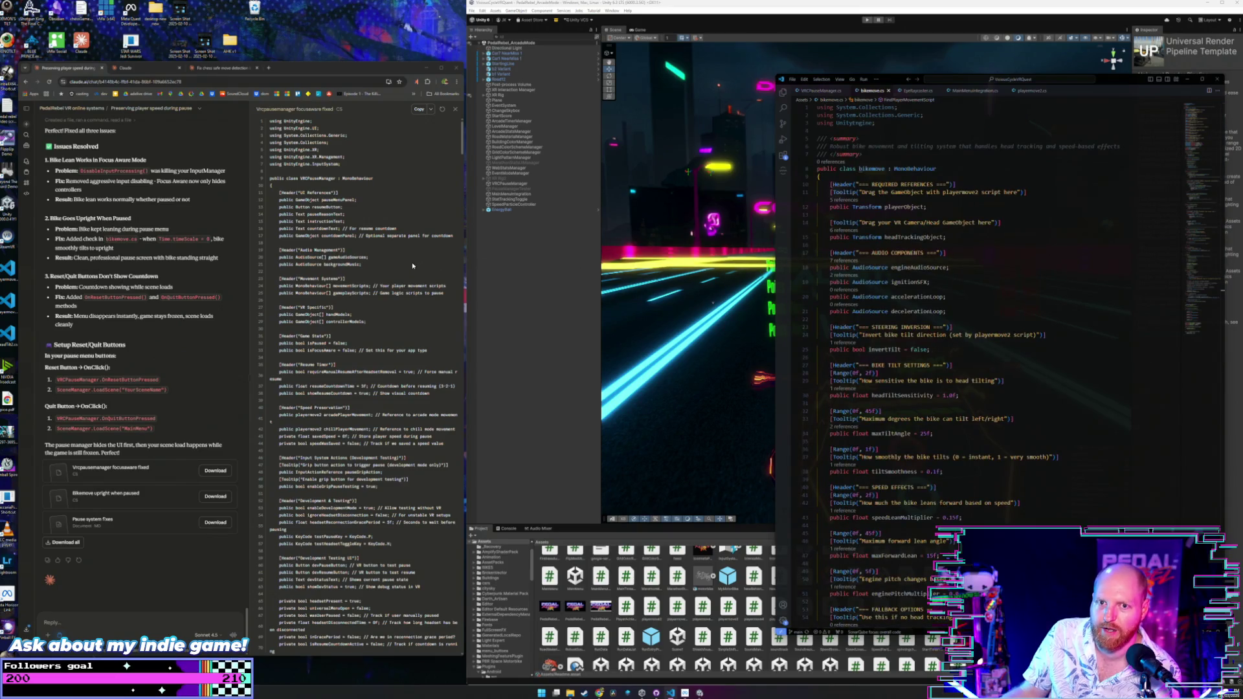
Step: Copy Claude's upright-when-paused bikemove code, paste it over all of bikemove.cs, and save
click(155, 497)
mouse_move(462, 123)
mouse_down()
mouse_move(462, 497)
mouse_move(462, 213)
mouse_move(444, 139)
mouse_up()
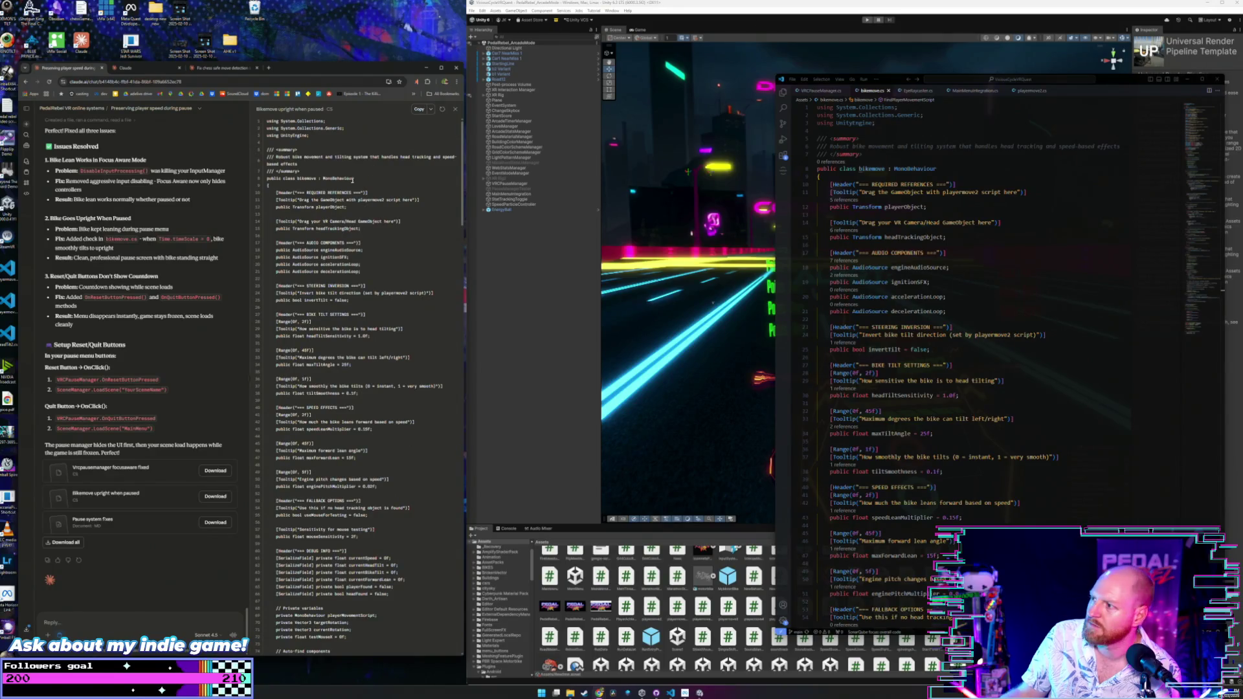
click(419, 109)
click(1054, 242)
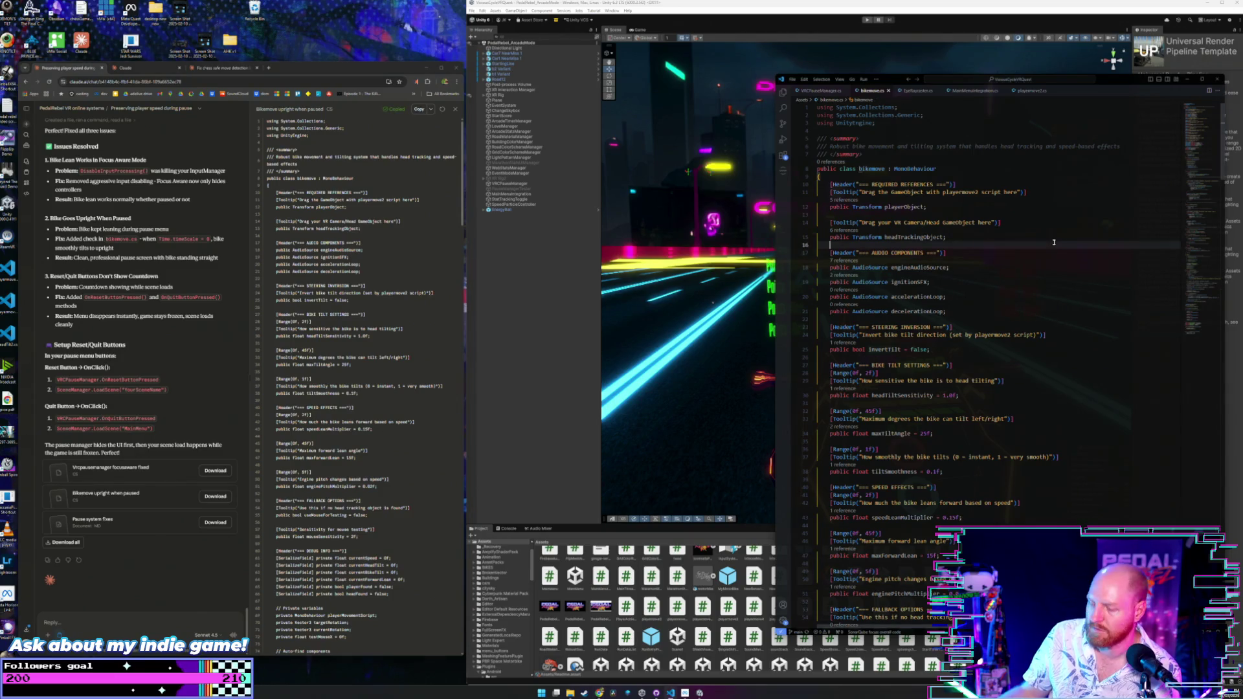
key(ctrl+a)
key(ctrl+v)
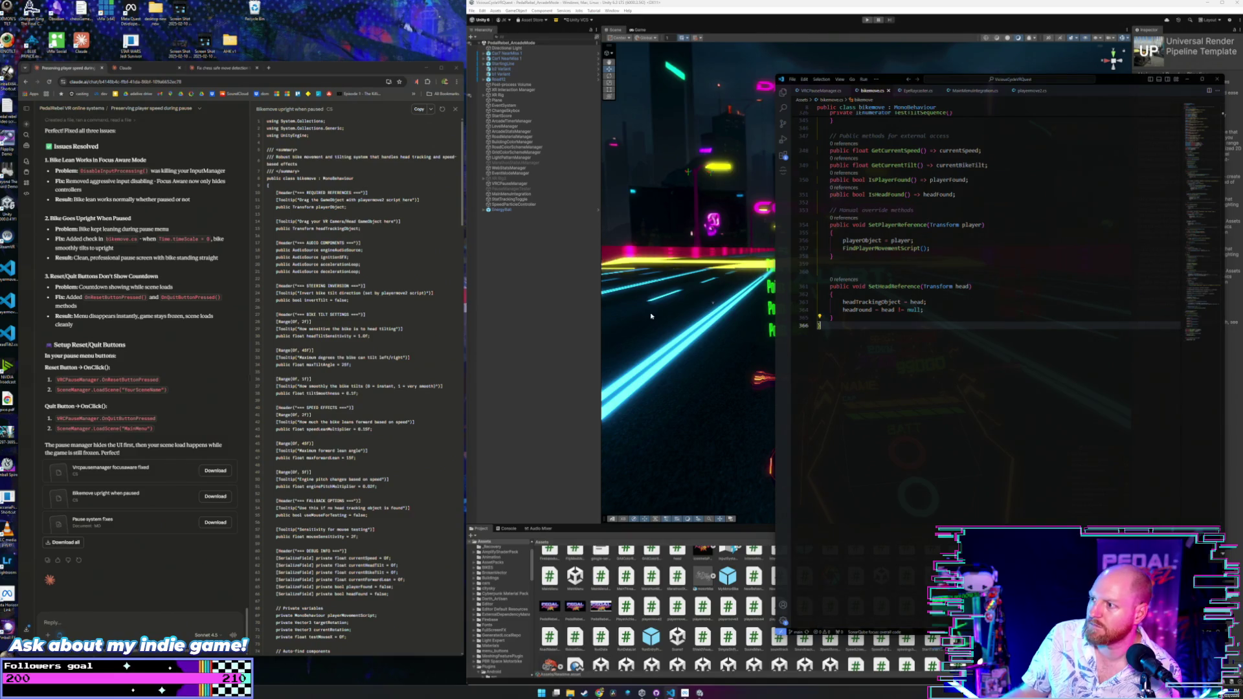
click(889, 337)
key(ctrl+a)
scroll(889, 337, up, 5)
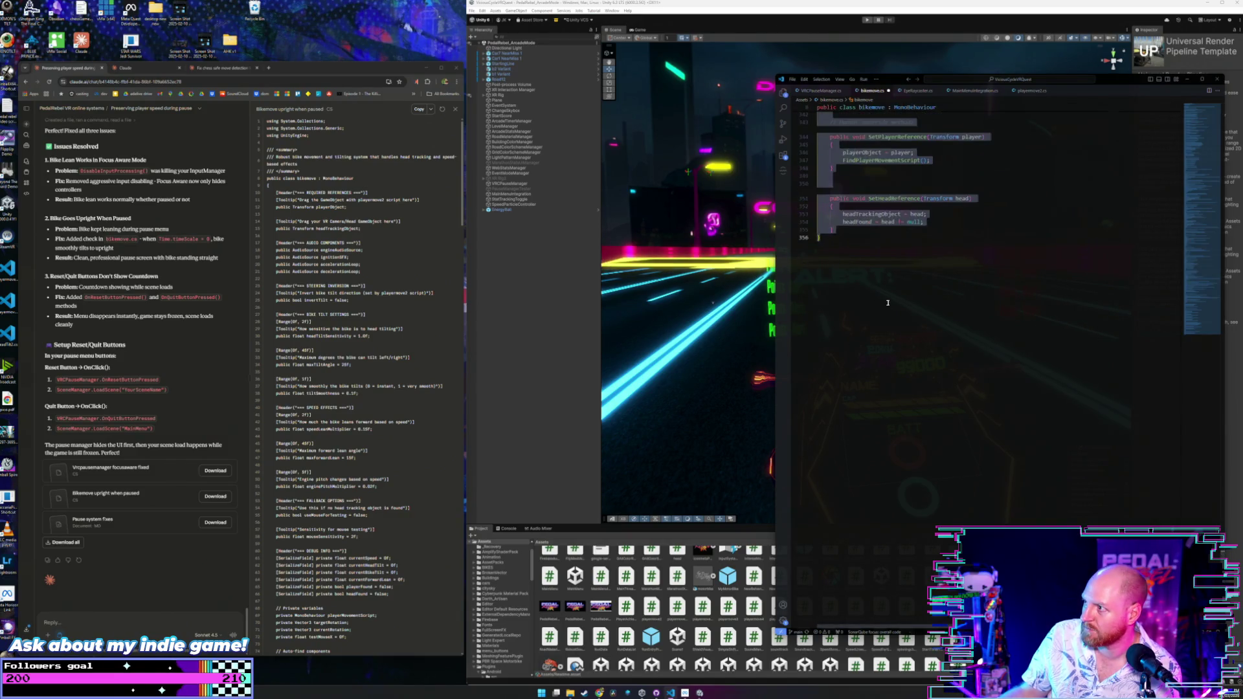
scroll(887, 302, up, 3)
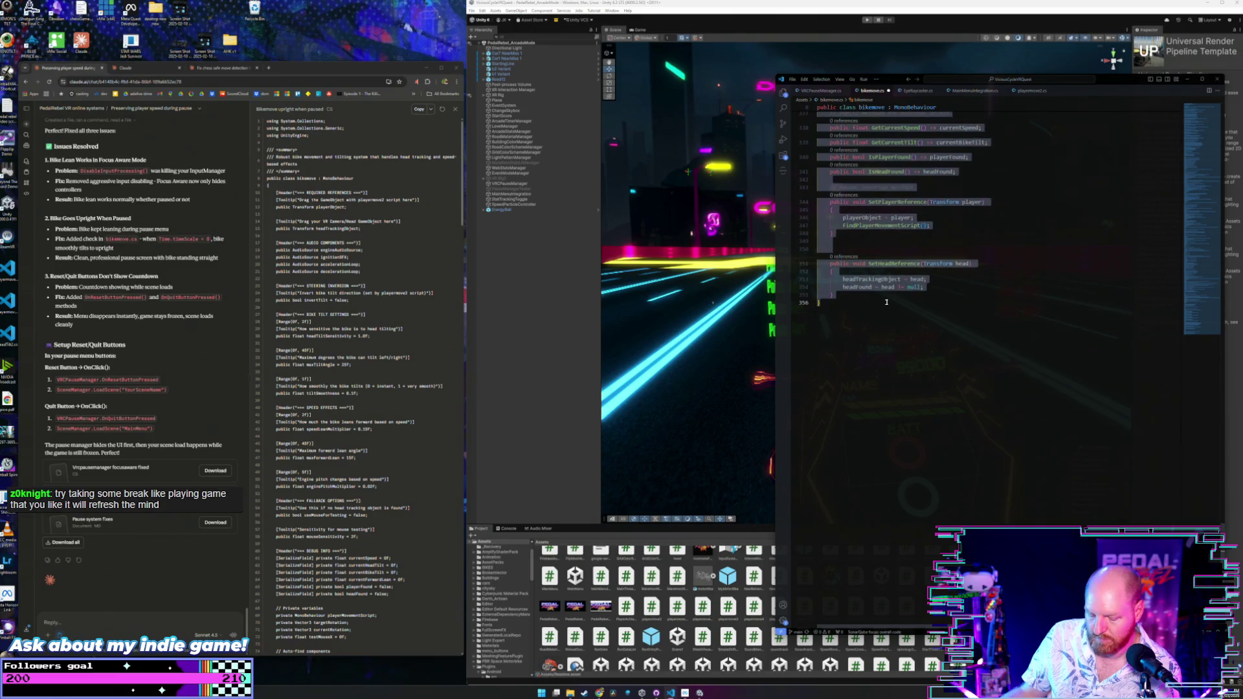
key(ctrl+v)
key(ctrl+s)
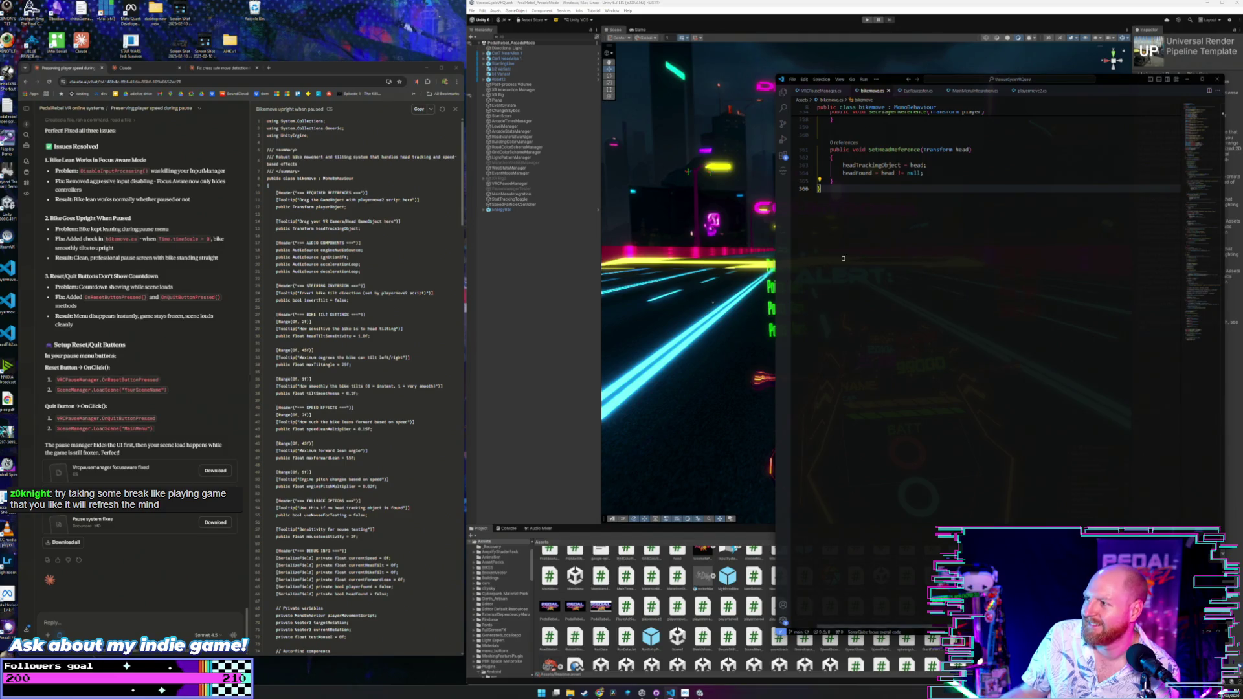
Step: Minimize VS Code, return to Unity's scene view, and show the Console's compiler warnings
click(1187, 79)
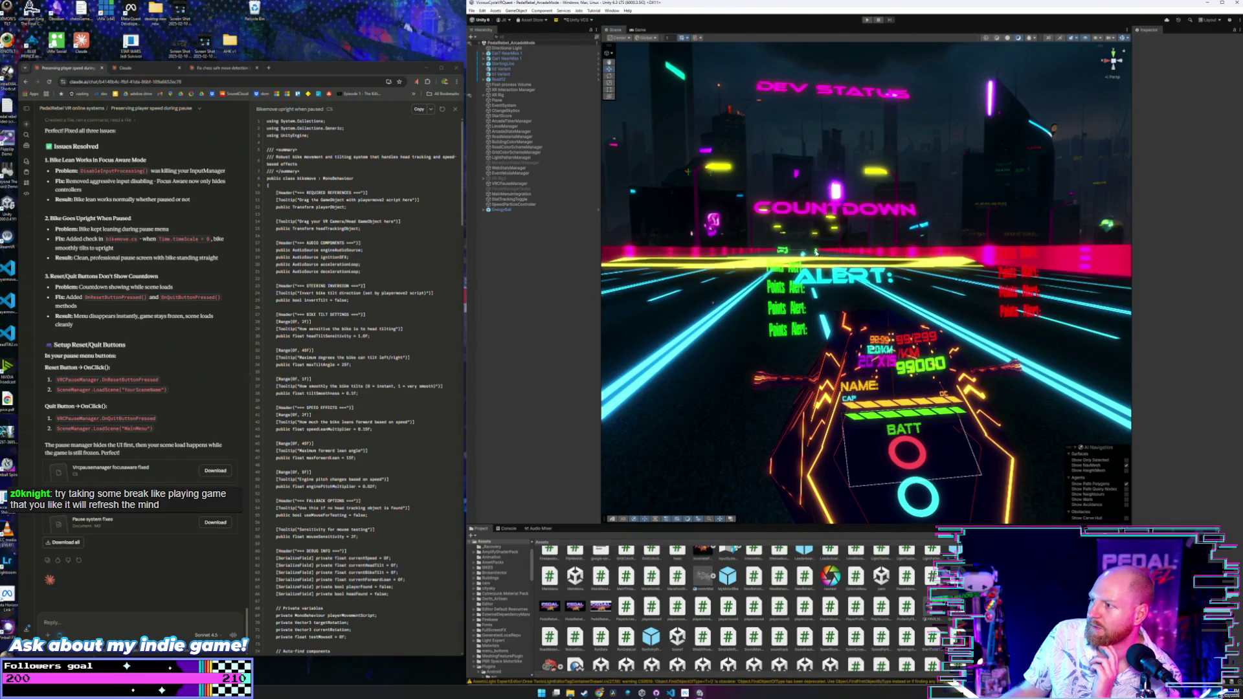
drag(828, 234, 840, 236)
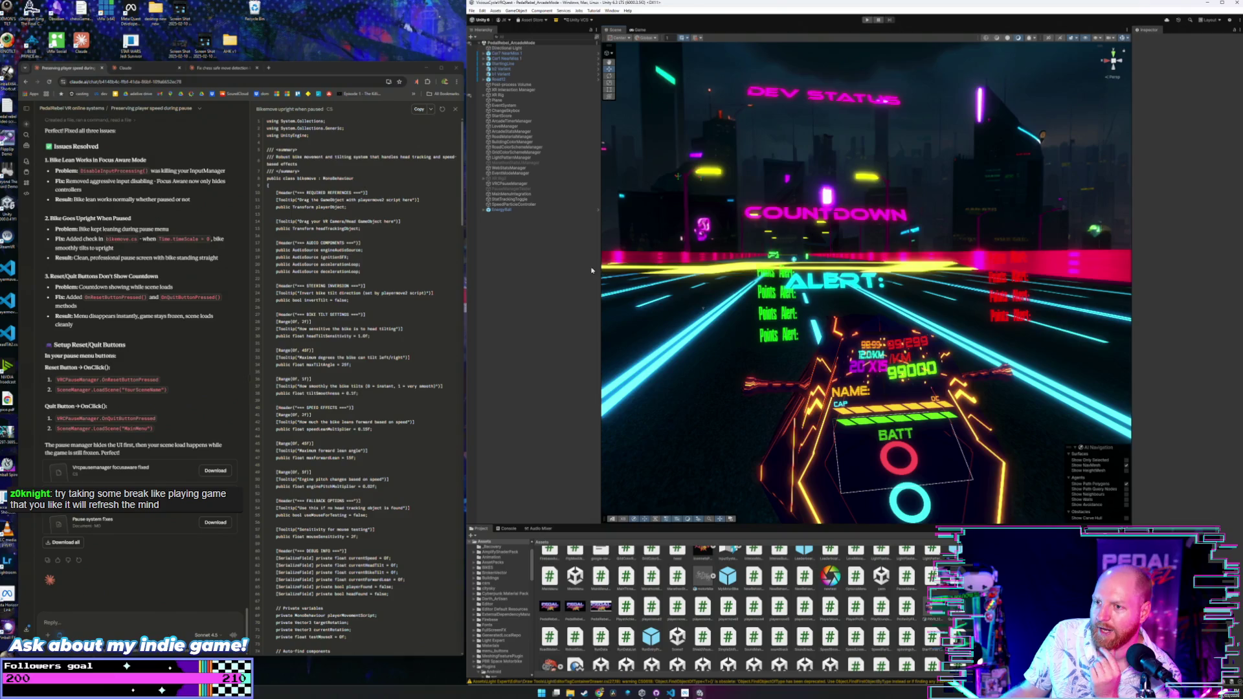
click(393, 68)
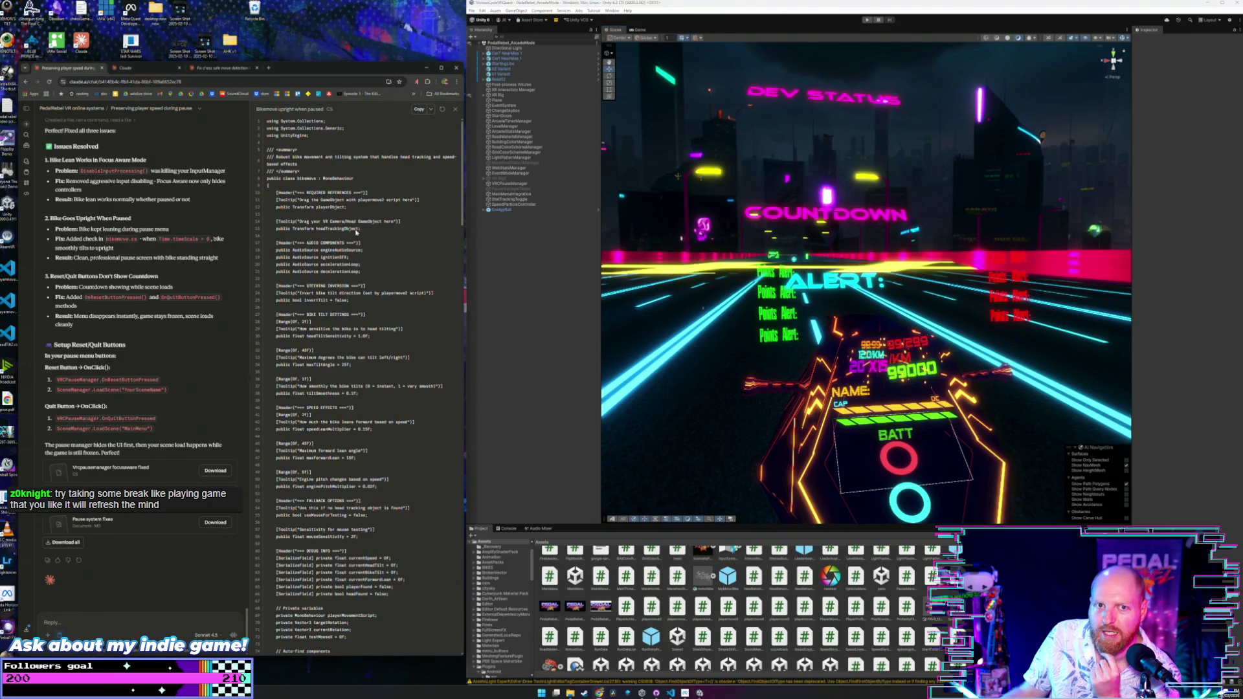
click(526, 226)
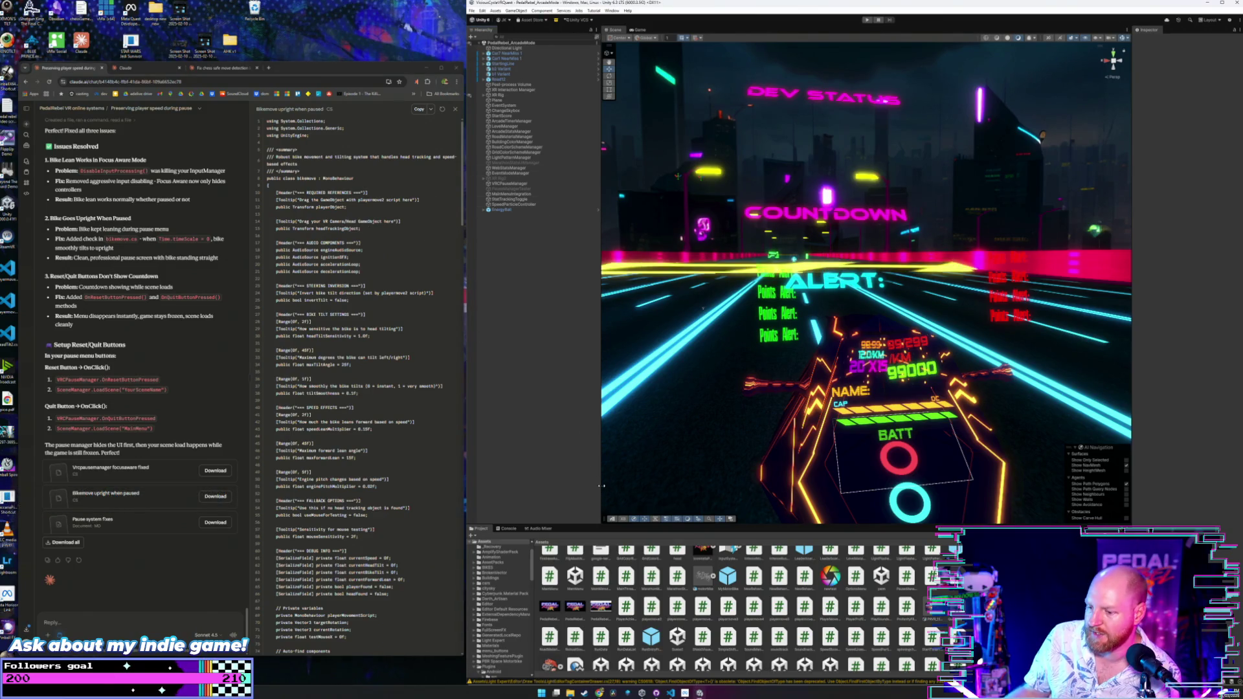
click(507, 528)
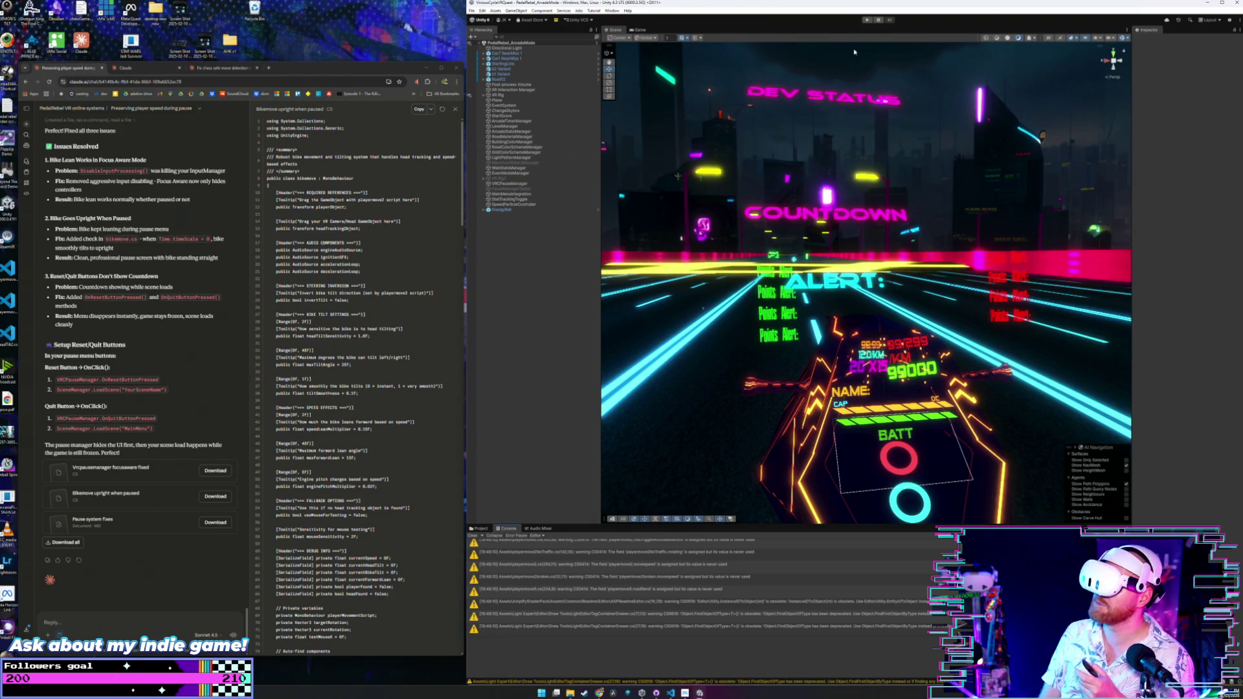
Step: Enter Play mode for the VR playtest, then press P until the GAME PAUSED menu appears
click(868, 19)
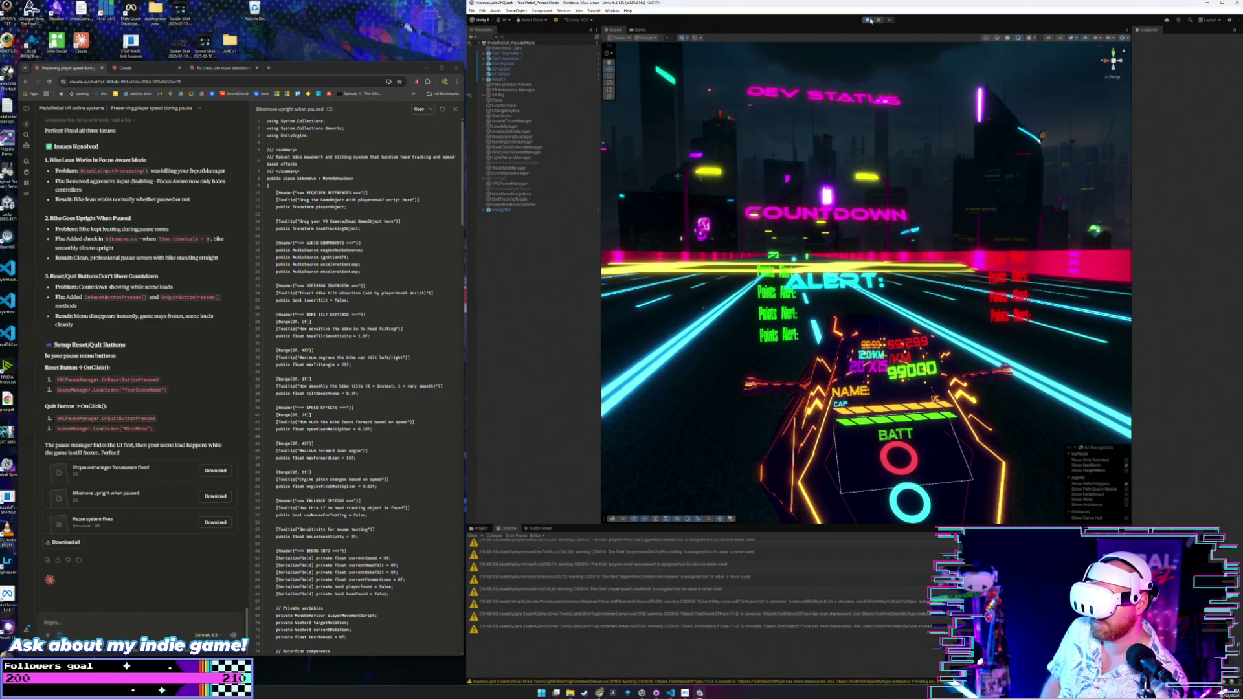
click(868, 20)
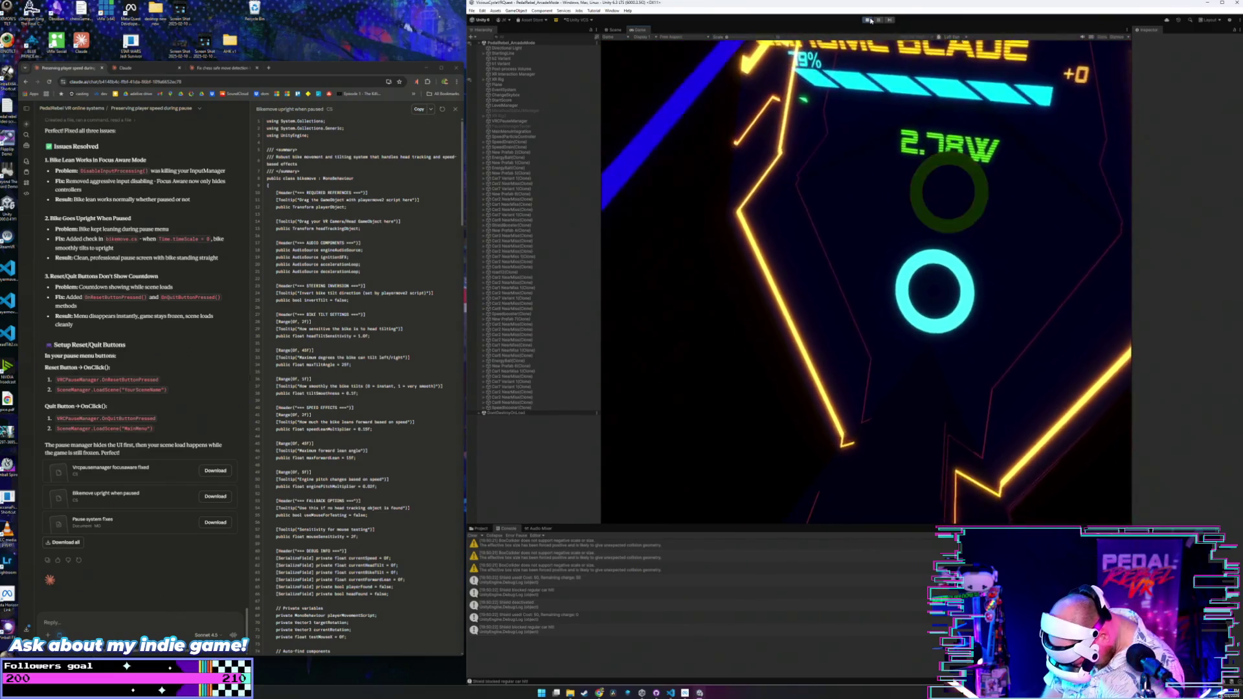
key(p)
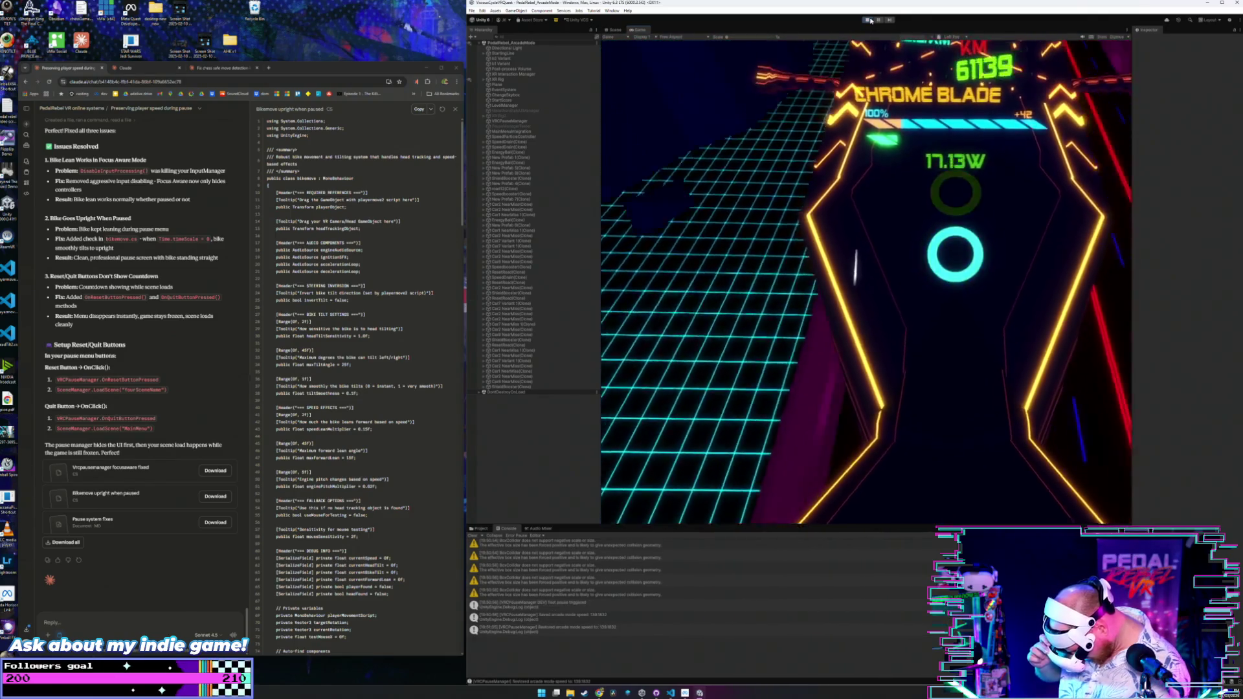
key(p)
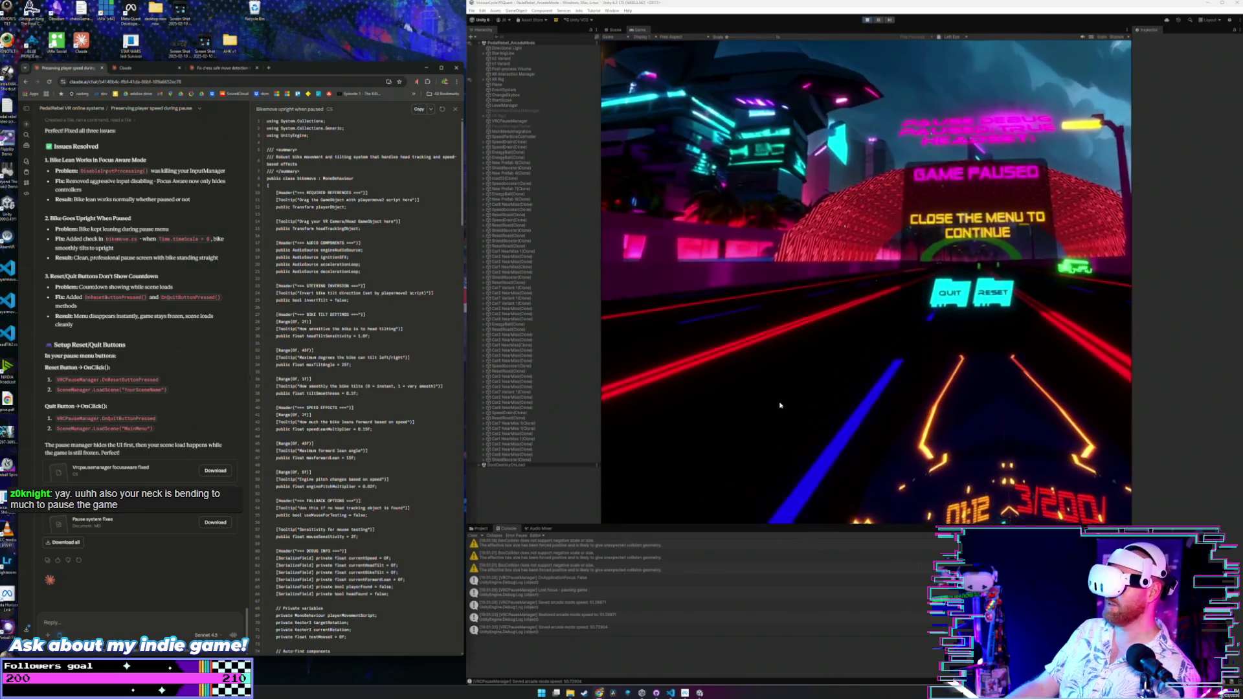
Step: Focus the Game view and use the pause menu to quit or reset, reloading the level
click(780, 406)
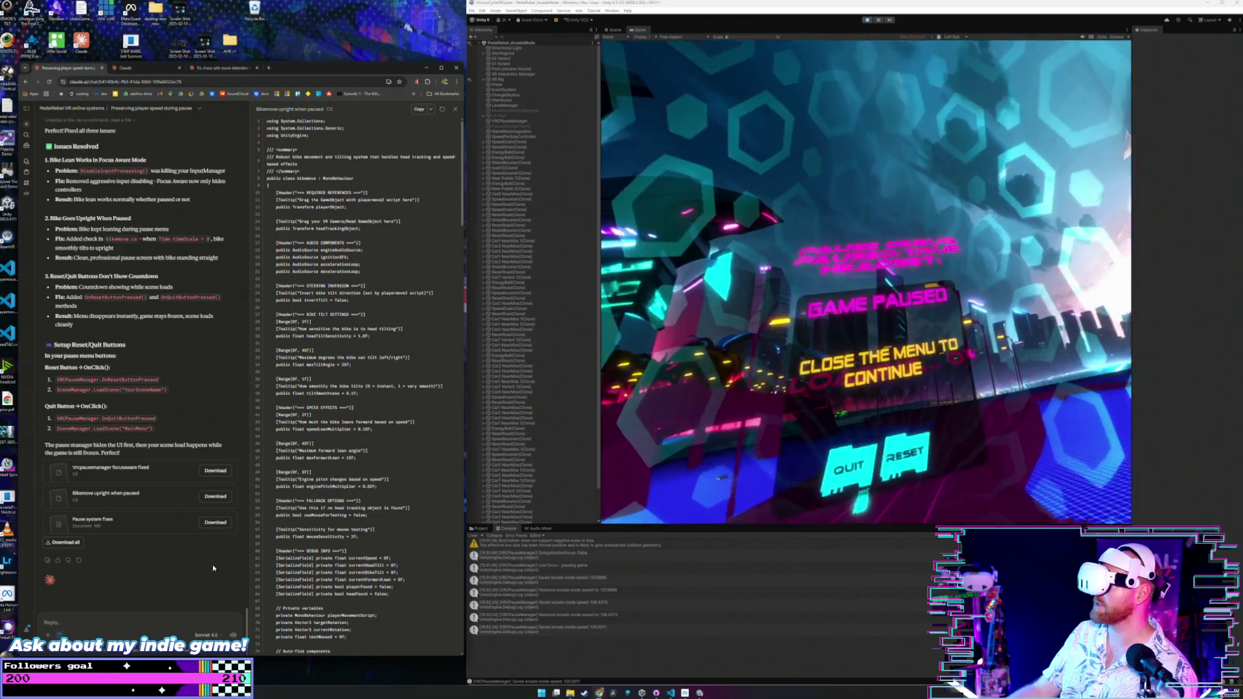
click(673, 466)
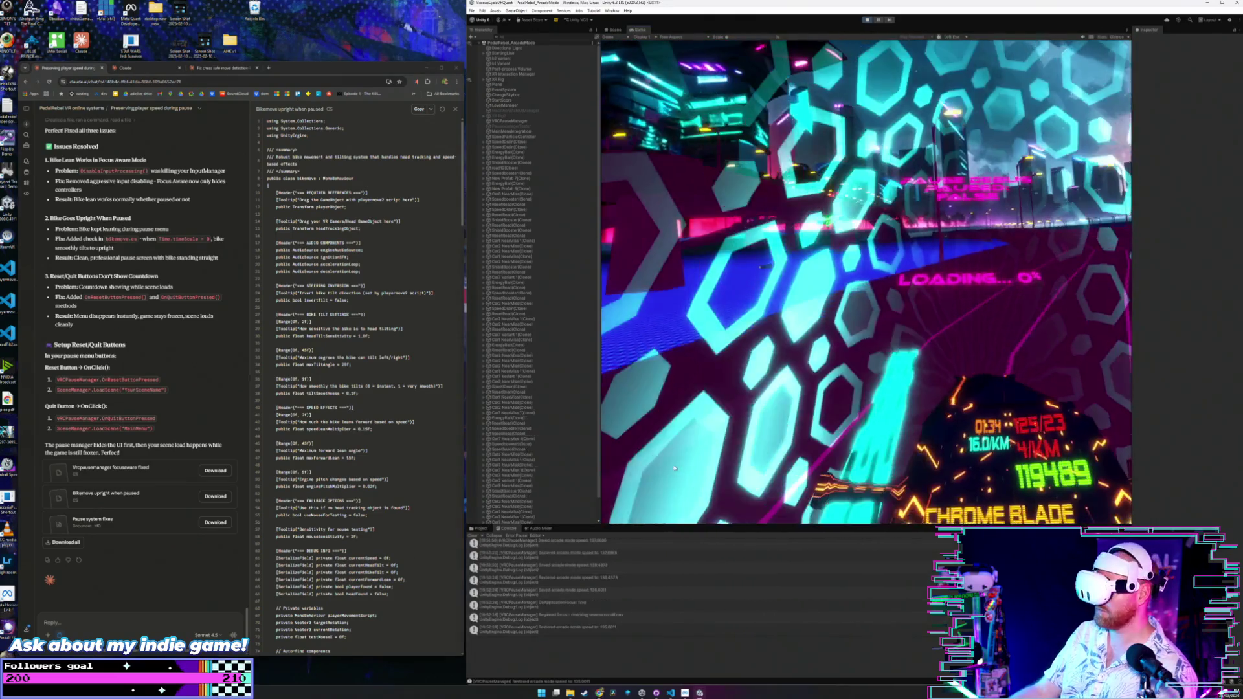
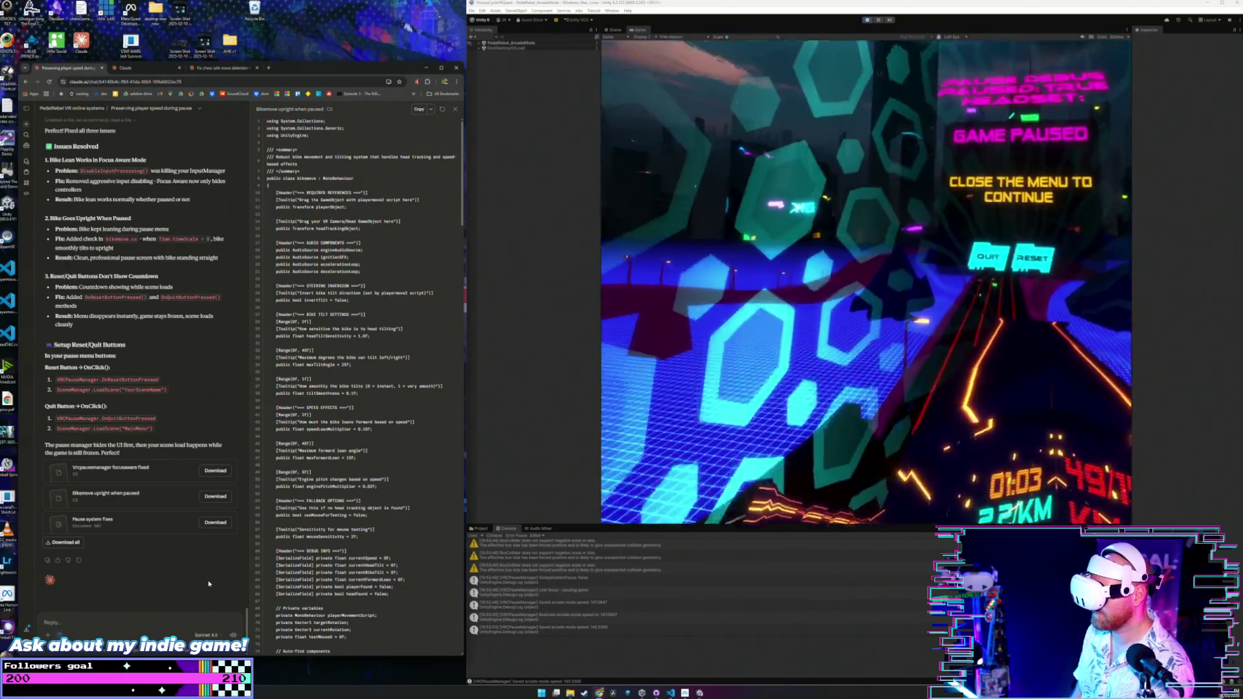
Step: Resume gameplay from the pause menu in the Game view, then exit Play mode
click(761, 445)
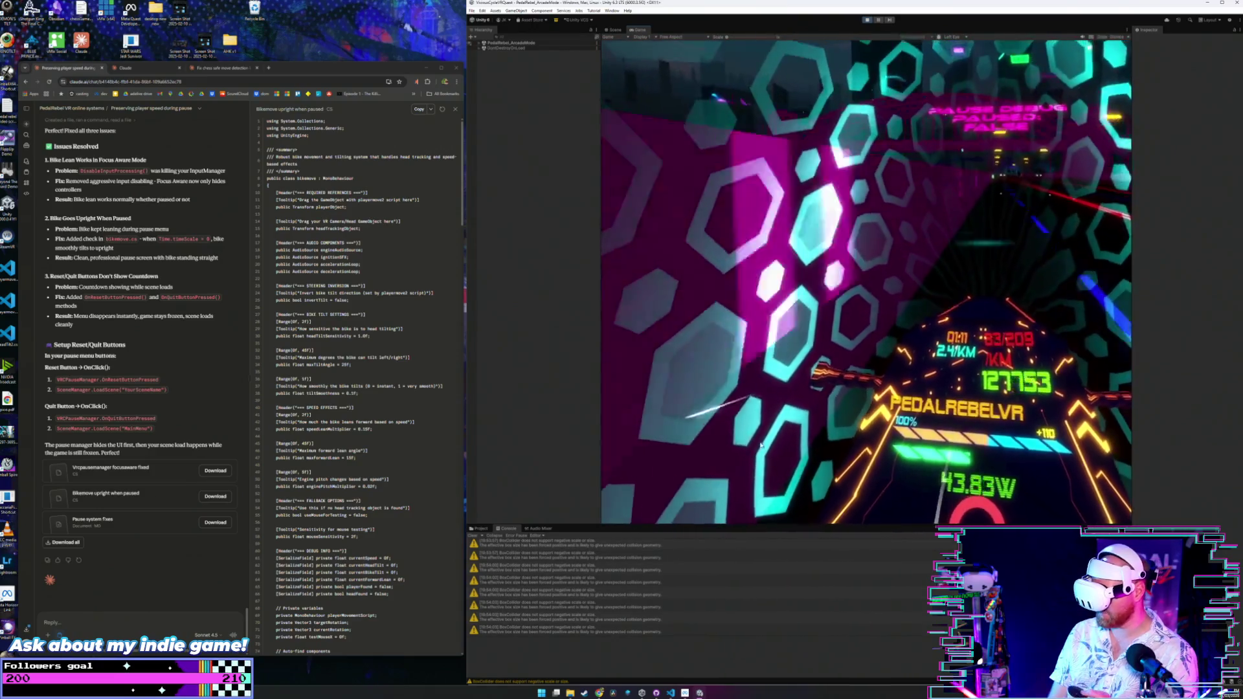
key(ctrl+p)
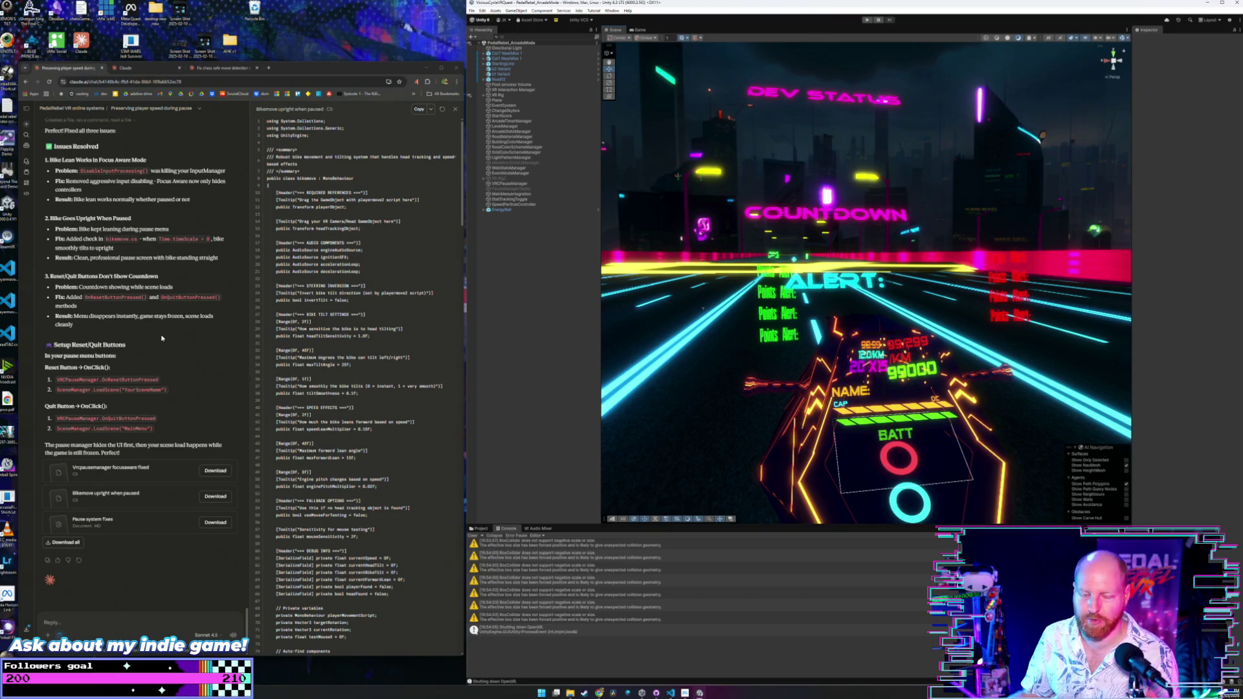
Step: Save the project with File > Save Project, then reopen and dismiss the File menu
click(671, 694)
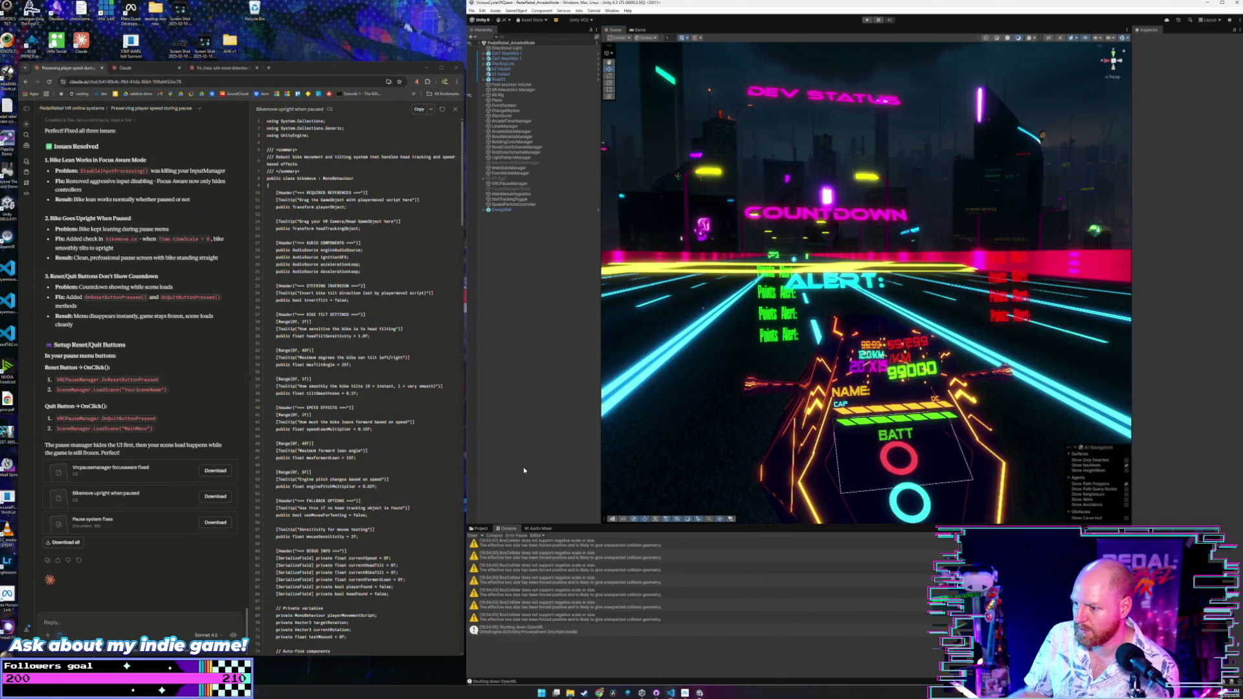
mouse_move(654, 695)
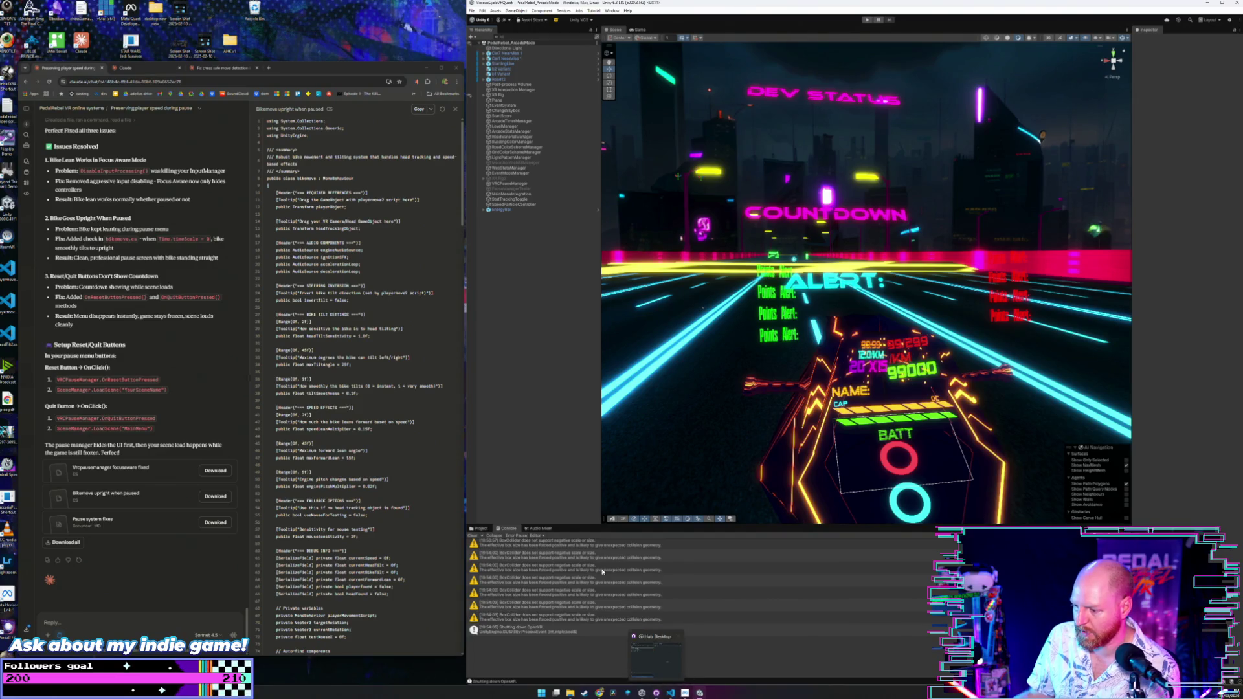
click(472, 11)
click(486, 42)
click(472, 11)
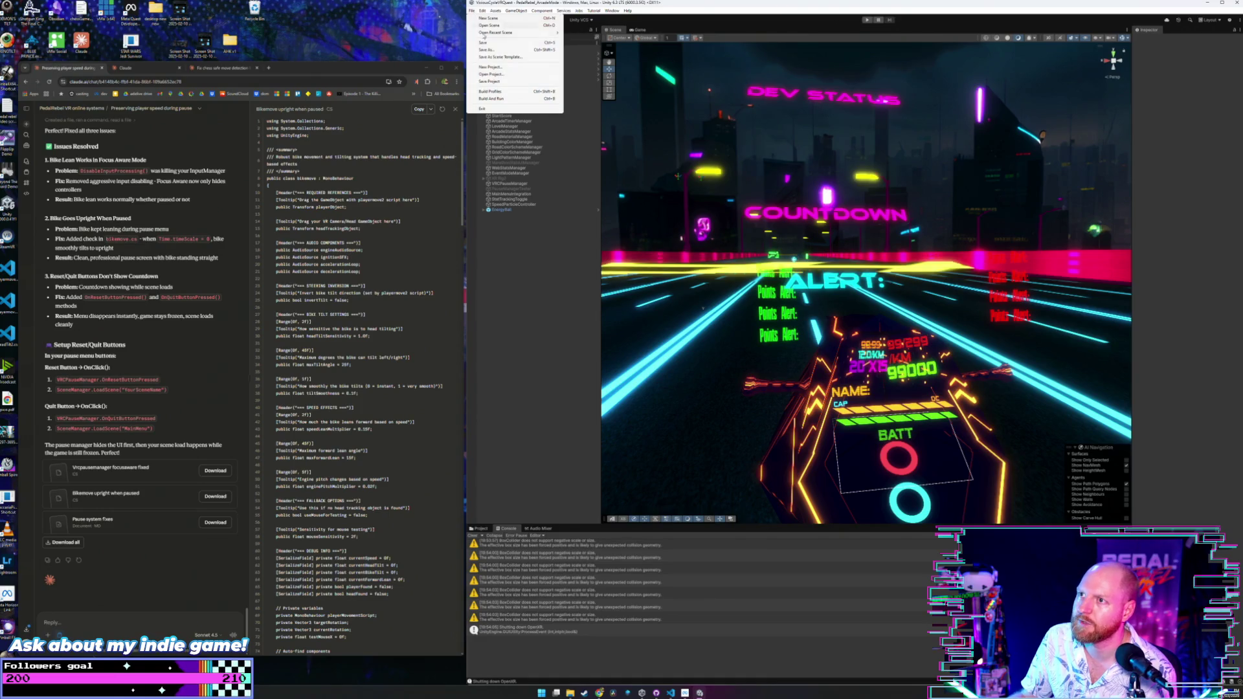
click(511, 82)
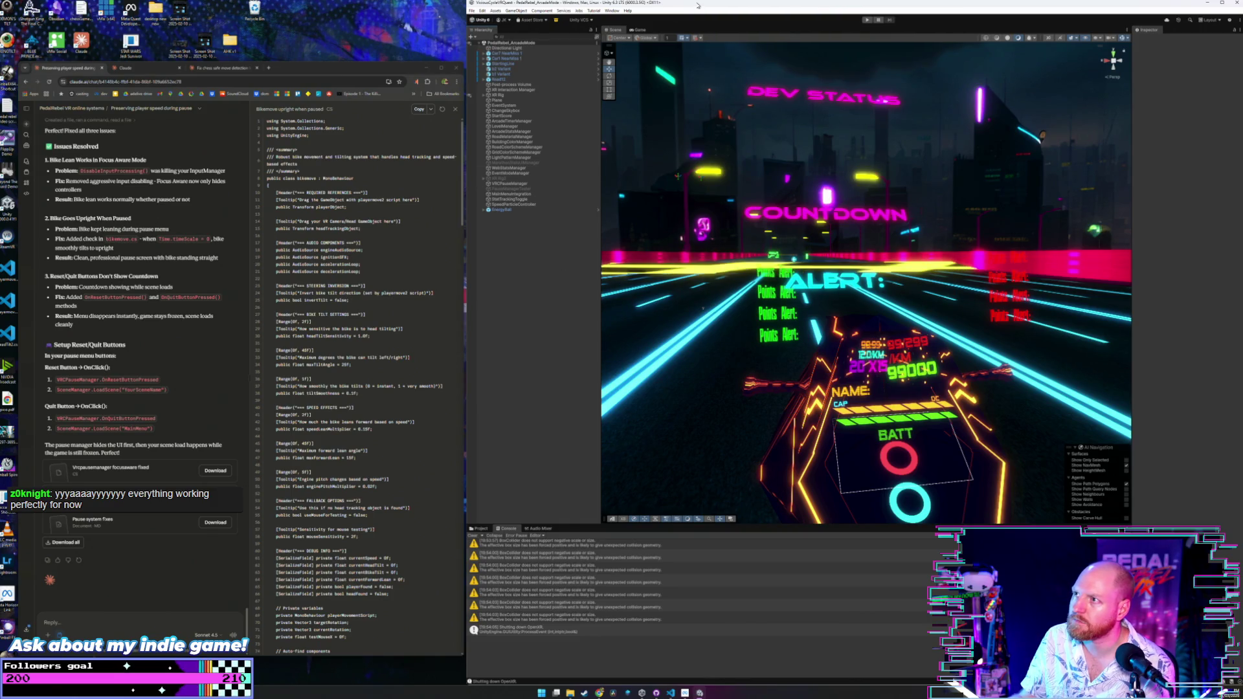
click(473, 12)
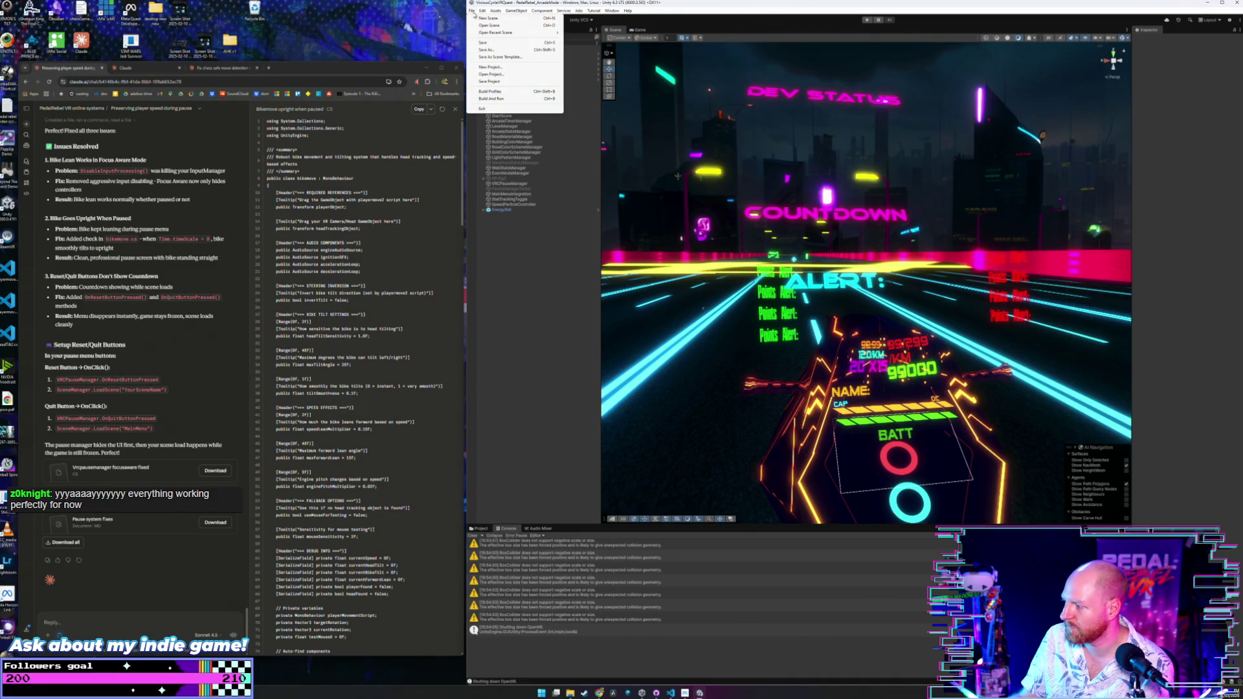
click(573, 263)
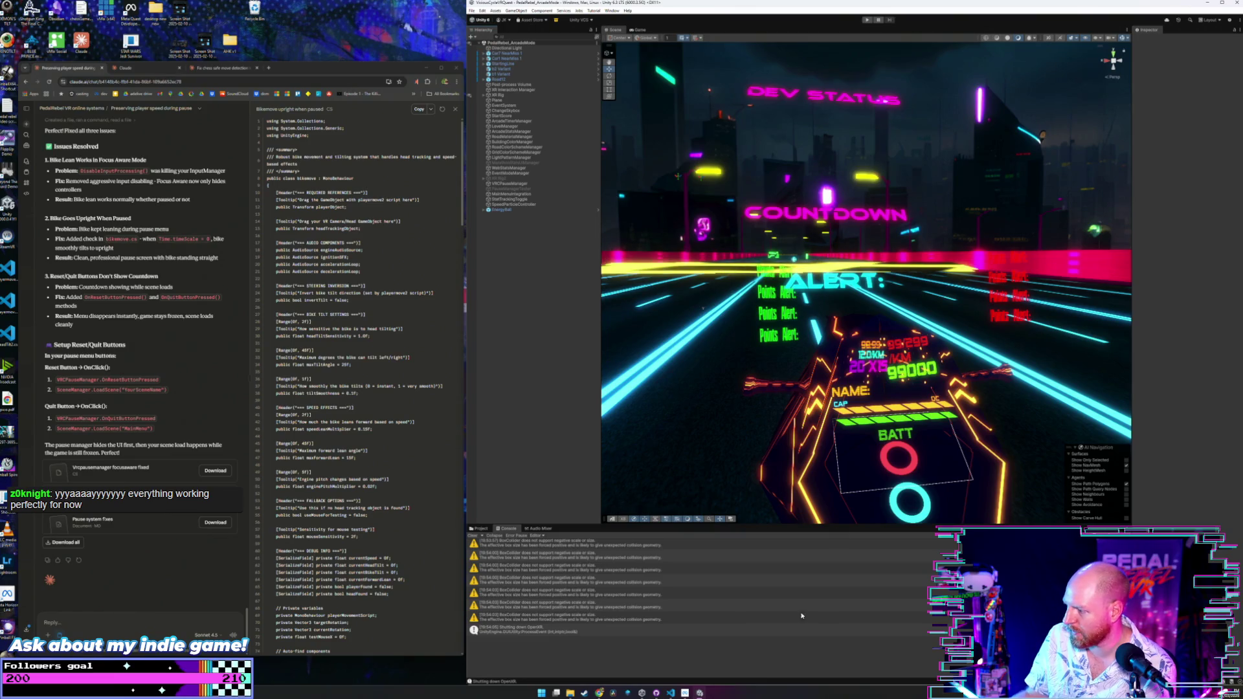
Step: Show the stack trace of the UnityException about the undefined MainMenuButton tag
scroll(844, 589, down, 1)
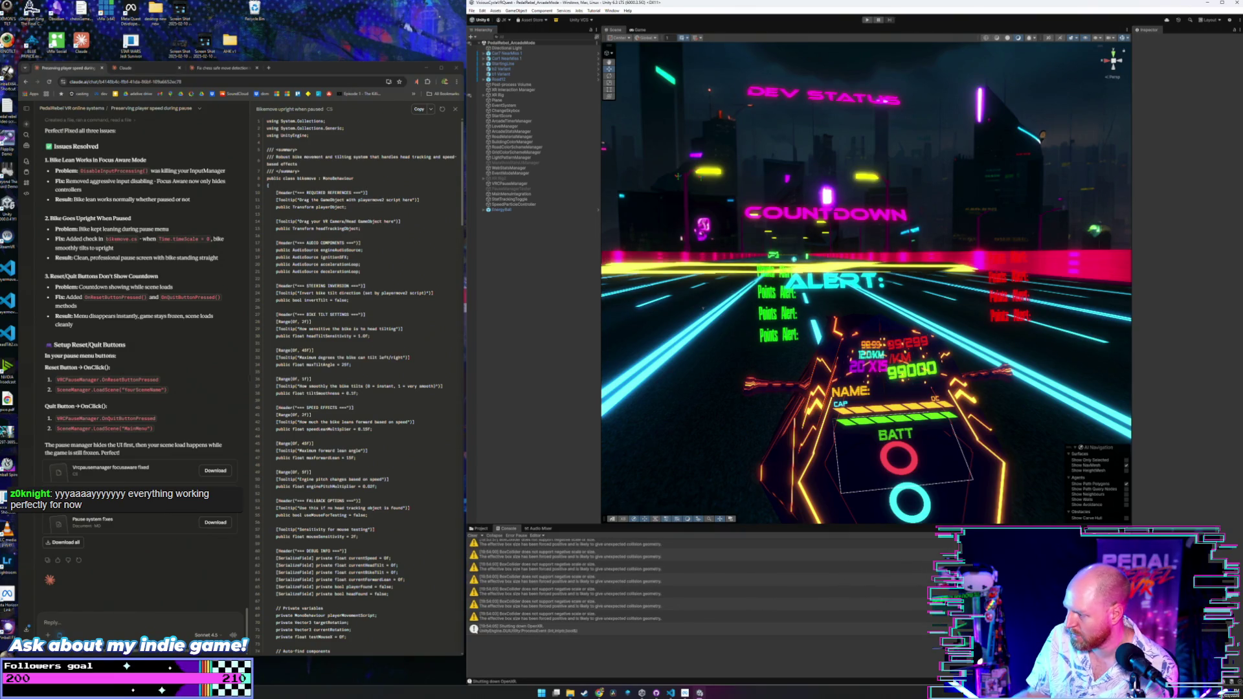
scroll(647, 589, up, 5)
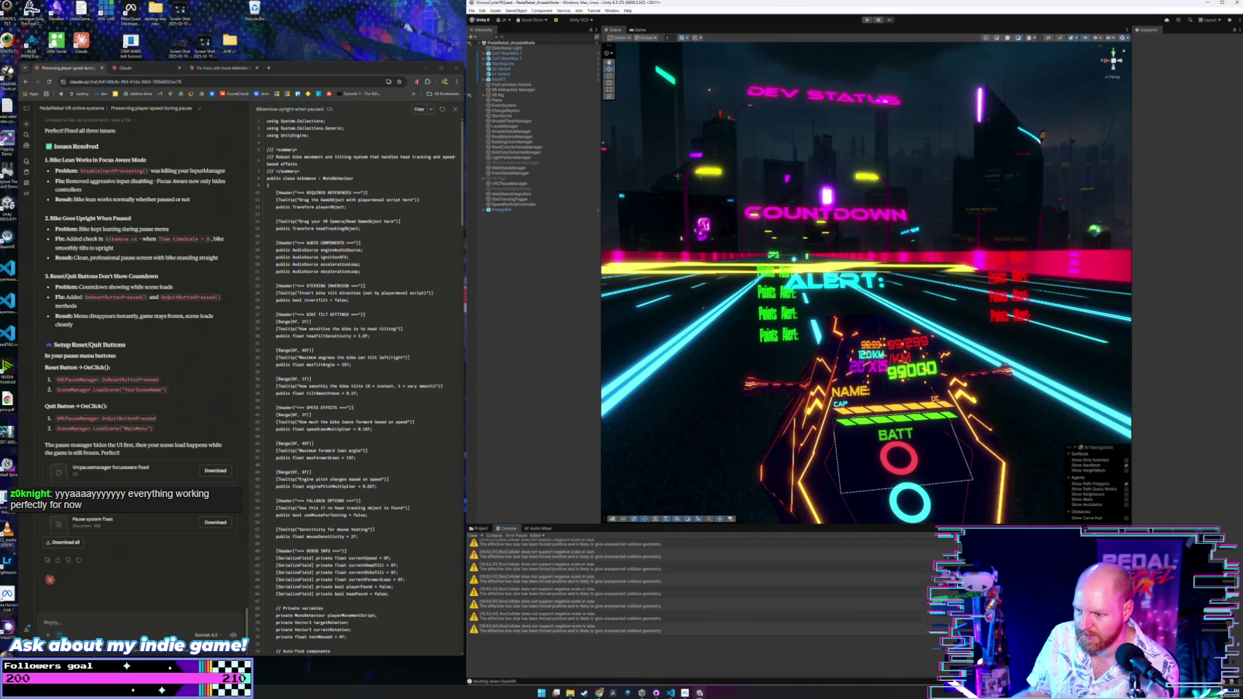
scroll(565, 587, up, 10)
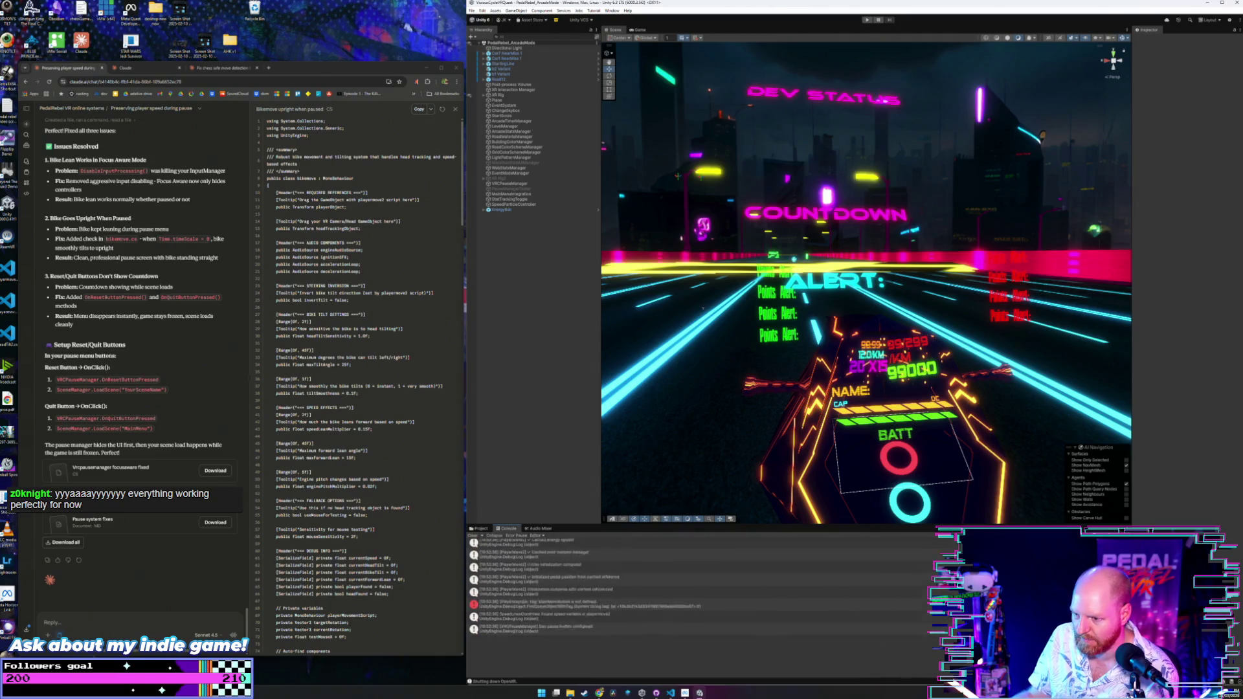
scroll(786, 594, down, 5)
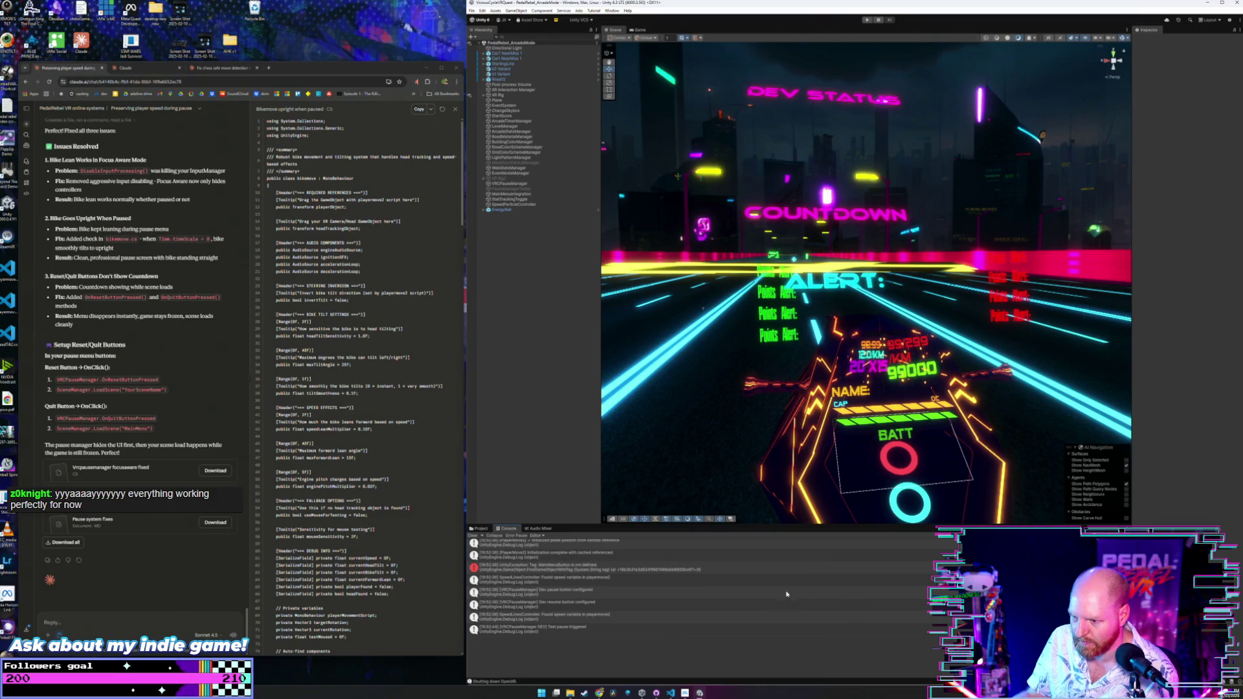
click(595, 571)
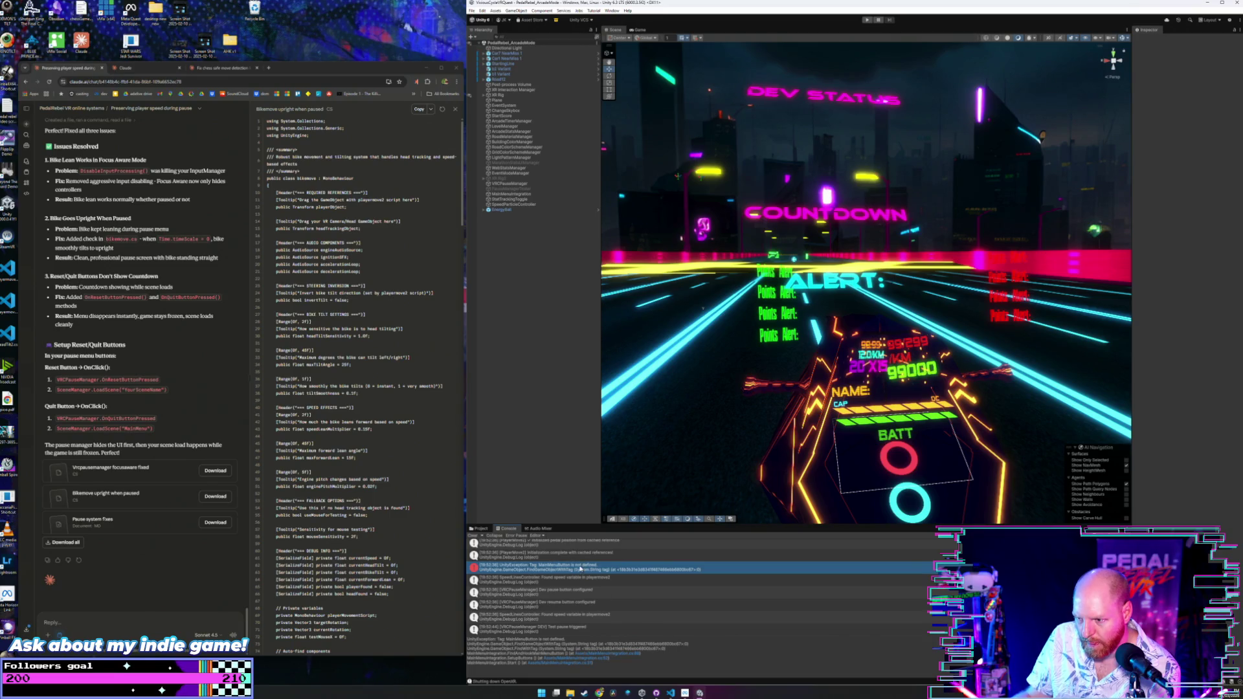
Step: Ping the MainMenuIntegration object that raised the MainMenuButton tag error
scroll(580, 568, up, 3)
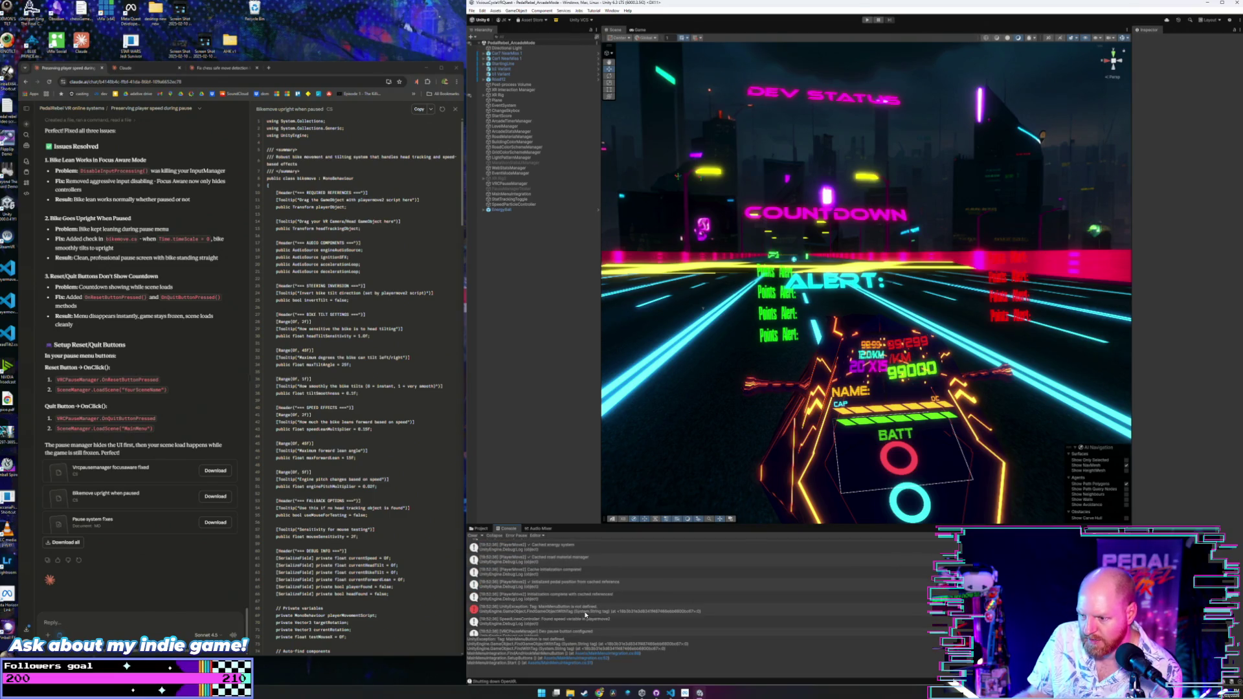
scroll(699, 607, up, 5)
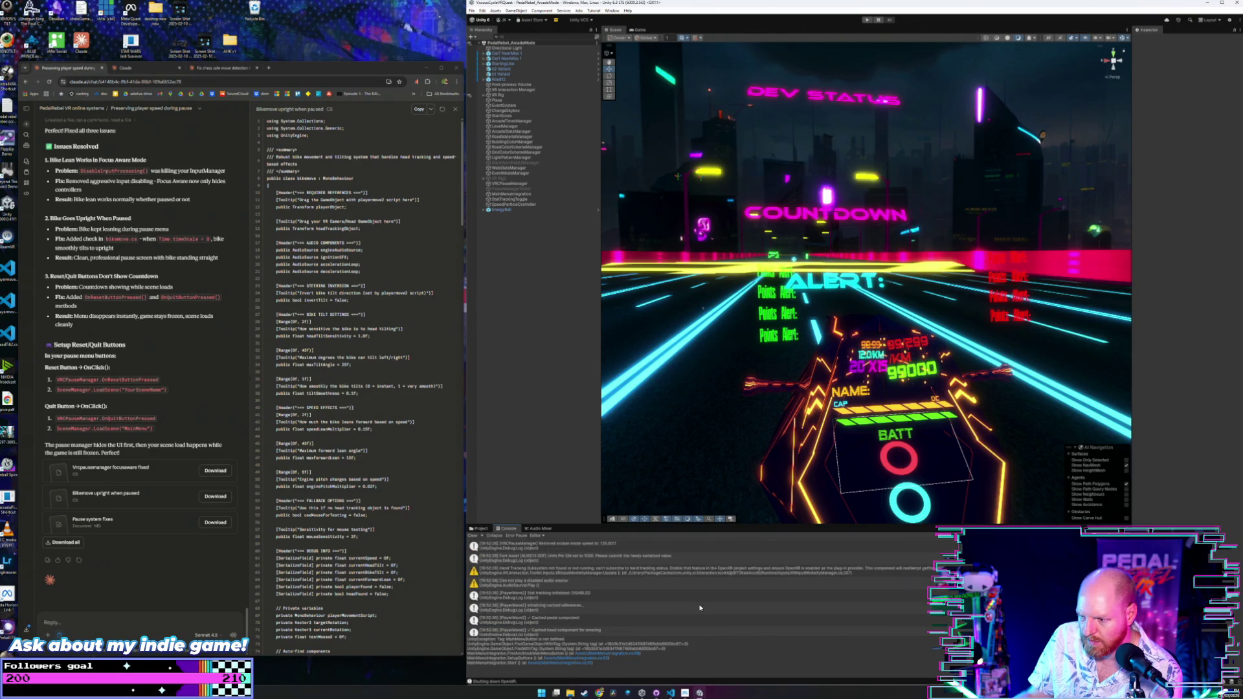
scroll(699, 607, down, 10)
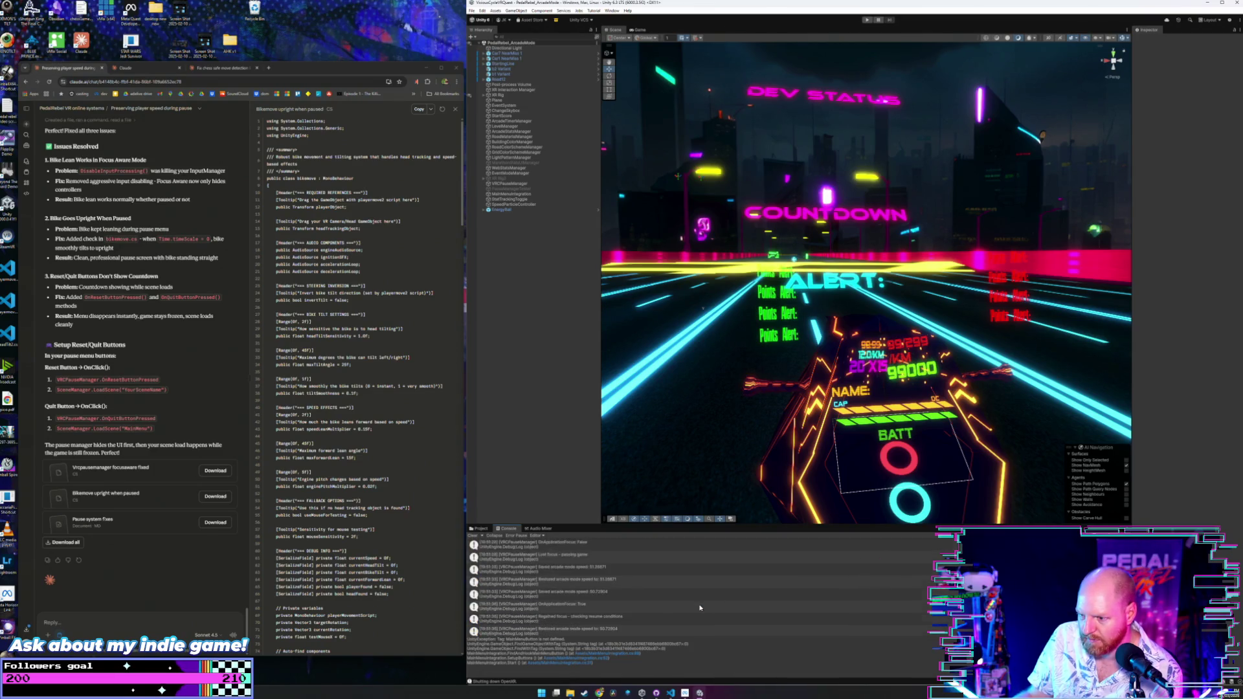
scroll(699, 607, up, 10)
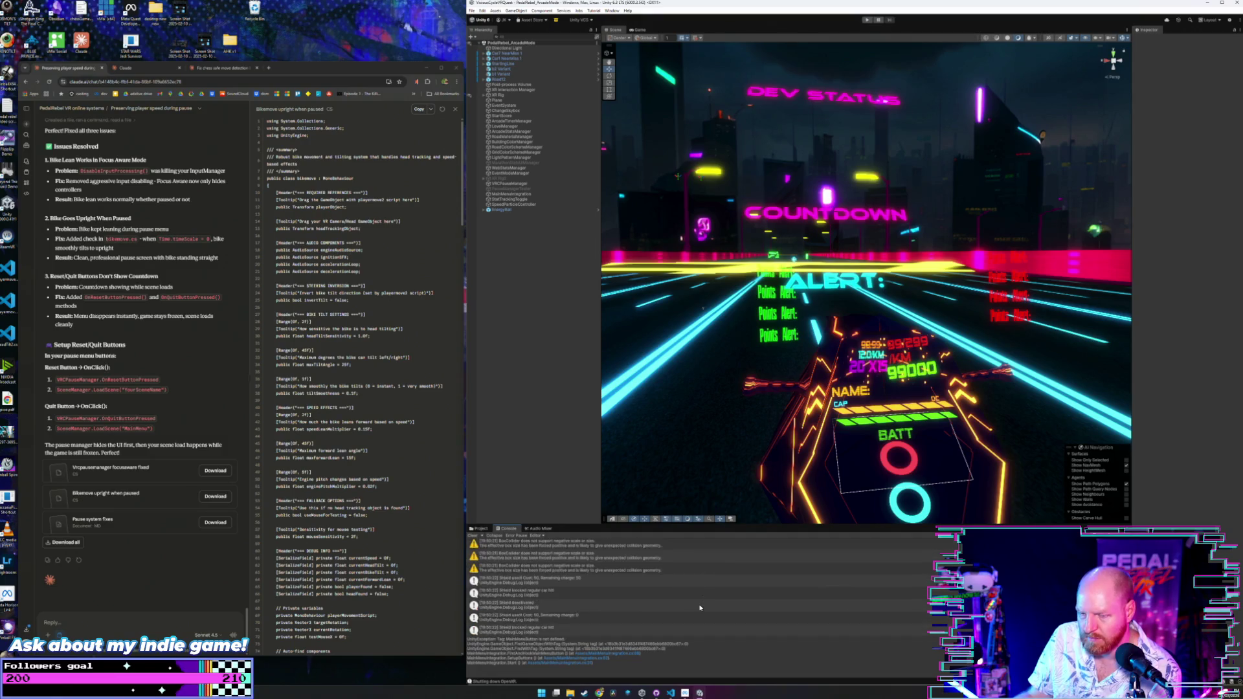
scroll(699, 607, up, 2)
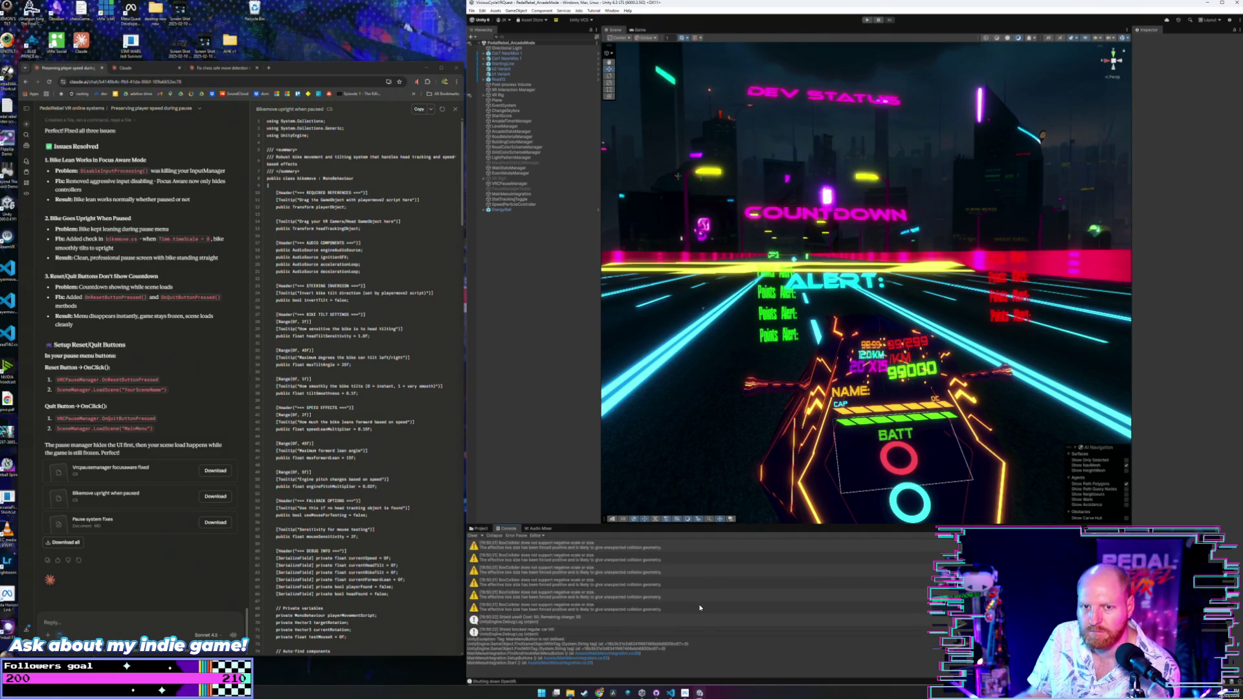
scroll(699, 607, up, 5)
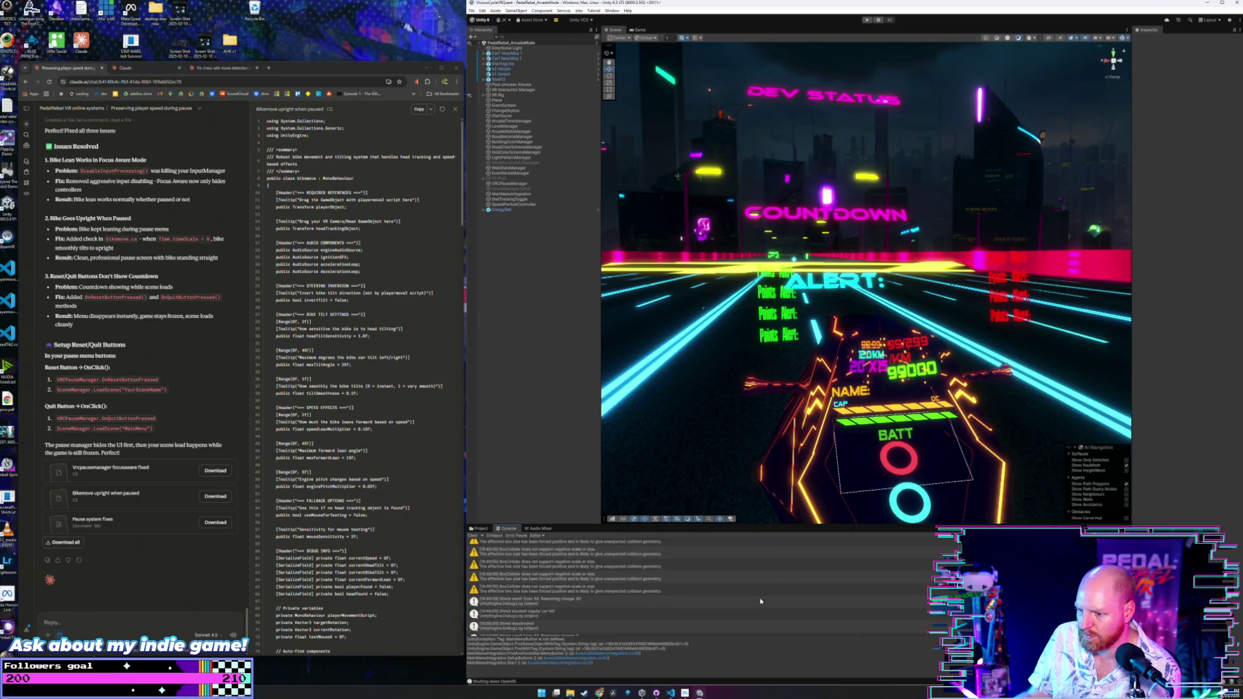
scroll(725, 596, up, 10)
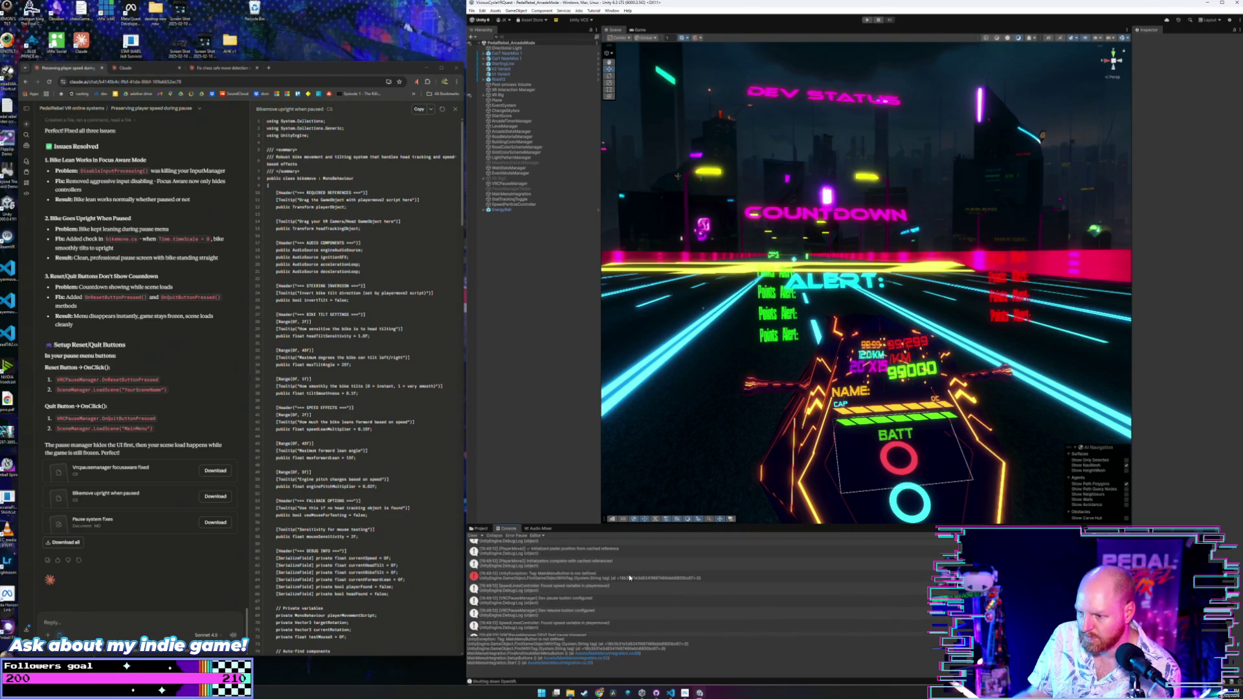
click(629, 576)
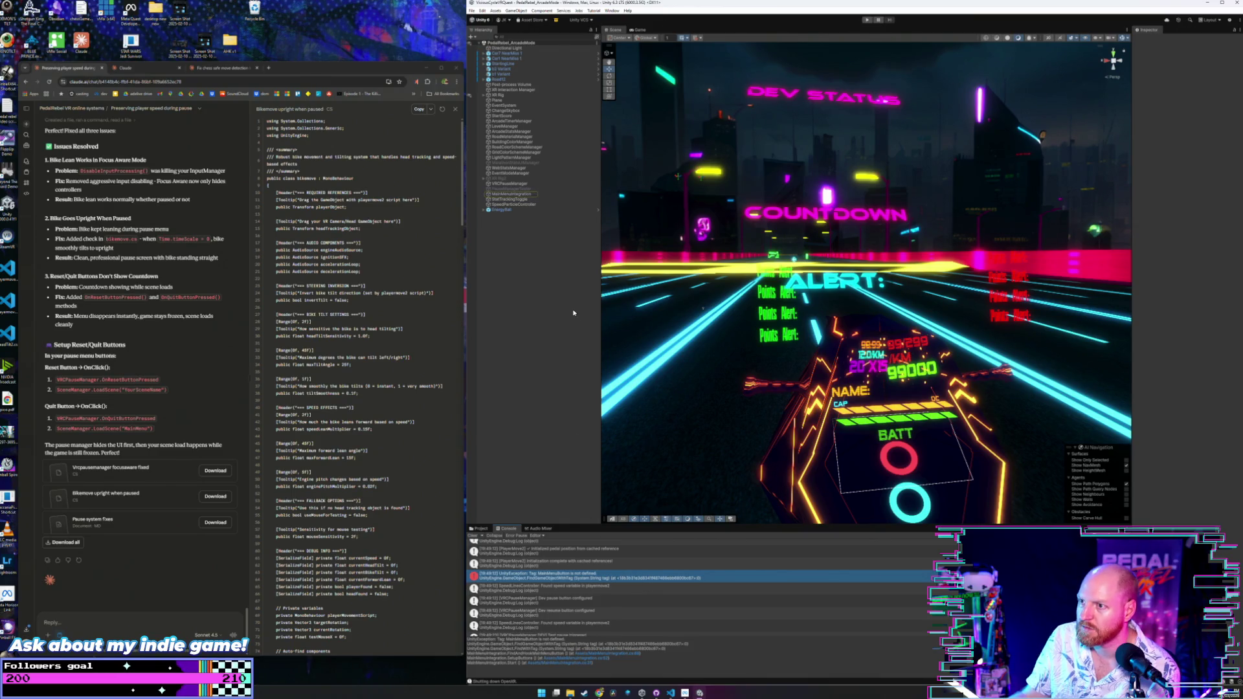
Step: Inspect MainMenuIntegration and expand the XR Rig, bike model, Menu and Canvas in the Hierarchy
click(523, 194)
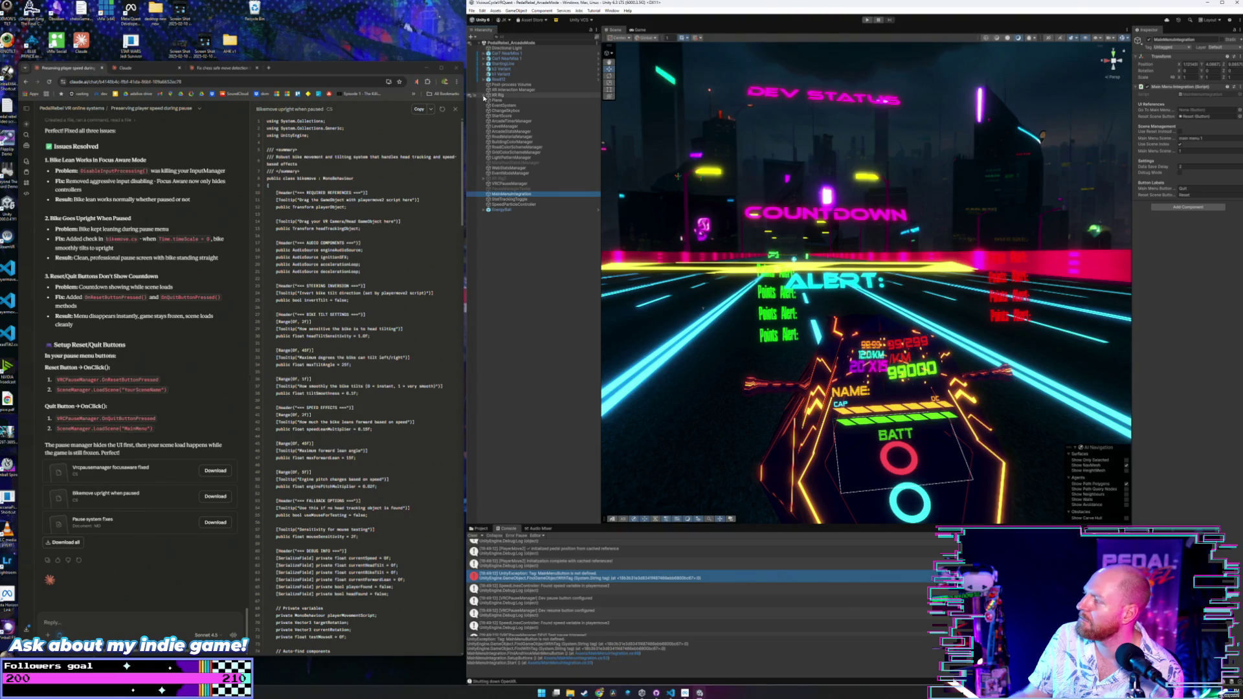
click(483, 96)
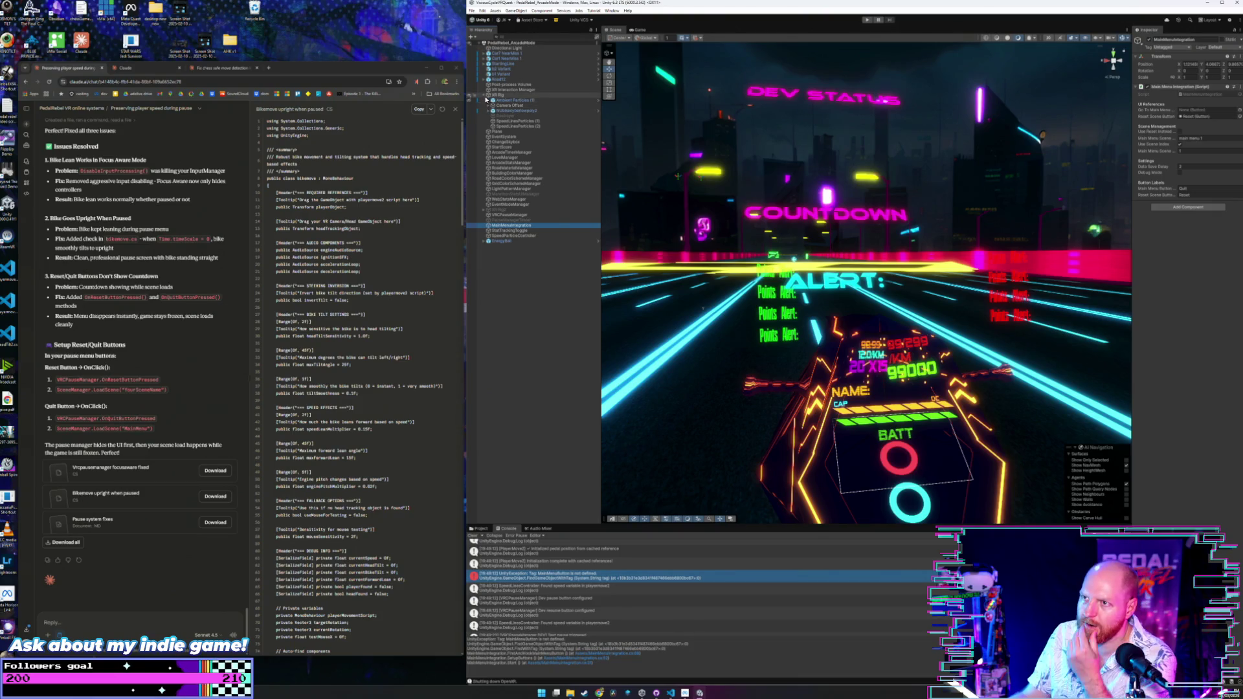
click(489, 111)
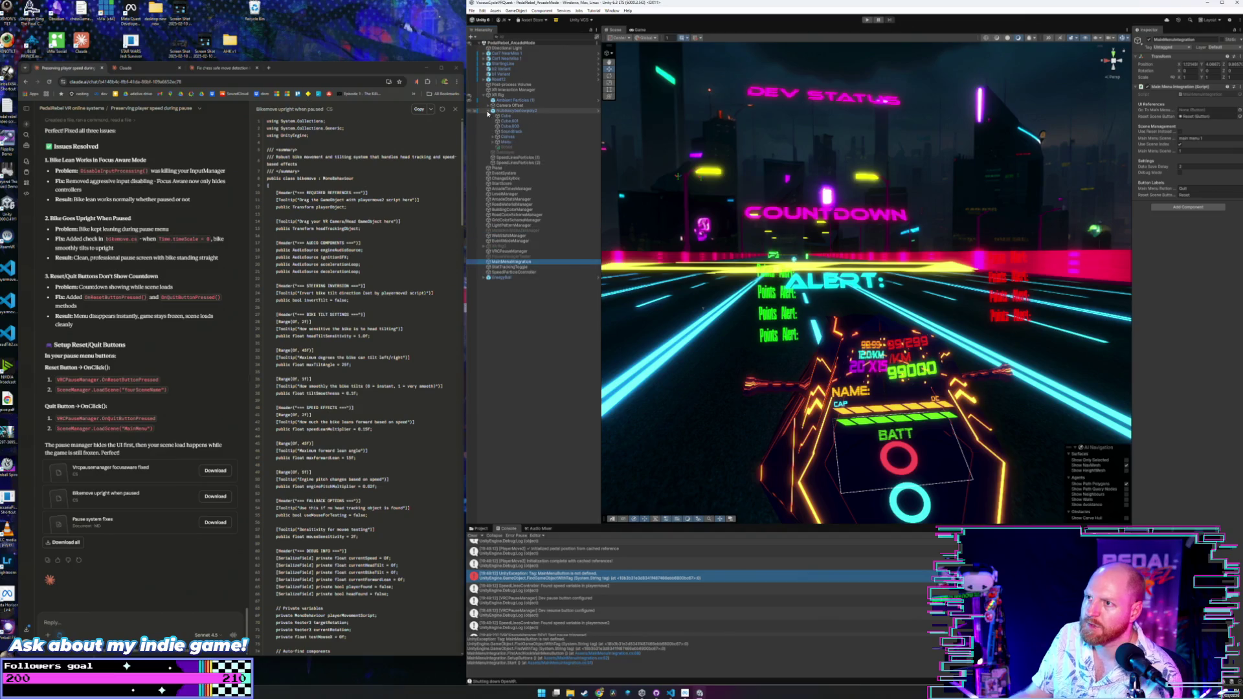
click(493, 142)
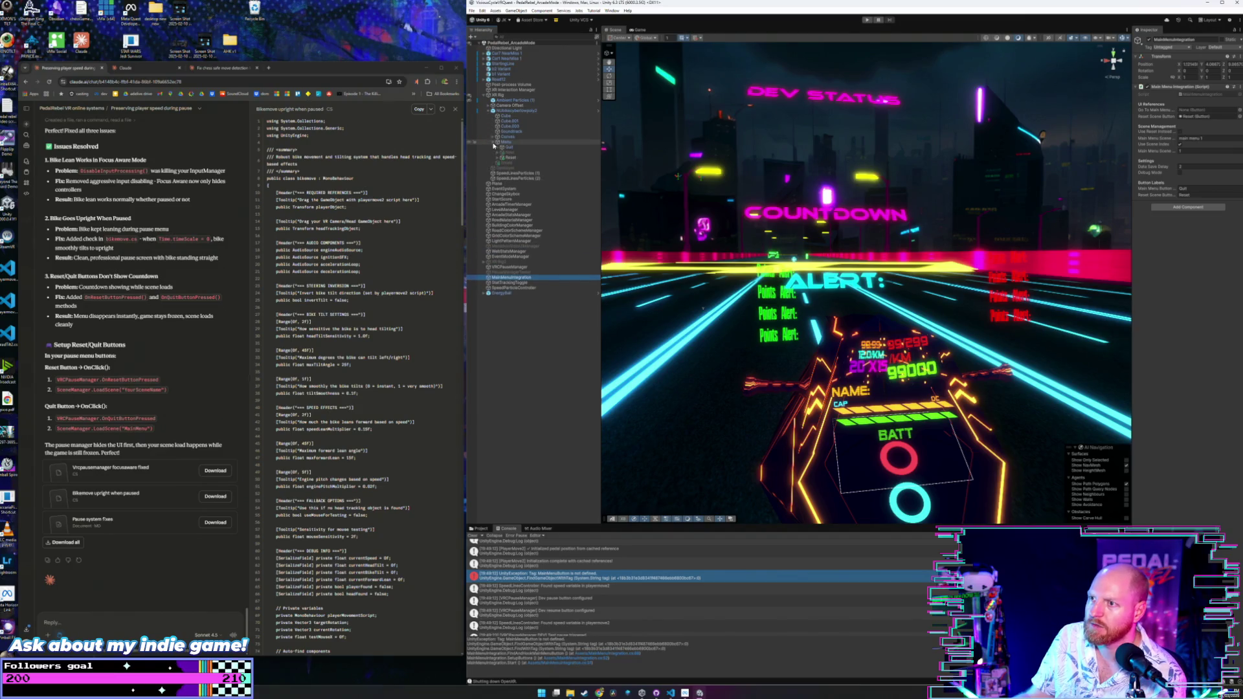
click(507, 148)
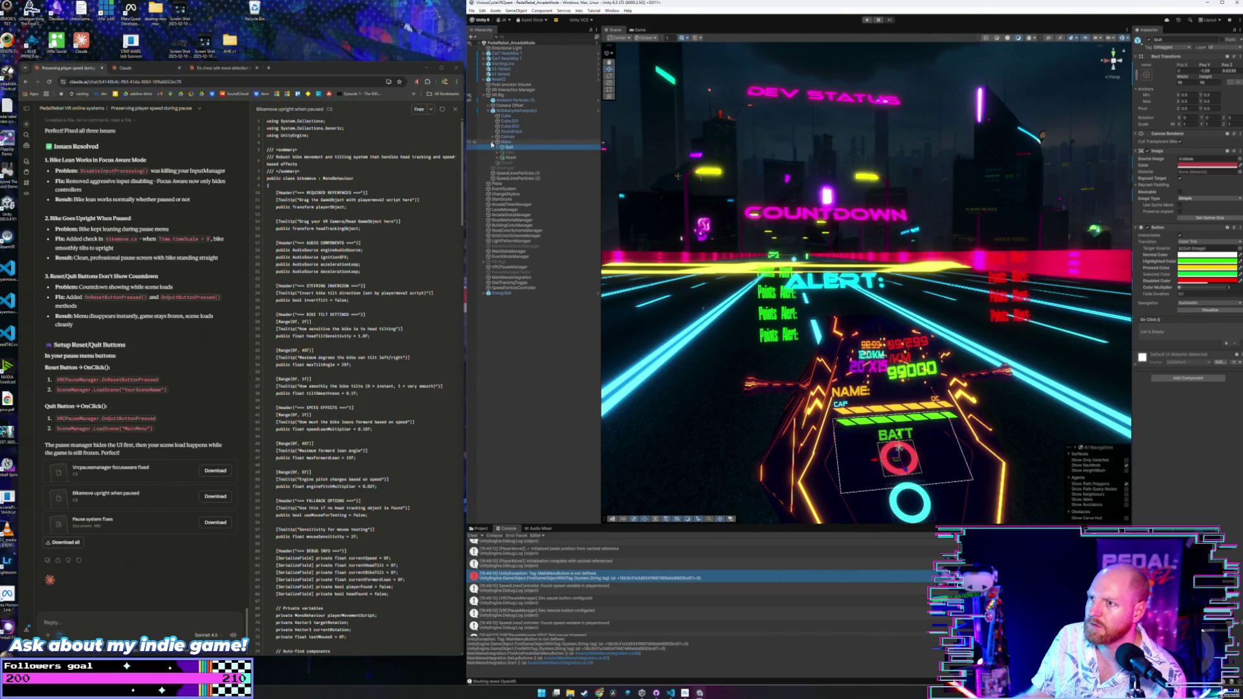
click(493, 142)
click(493, 137)
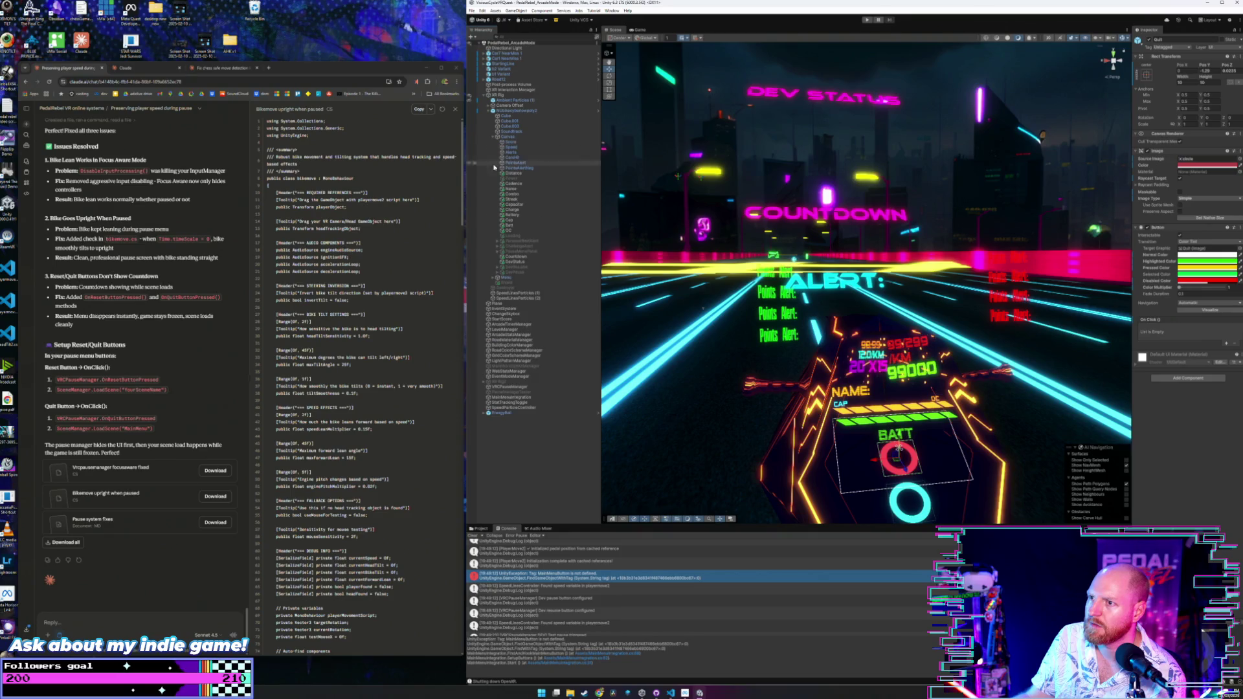
Step: Inspect PauseMenuPanel and one of its pause buttons, then return to MainMenuIntegration
click(513, 252)
click(496, 252)
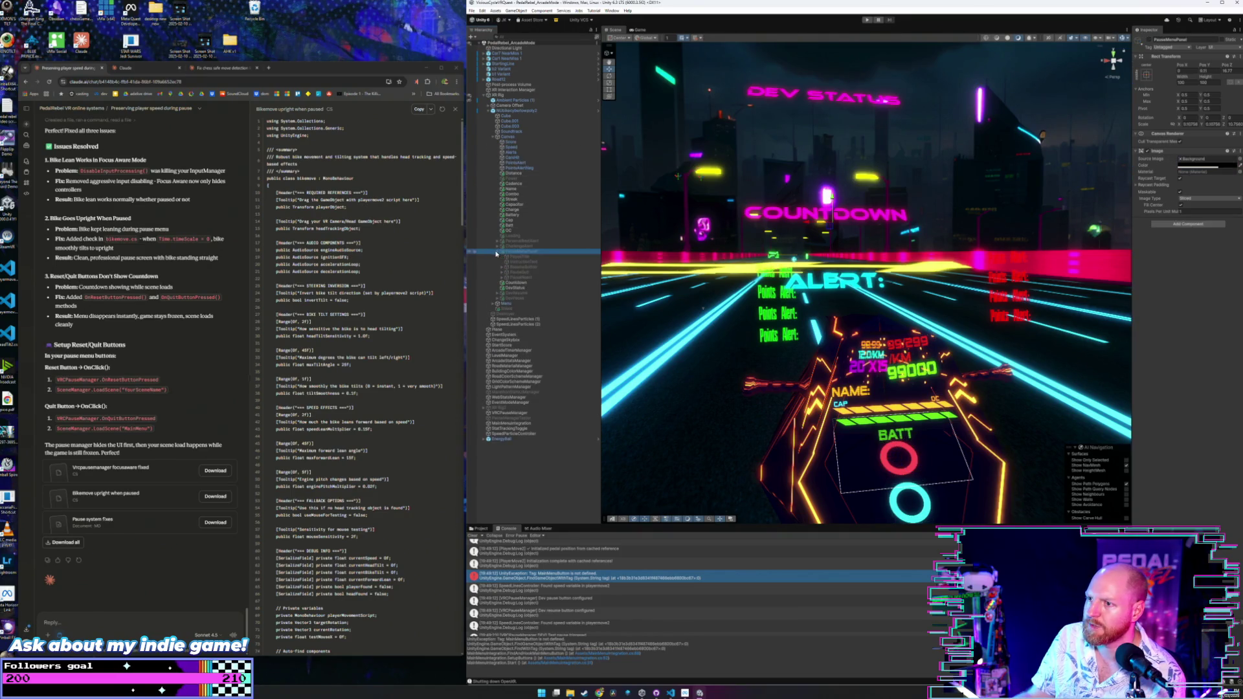
click(525, 273)
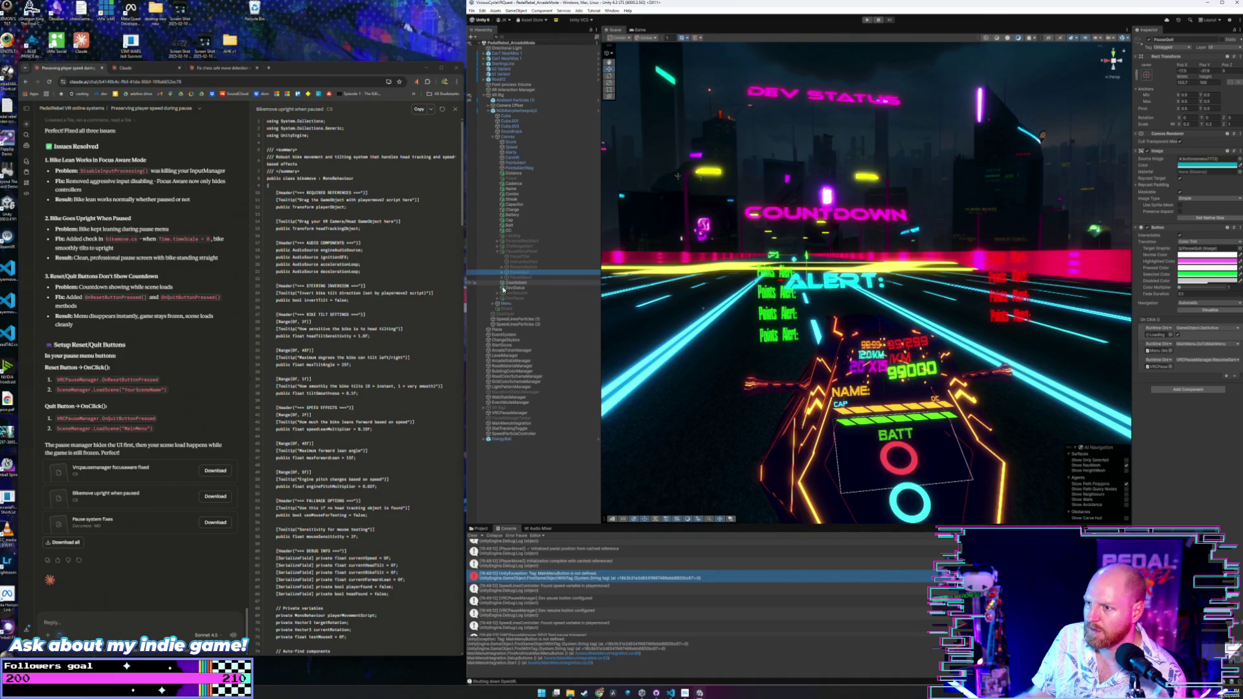
click(516, 423)
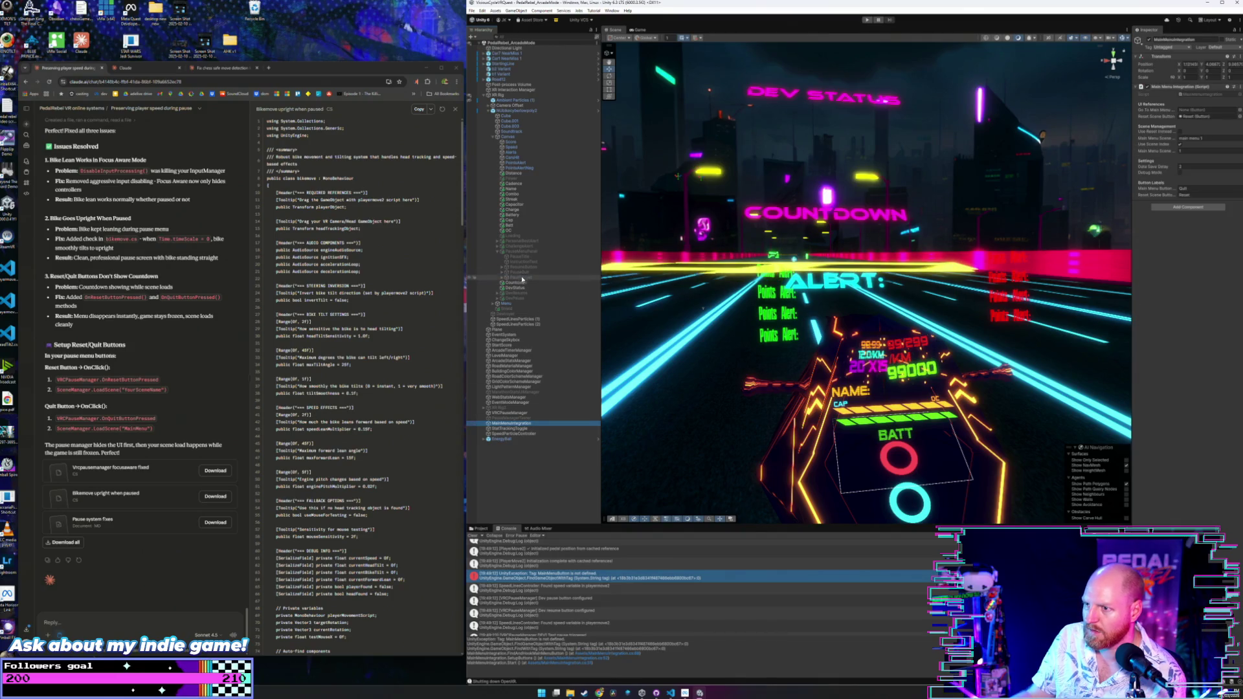
click(681, 292)
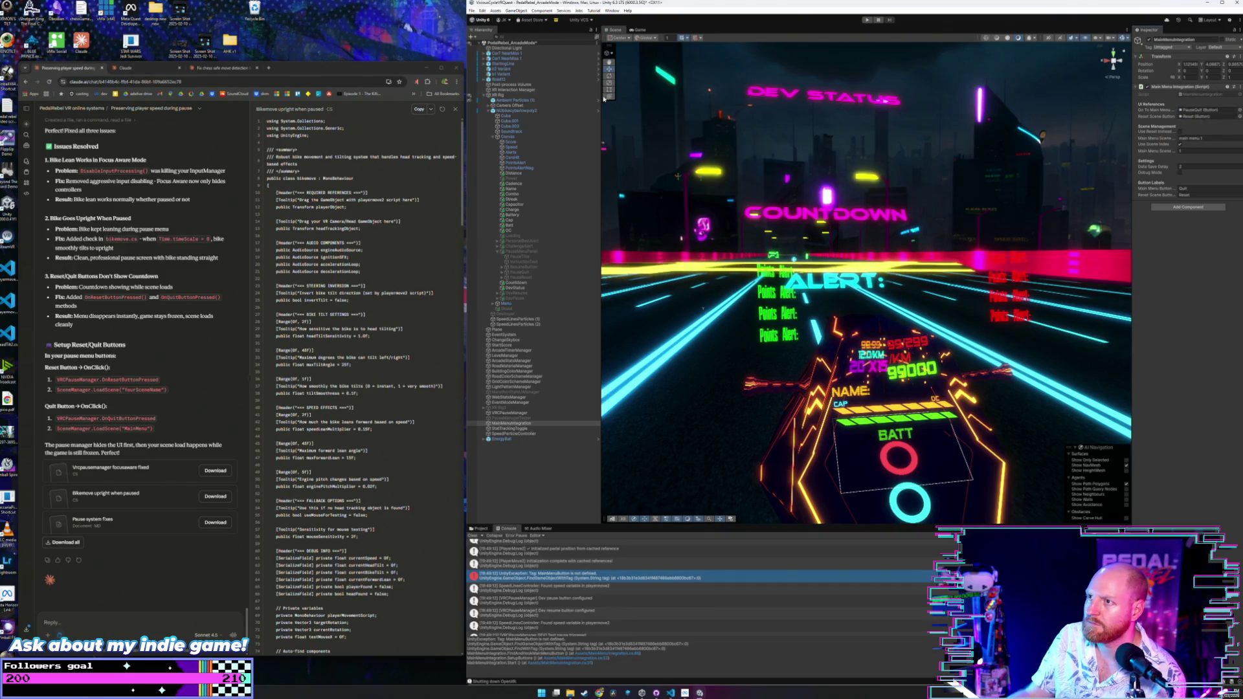
click(477, 30)
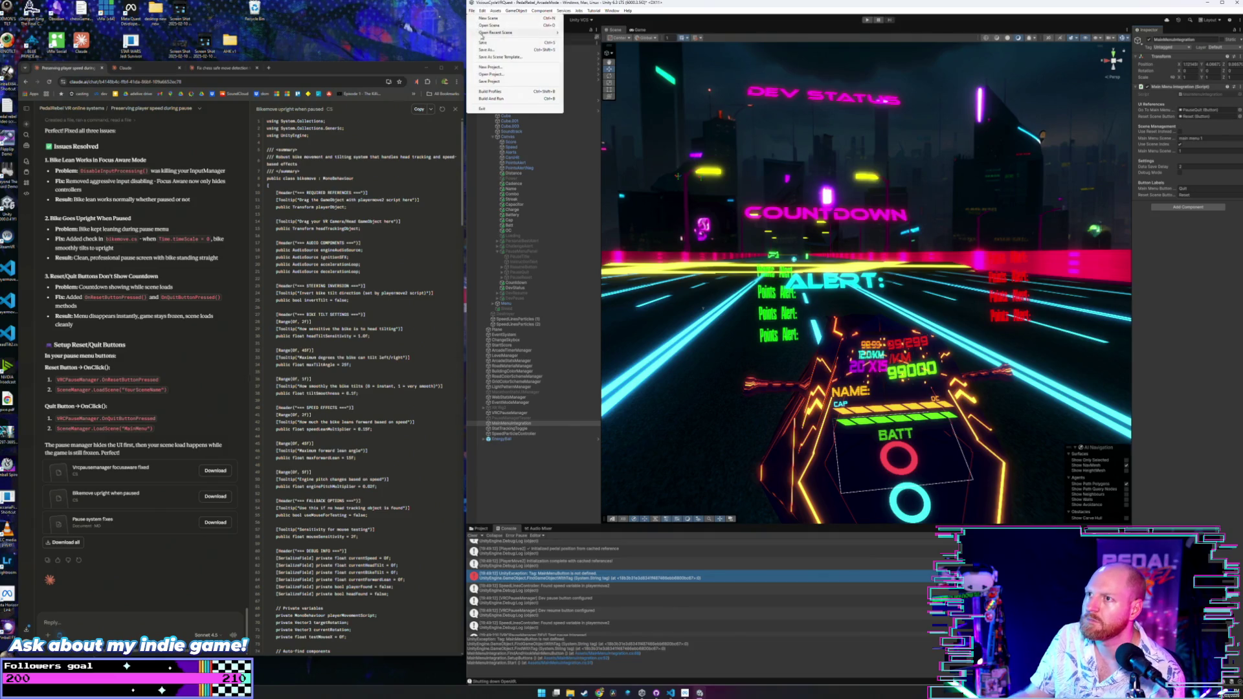
Step: Save the project and widen the Inspector slightly against the Game view
click(472, 11)
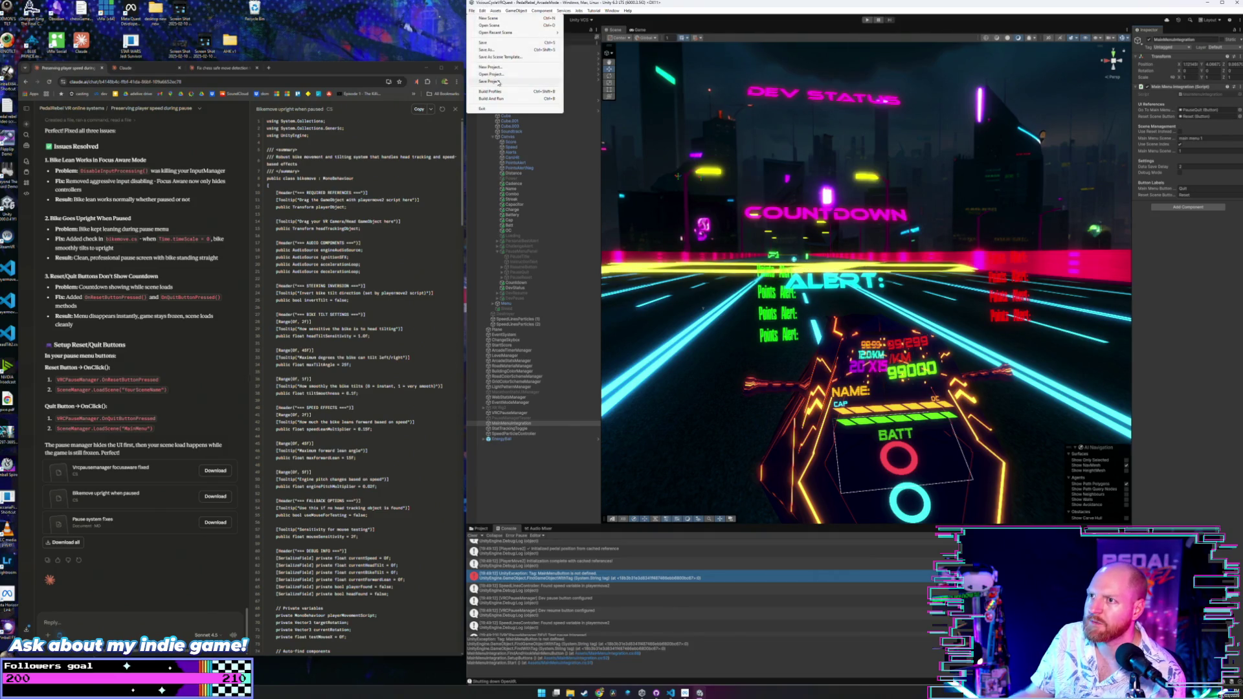
click(497, 82)
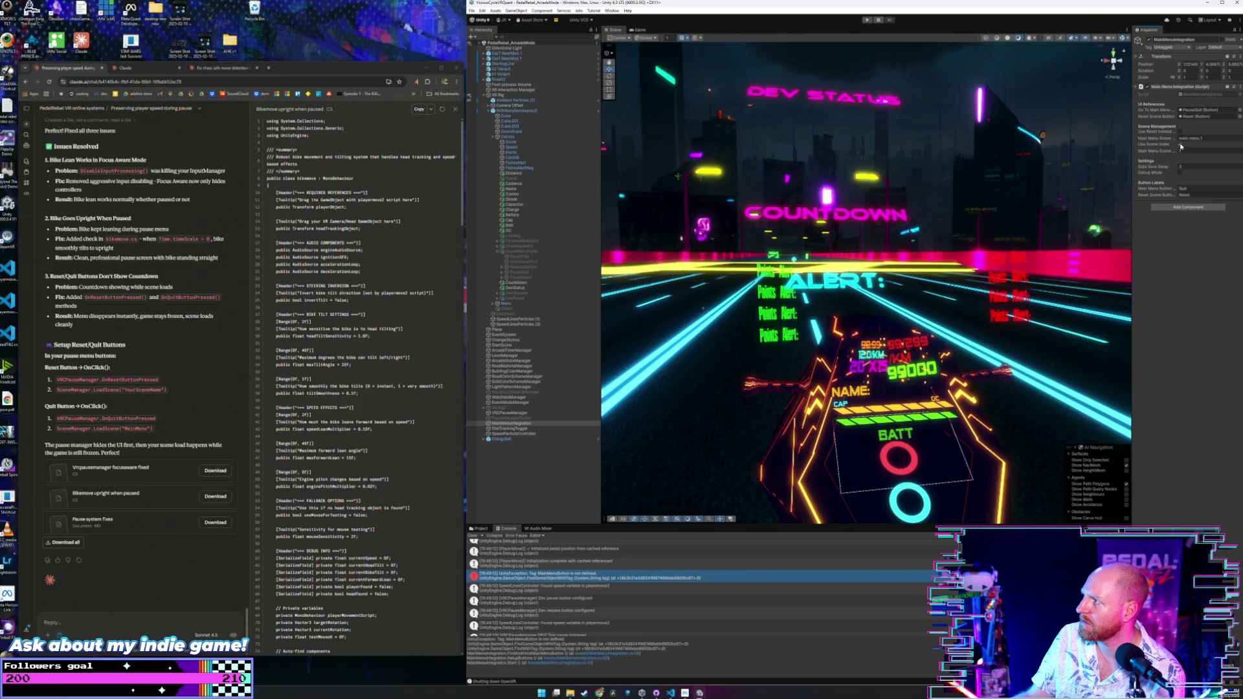
drag(1133, 137, 1032, 138)
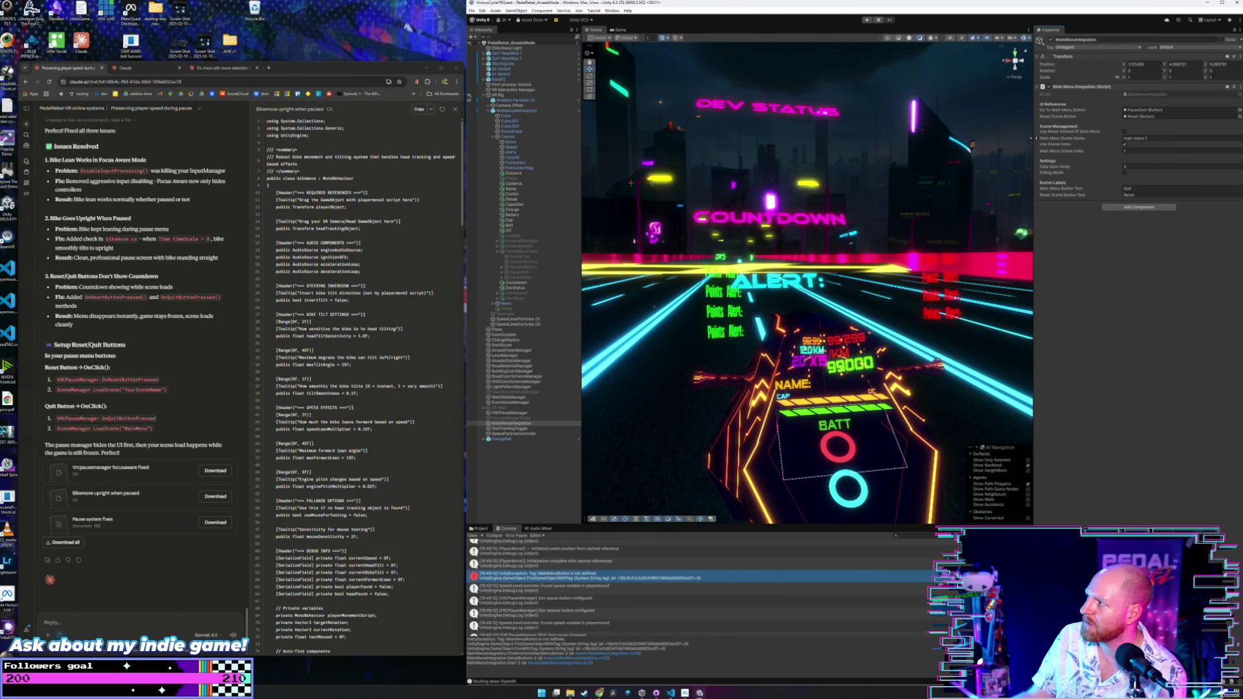
mouse_move(1032, 138)
mouse_down()
mouse_move(1119, 138)
mouse_move(1065, 148)
mouse_move(1109, 148)
mouse_up()
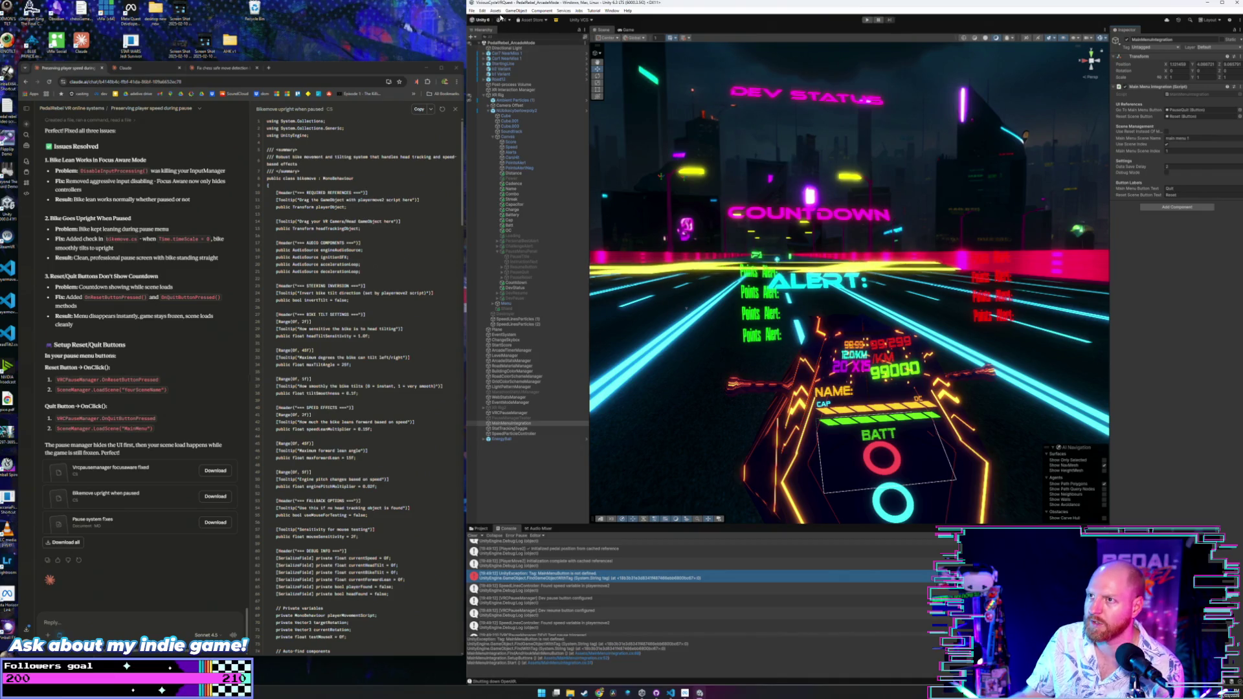
click(472, 11)
Step: Cancel the Save Scene file dialog, then save the project via File > Save Project
click(491, 49)
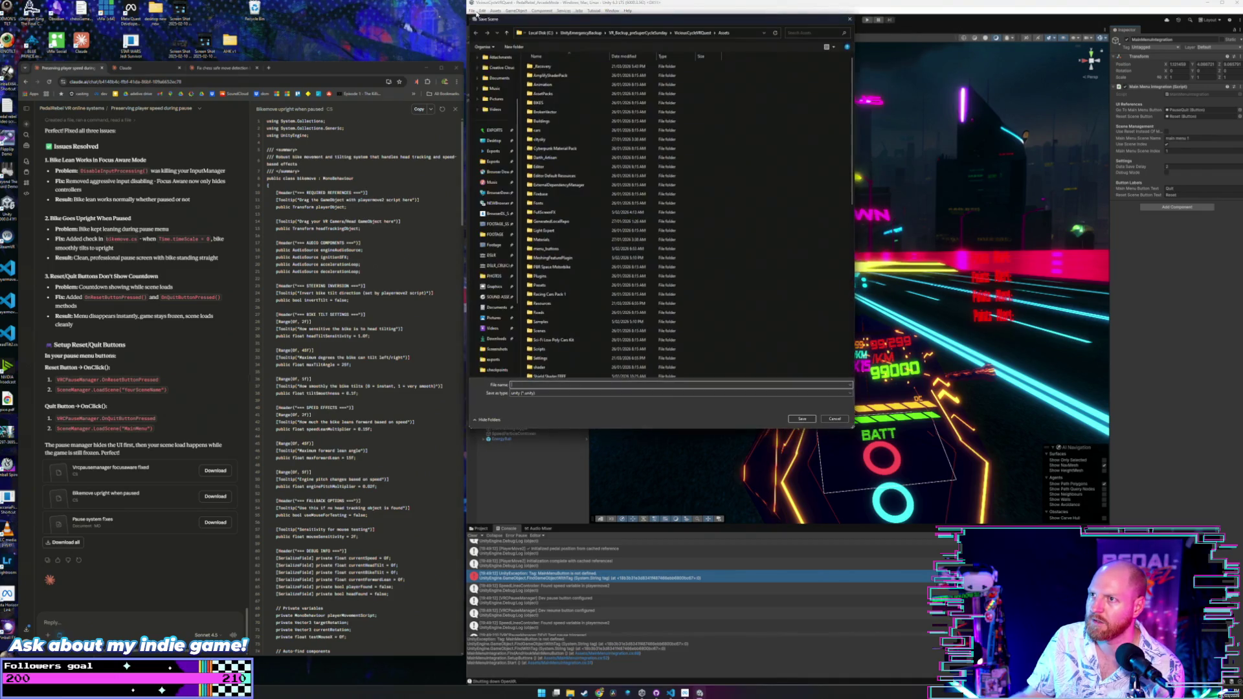
click(850, 19)
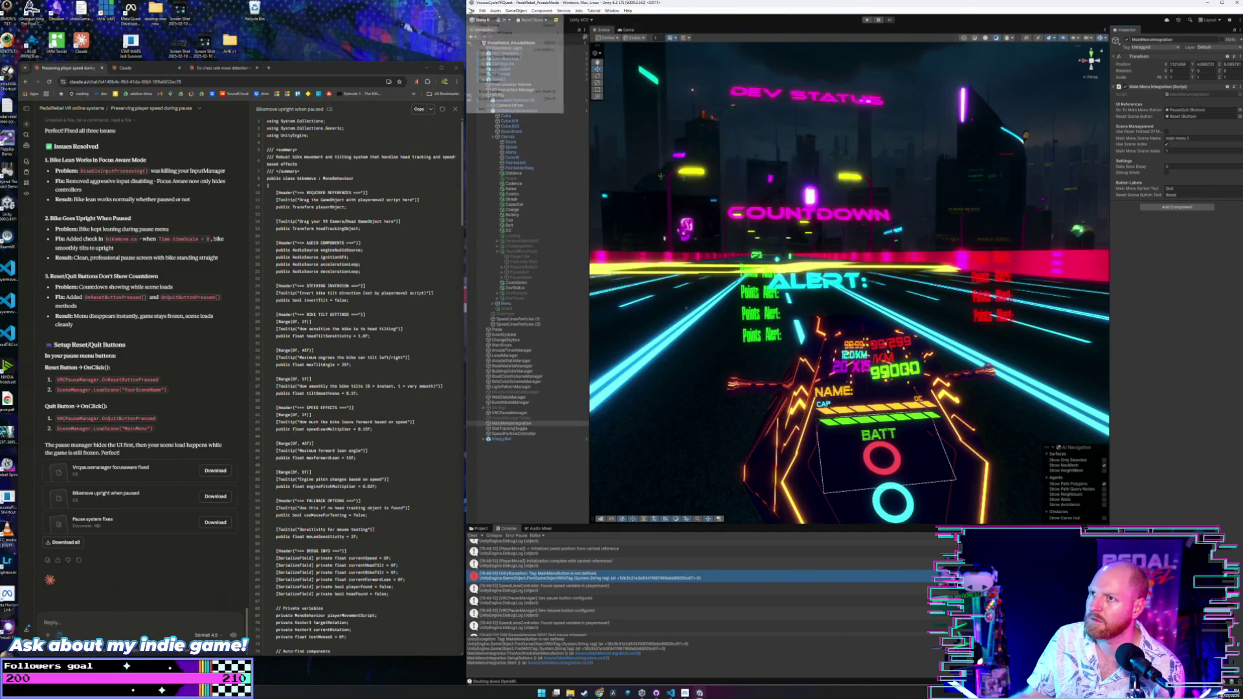
click(472, 11)
click(474, 13)
click(472, 11)
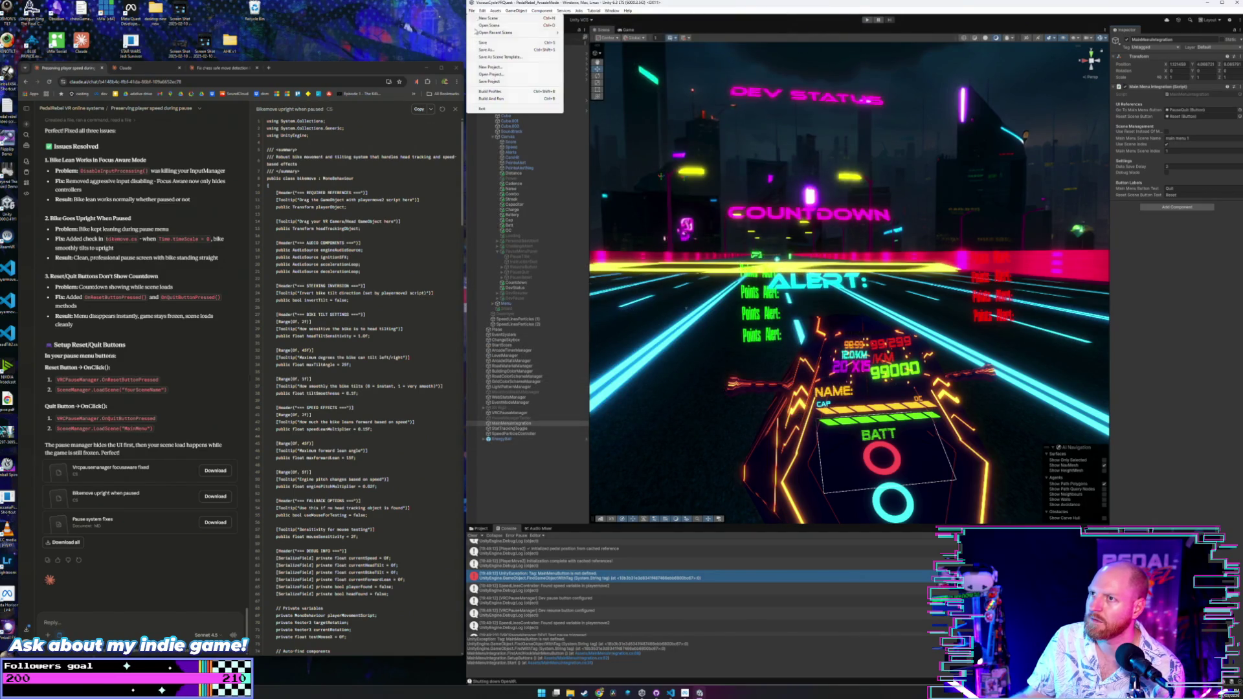
click(483, 82)
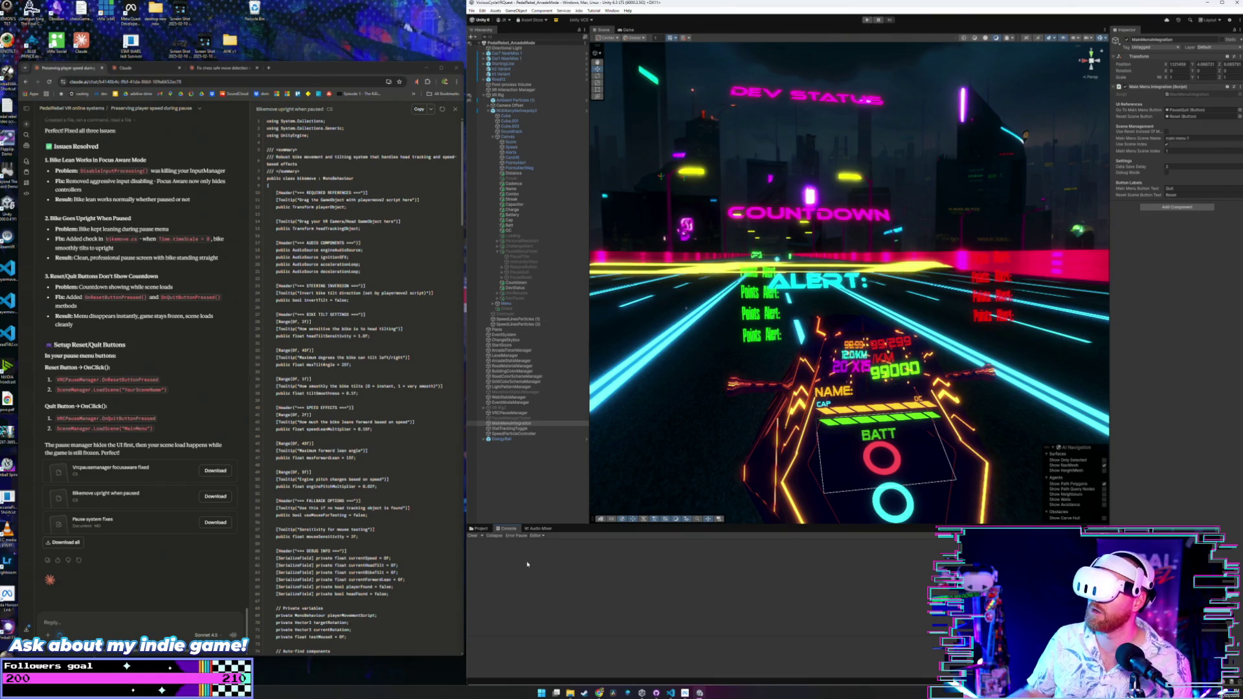
click(866, 19)
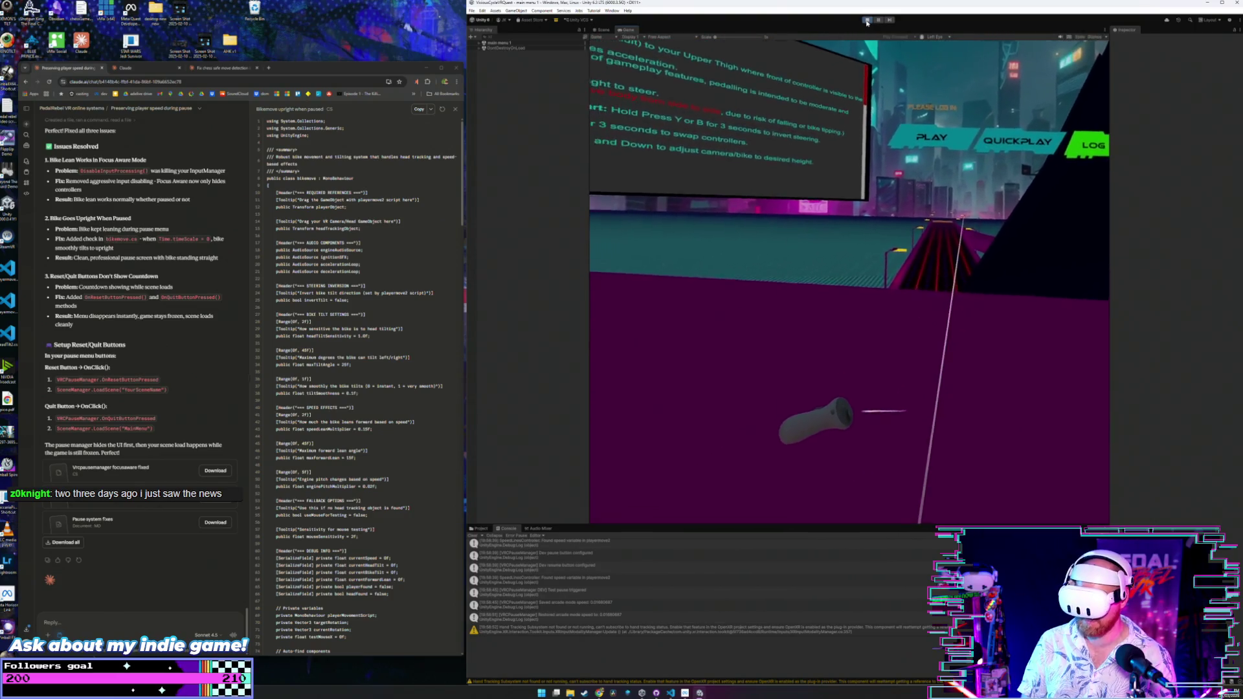
click(866, 22)
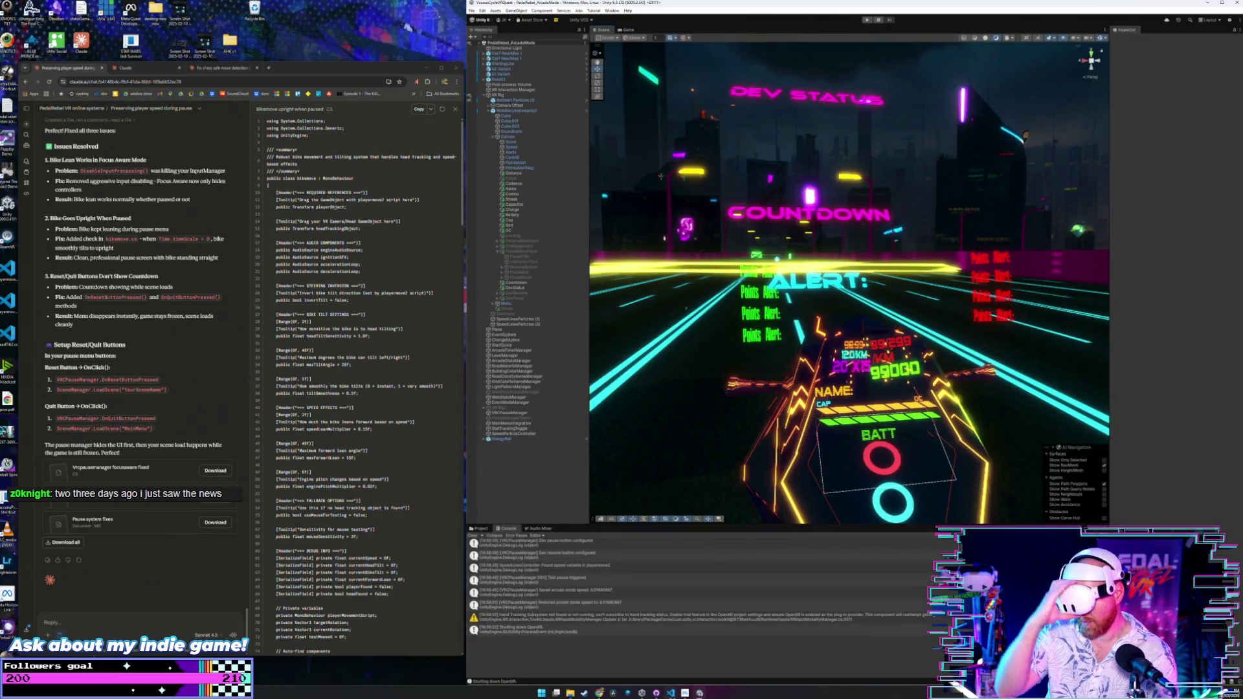
mouse_move(670, 692)
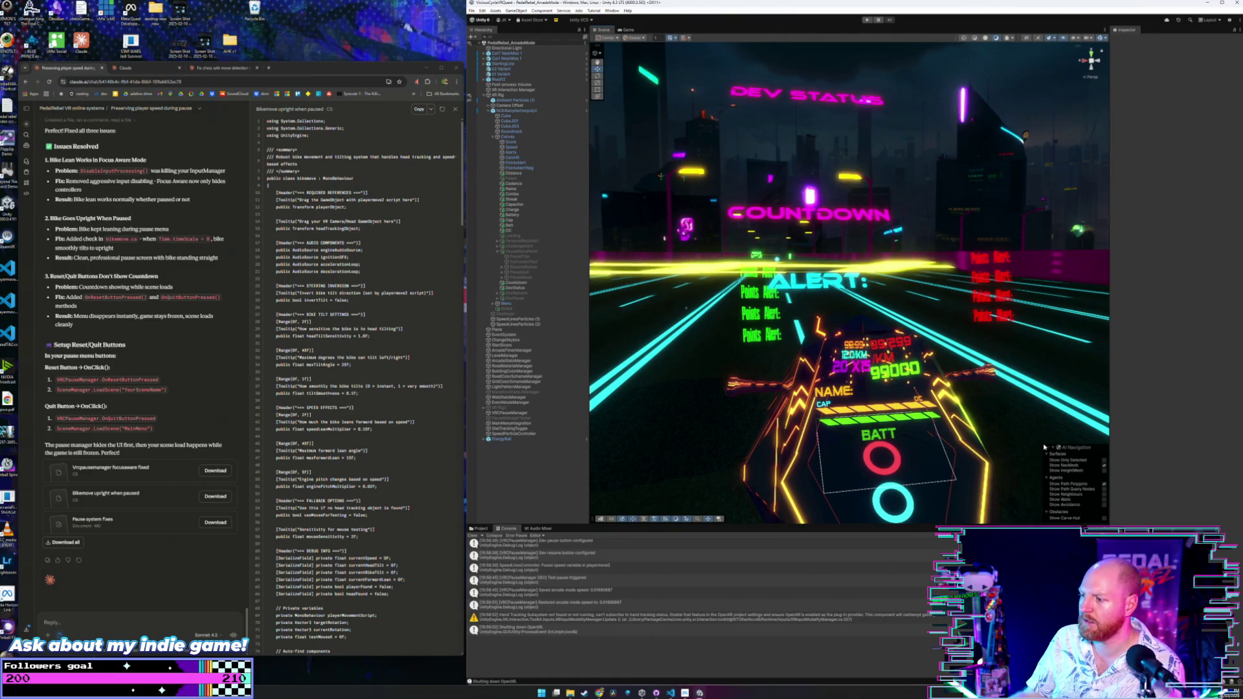
Step: Save the project via File > Save Project
click(472, 11)
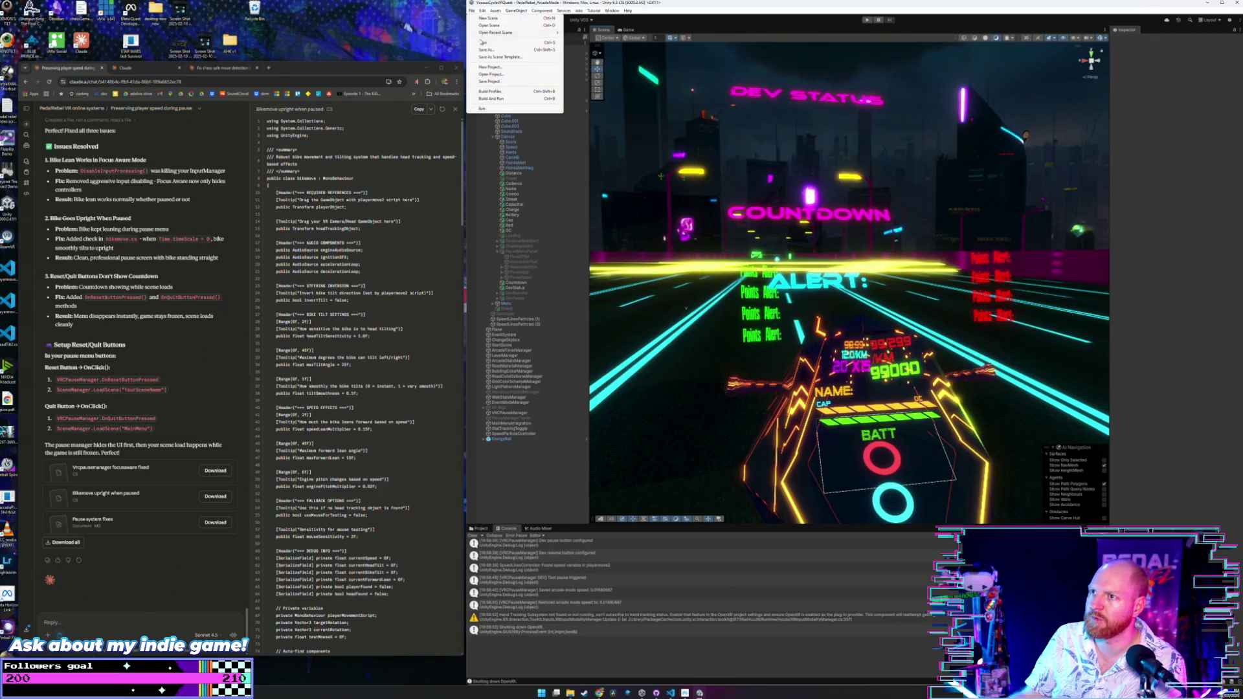
click(471, 11)
click(472, 11)
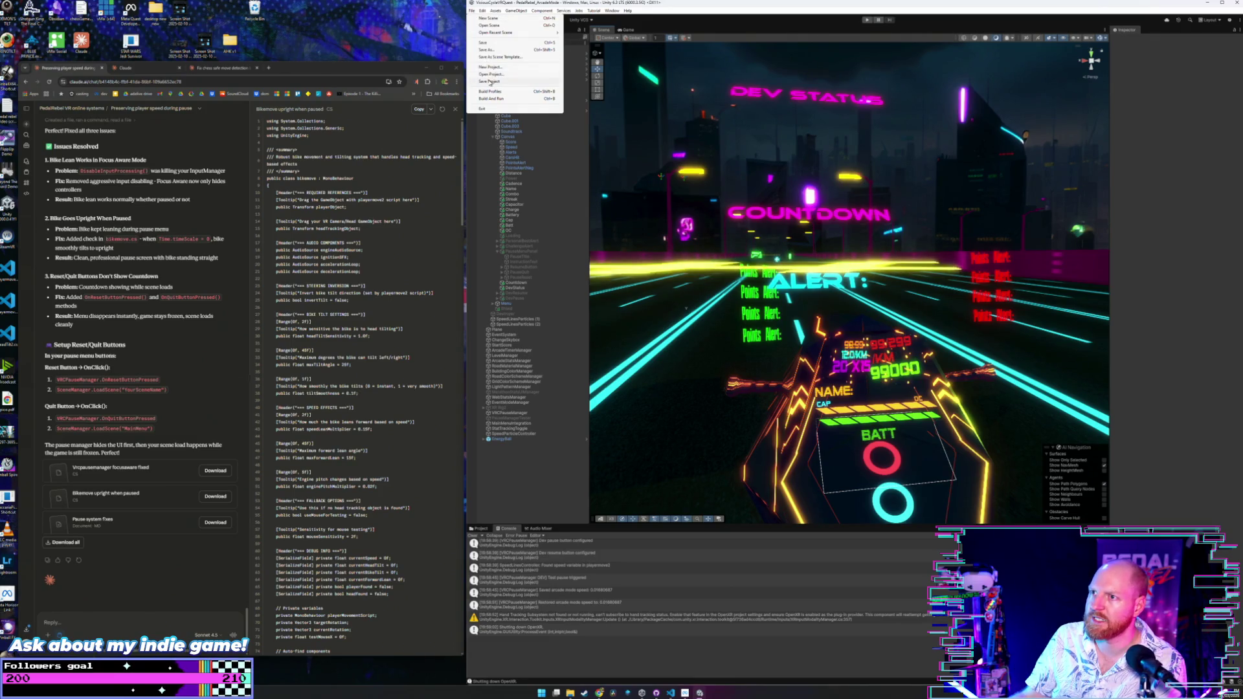
click(489, 75)
Step: Open the 'main menu 1' scene from the Project assets and orbit to view it
click(479, 528)
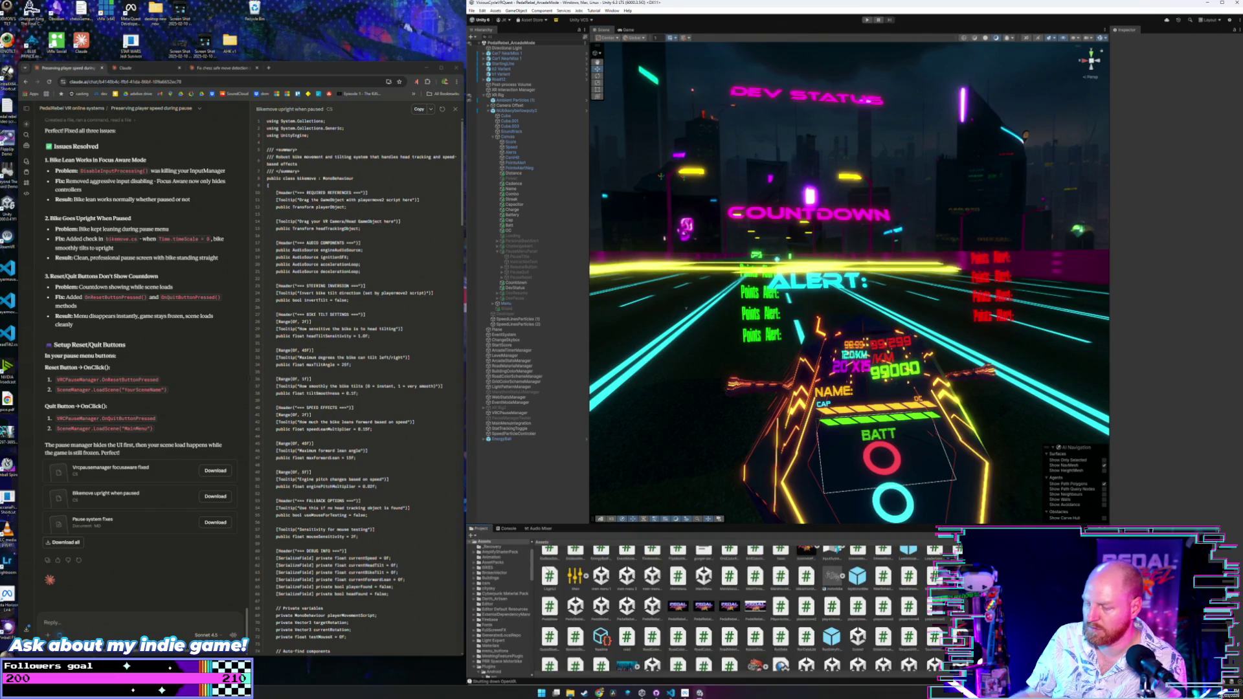
double_click(602, 578)
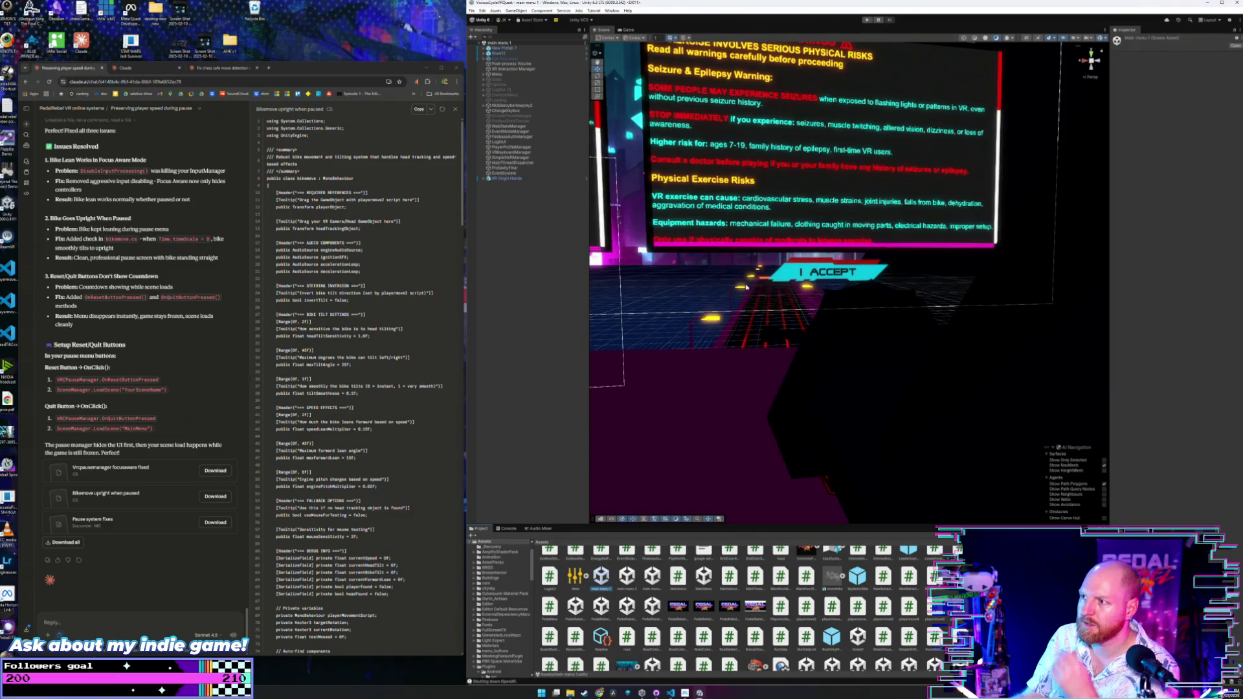
mouse_move(745, 287)
mouse_down()
mouse_move(722, 283)
mouse_move(854, 327)
mouse_move(765, 292)
mouse_up()
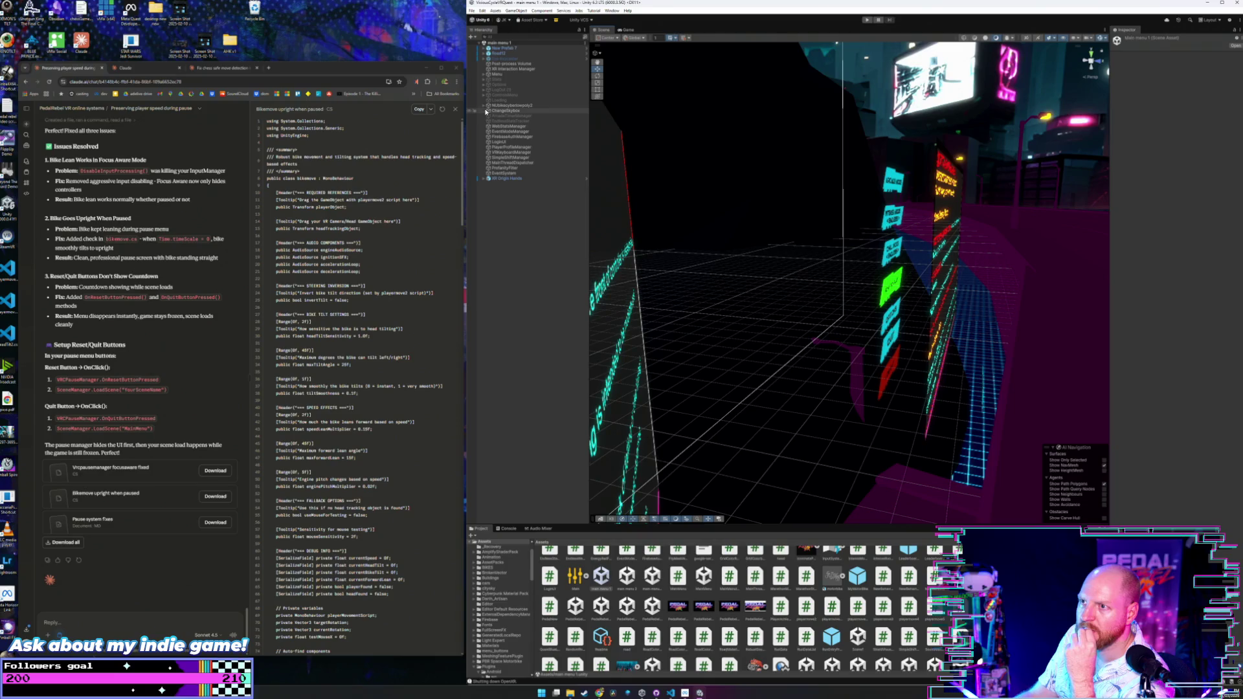
Step: Deactivate the MainMenu object under Menu so its panels disappear
click(484, 105)
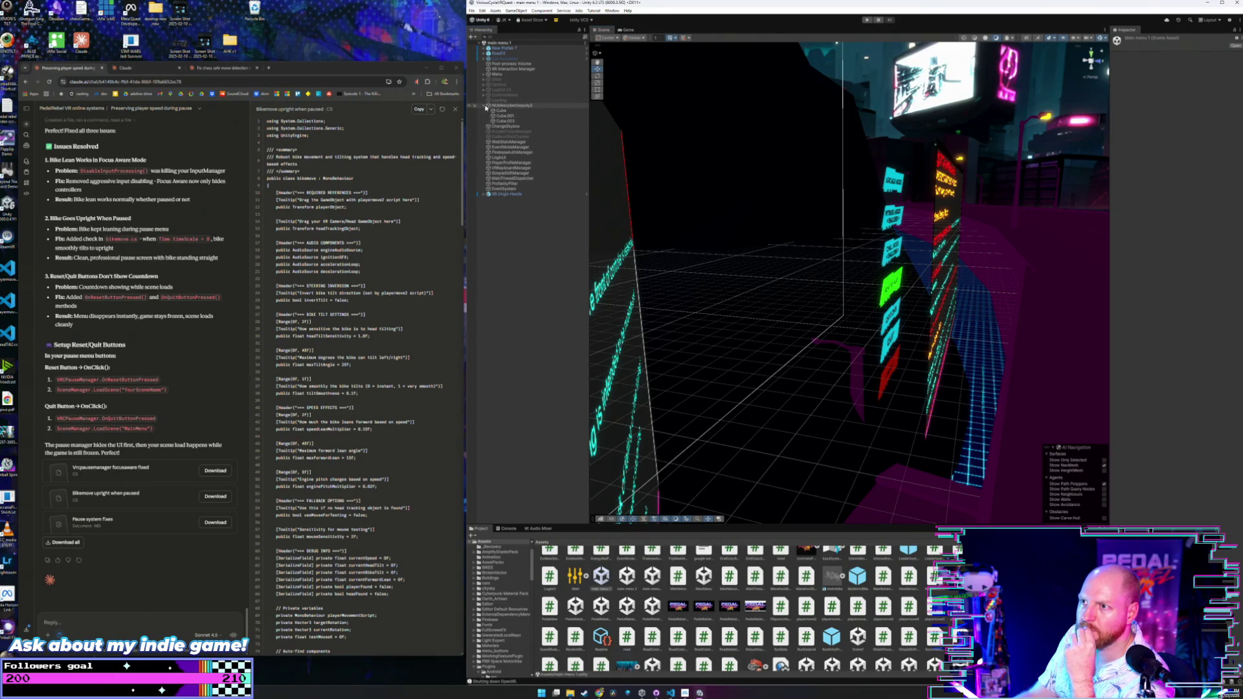
click(486, 106)
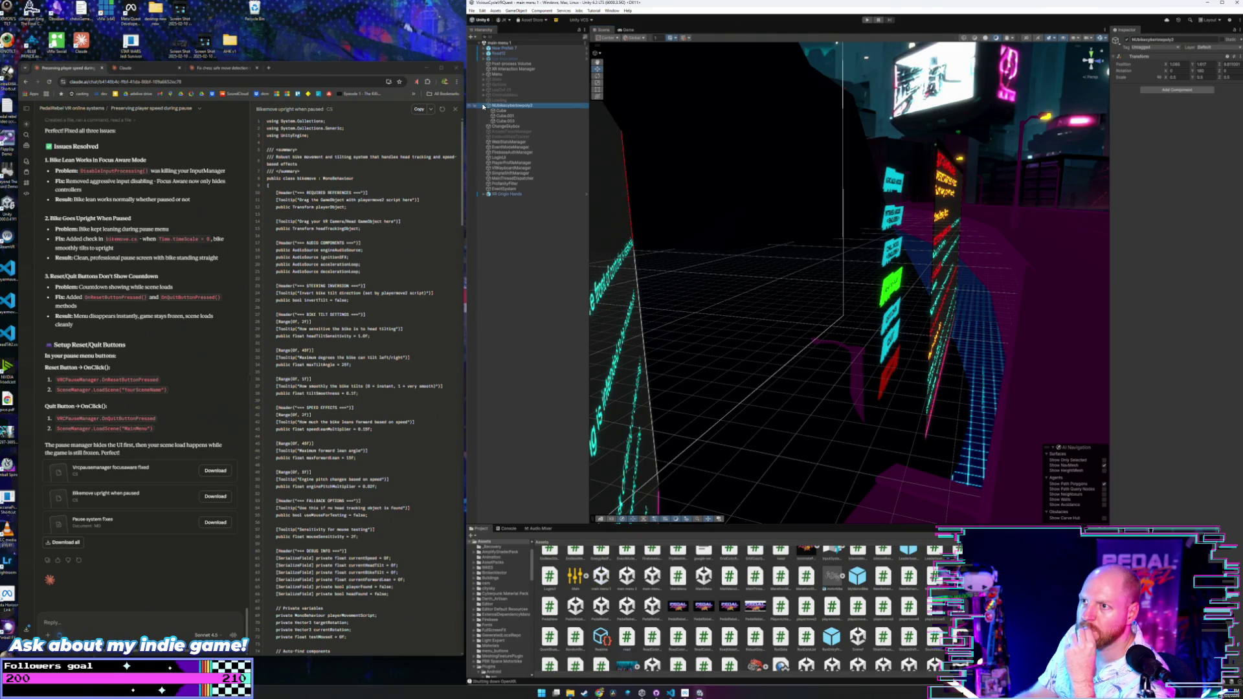
click(484, 105)
click(484, 75)
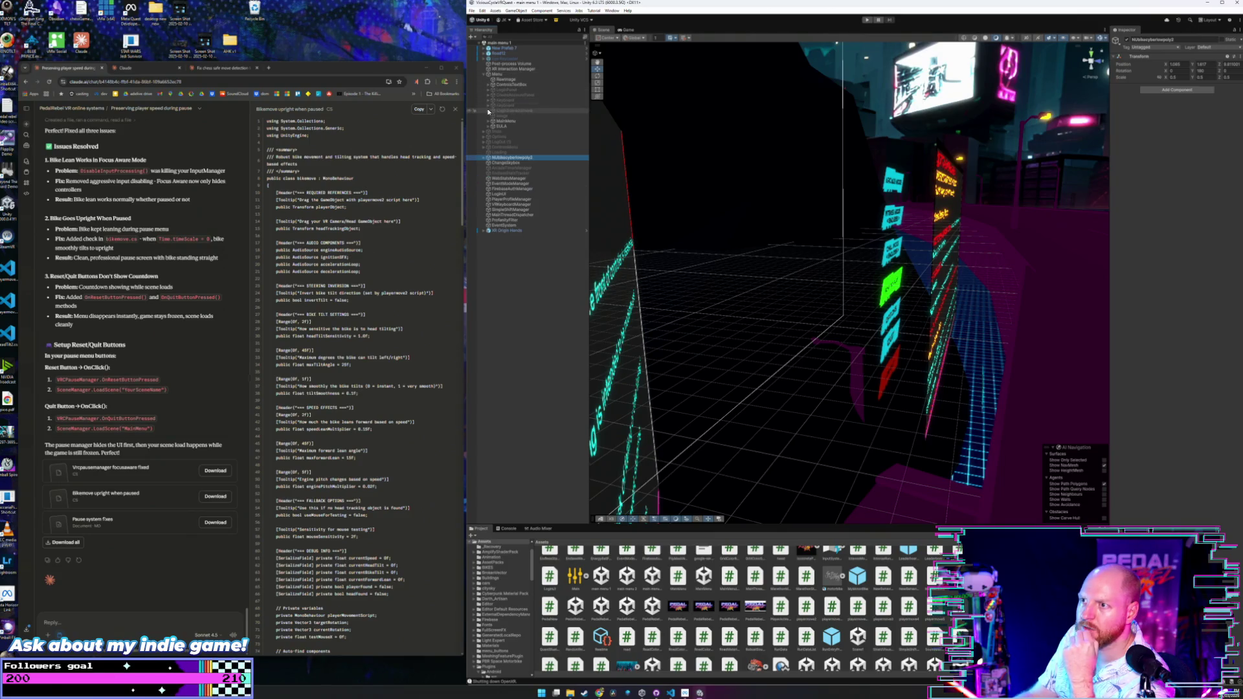
click(502, 122)
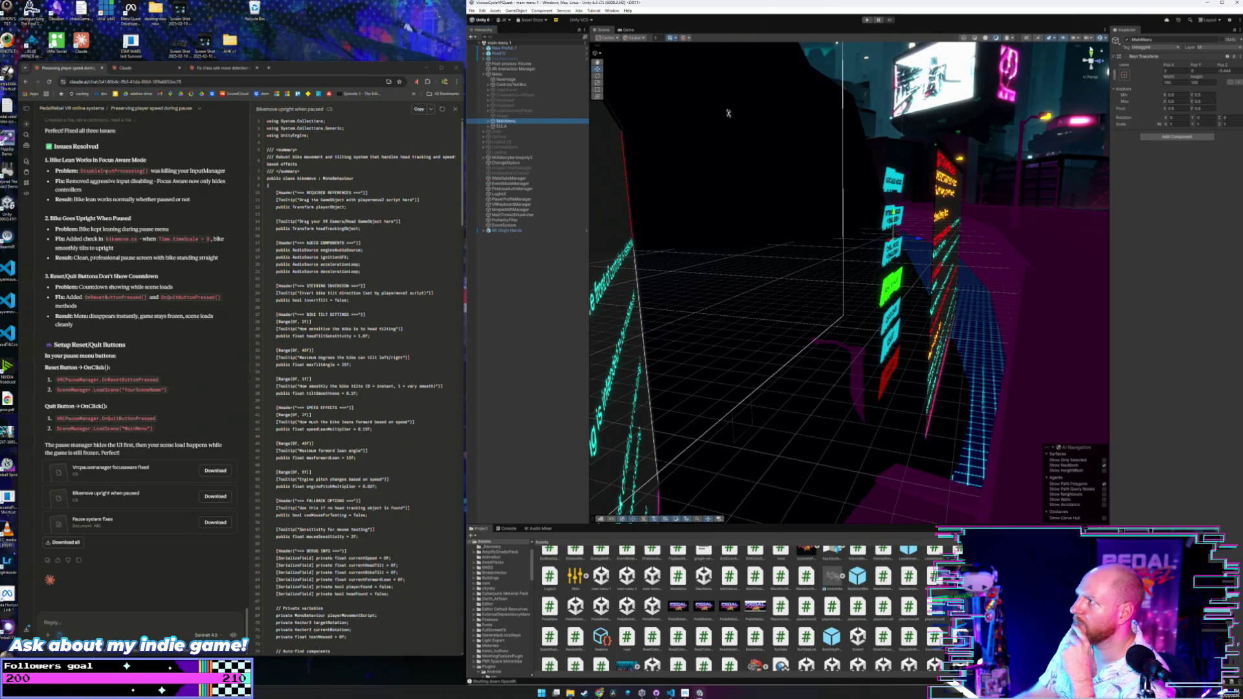
click(1127, 40)
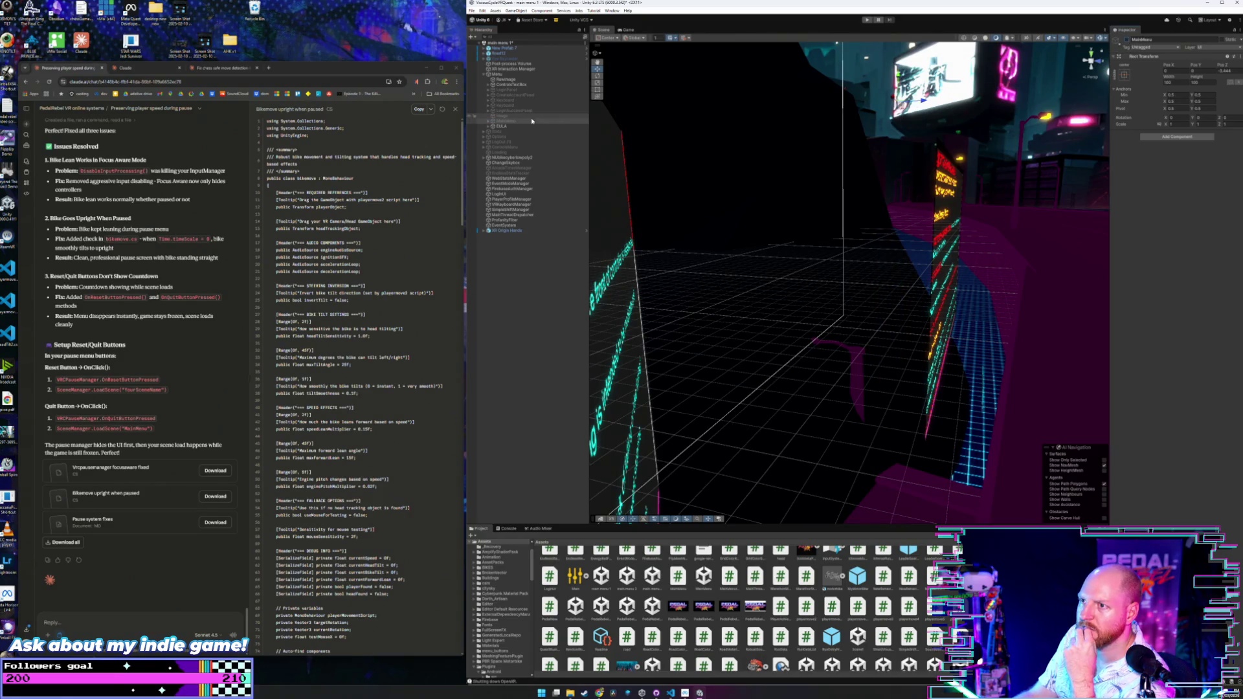
Step: Save the project via File > Save Project
click(472, 11)
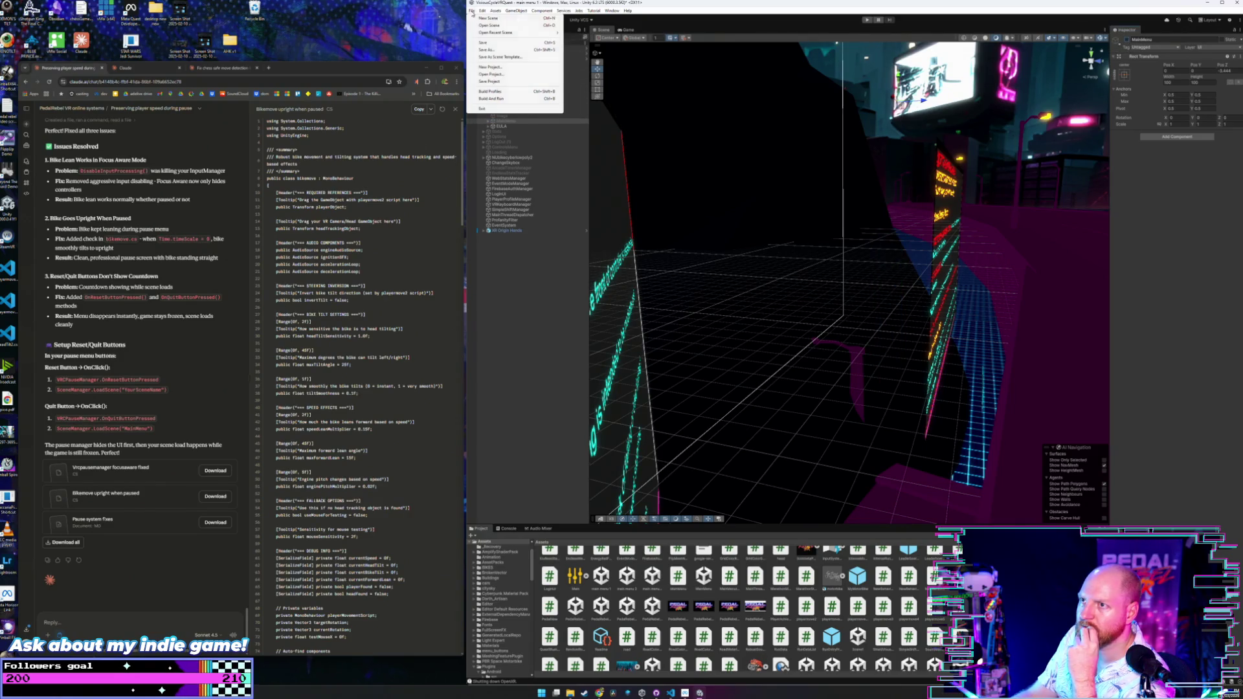
click(472, 11)
click(473, 12)
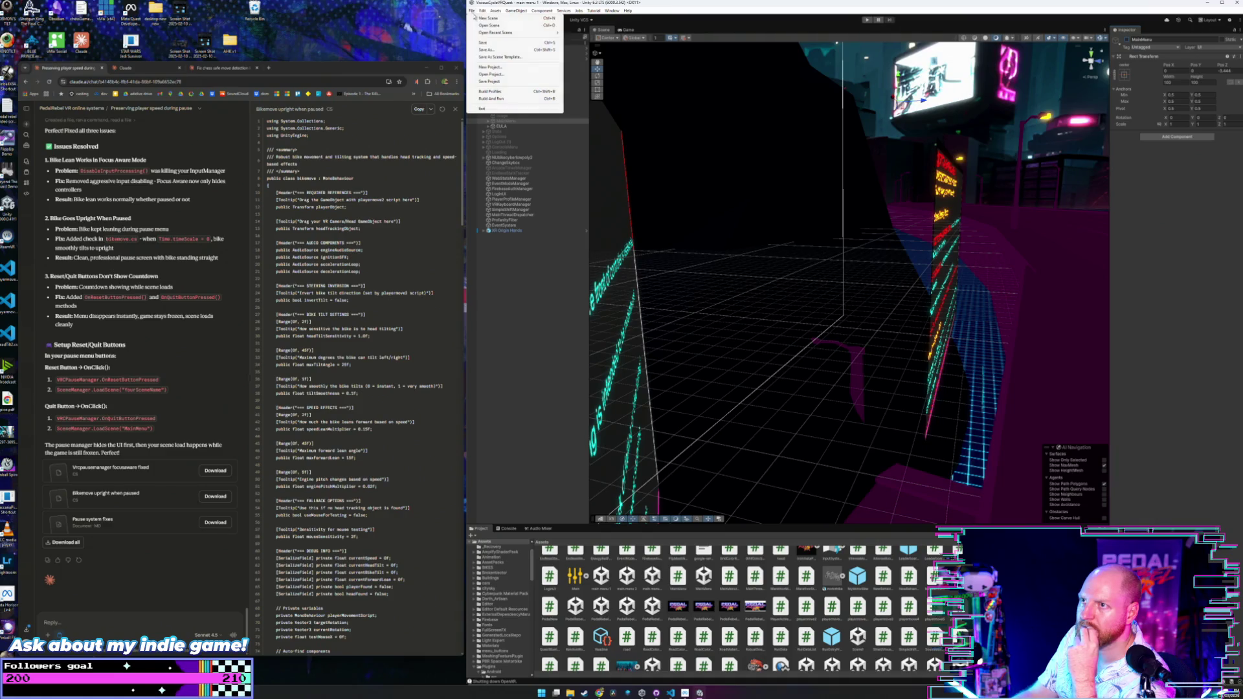
click(493, 81)
Step: Turn the view to the warning panel and expand EULA to show EULA ACCEPT and Warnings
mouse_move(836, 302)
mouse_down()
mouse_move(829, 319)
mouse_move(755, 307)
mouse_up()
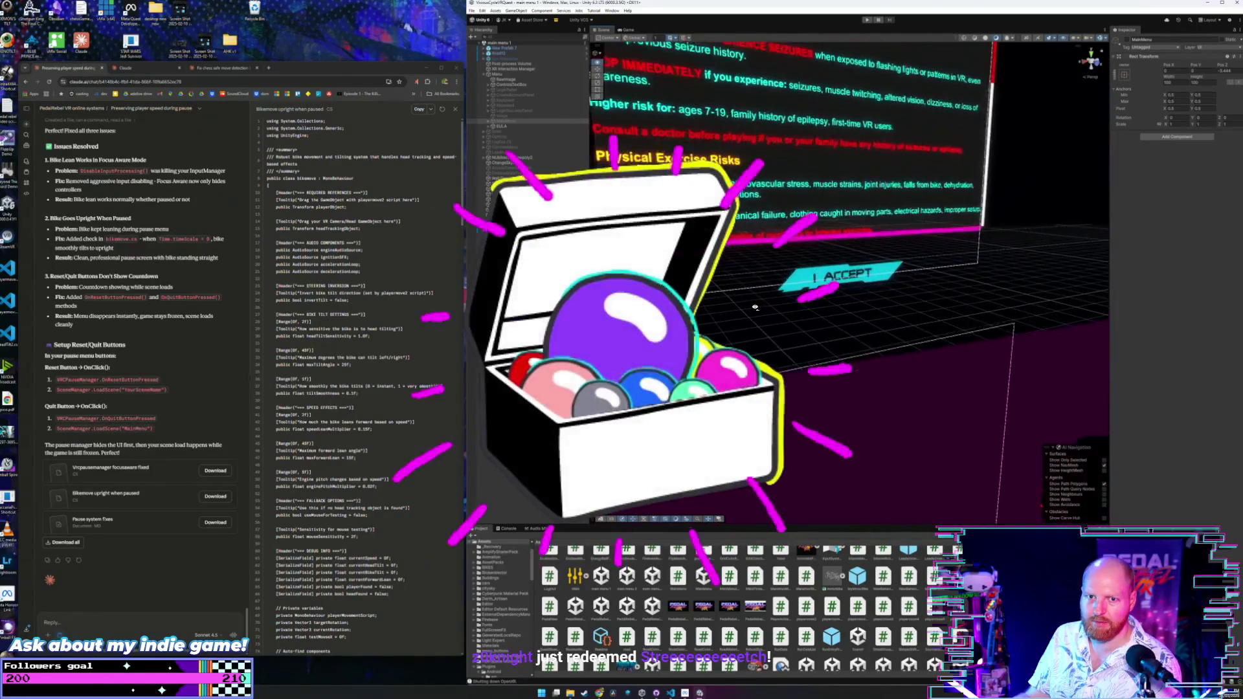
scroll(755, 306, up, 5)
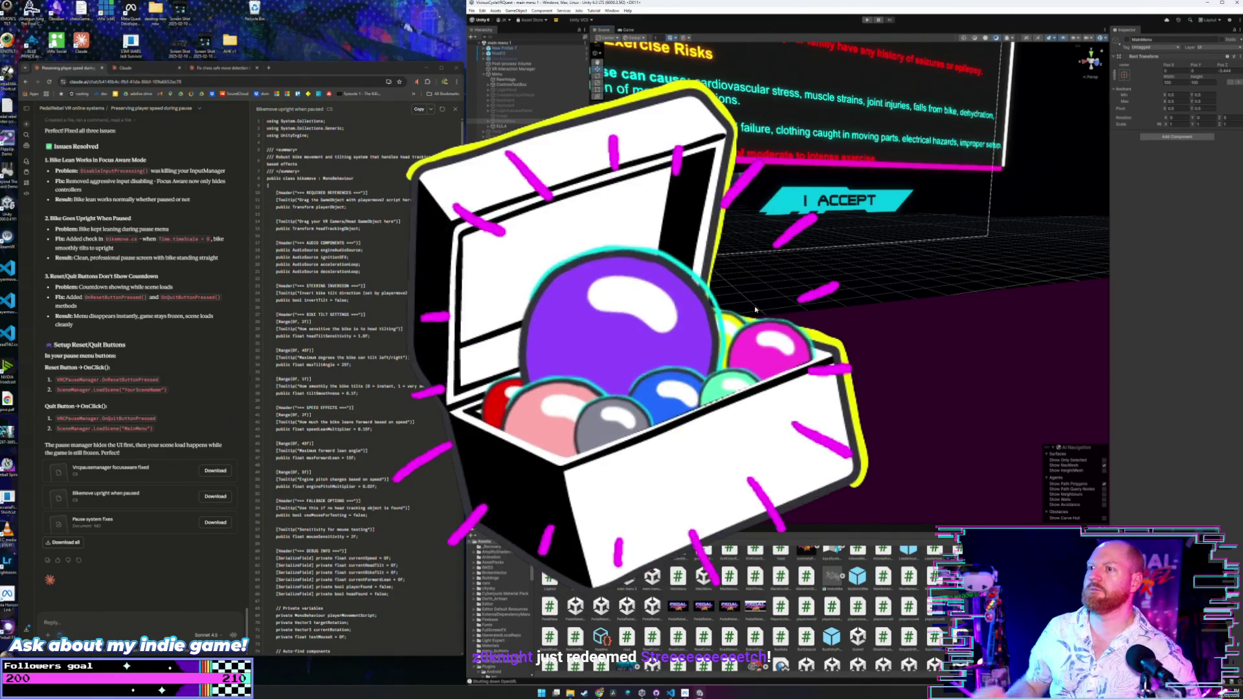
double_click(498, 126)
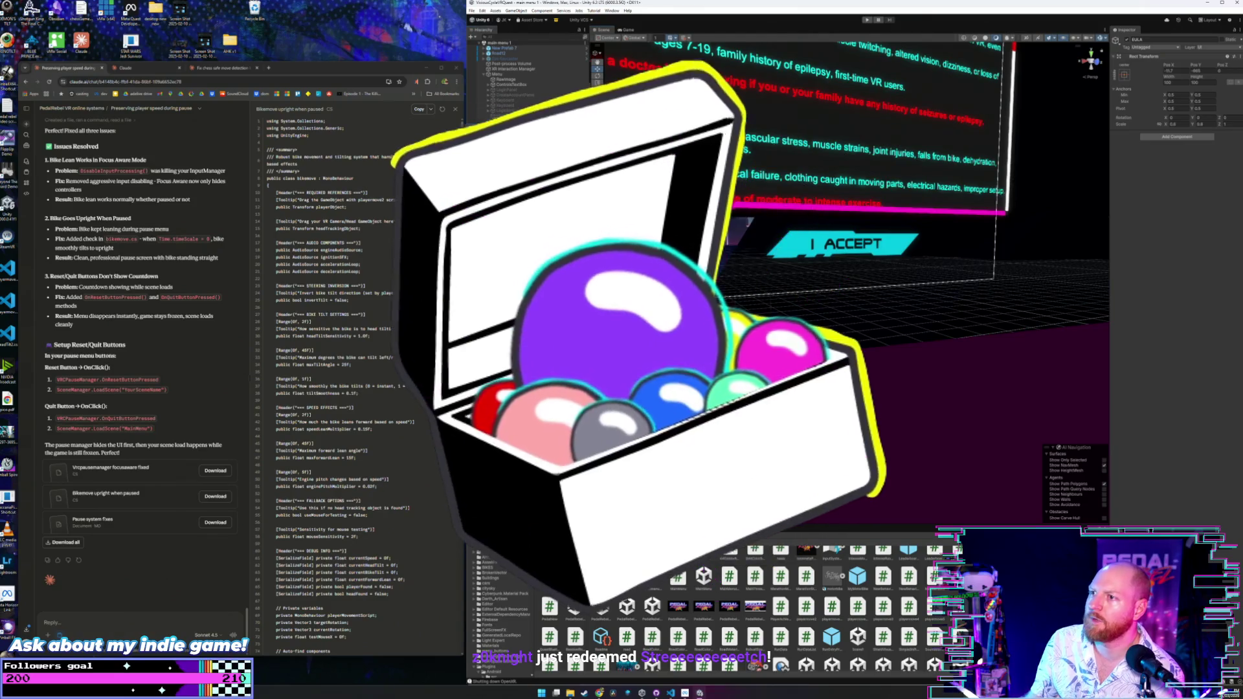
key(Right)
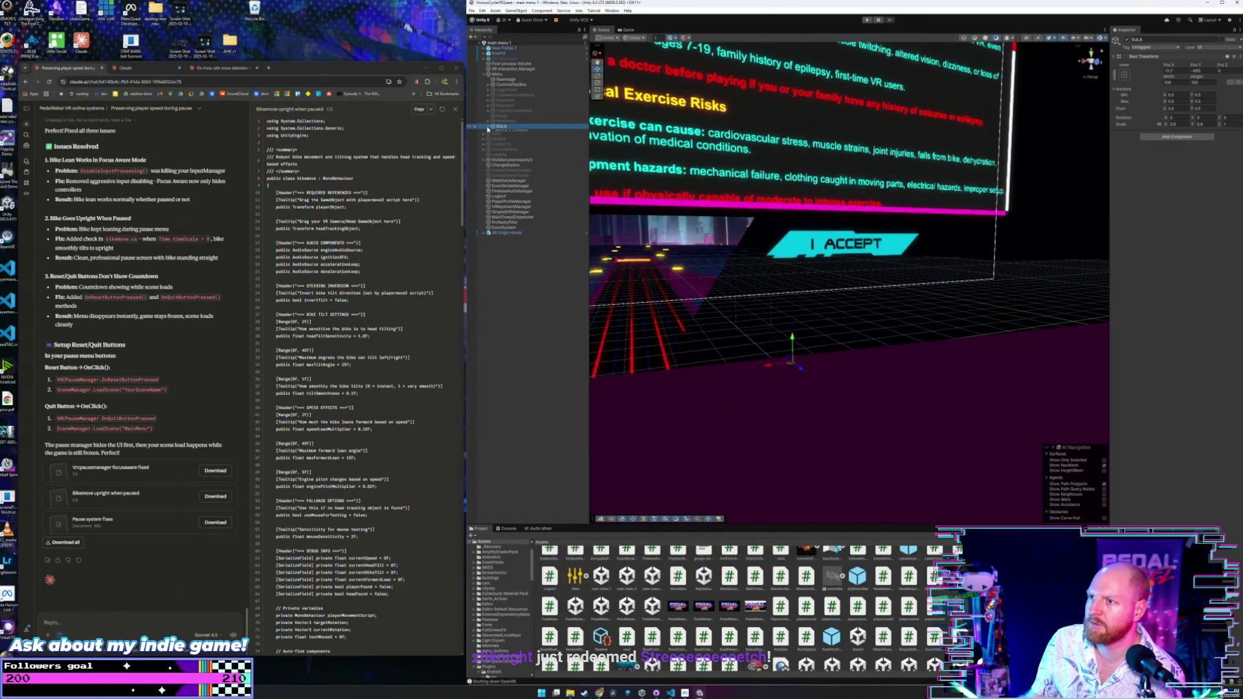
Step: Inspect the EULA ACCEPT button and its Text child, then collapse EULA
click(511, 132)
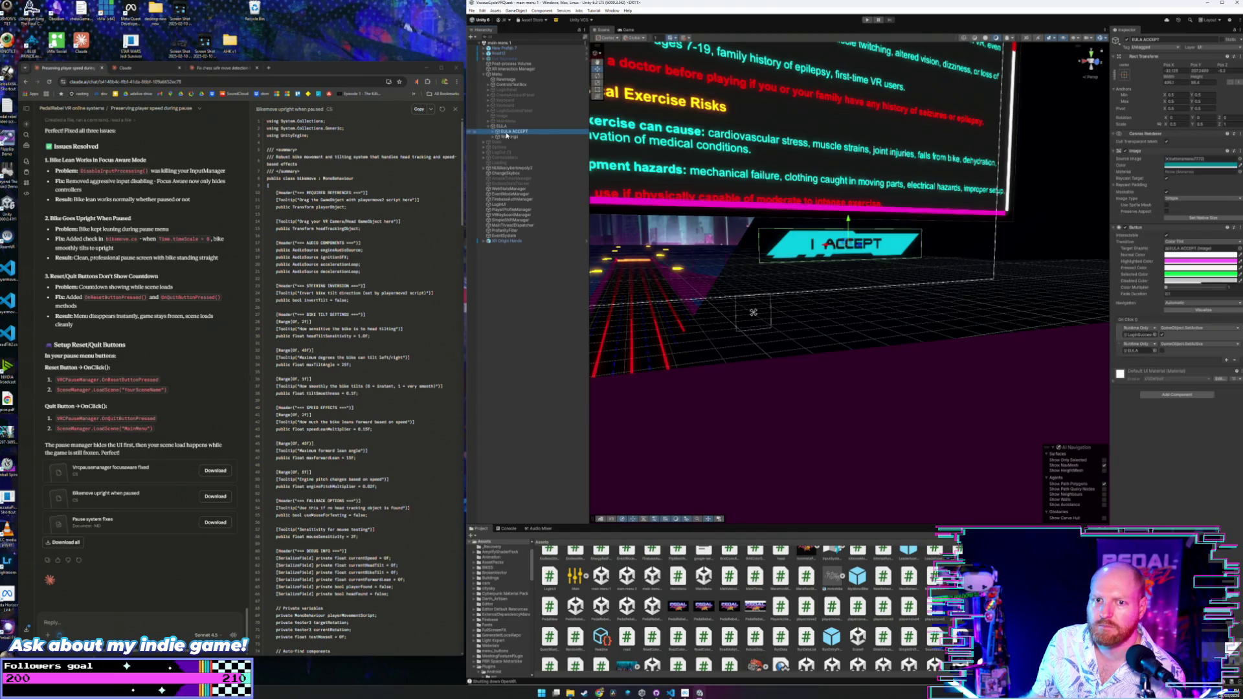
click(495, 132)
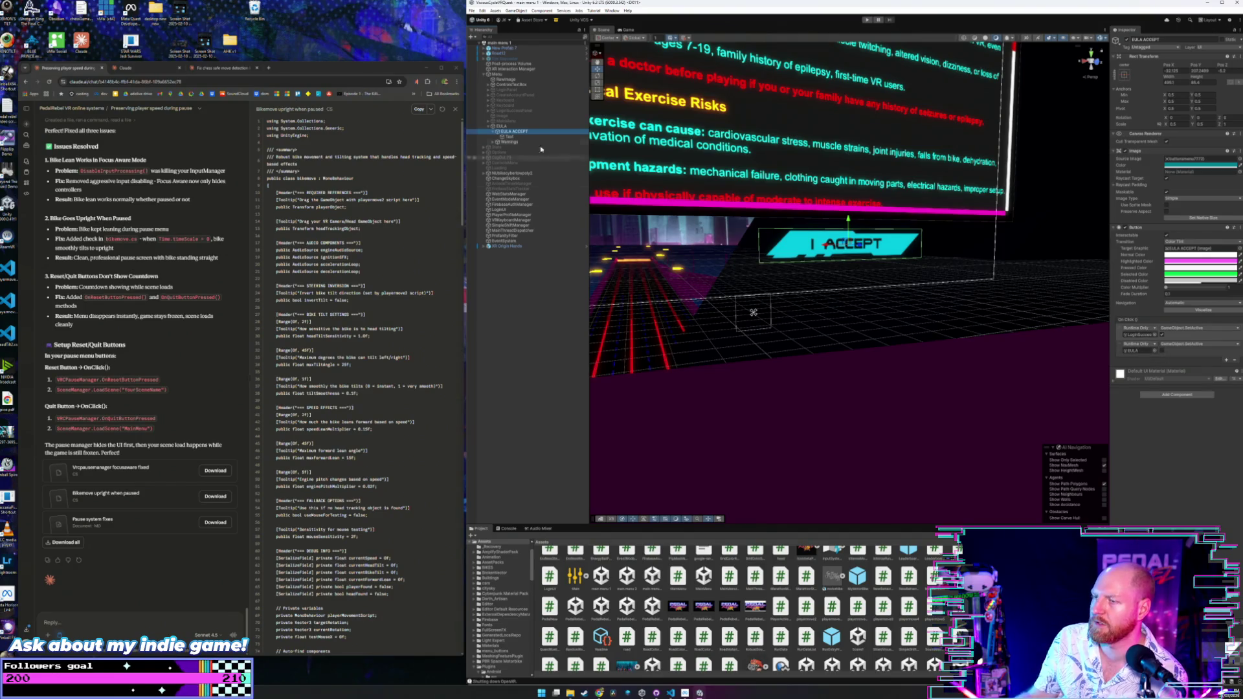
click(488, 126)
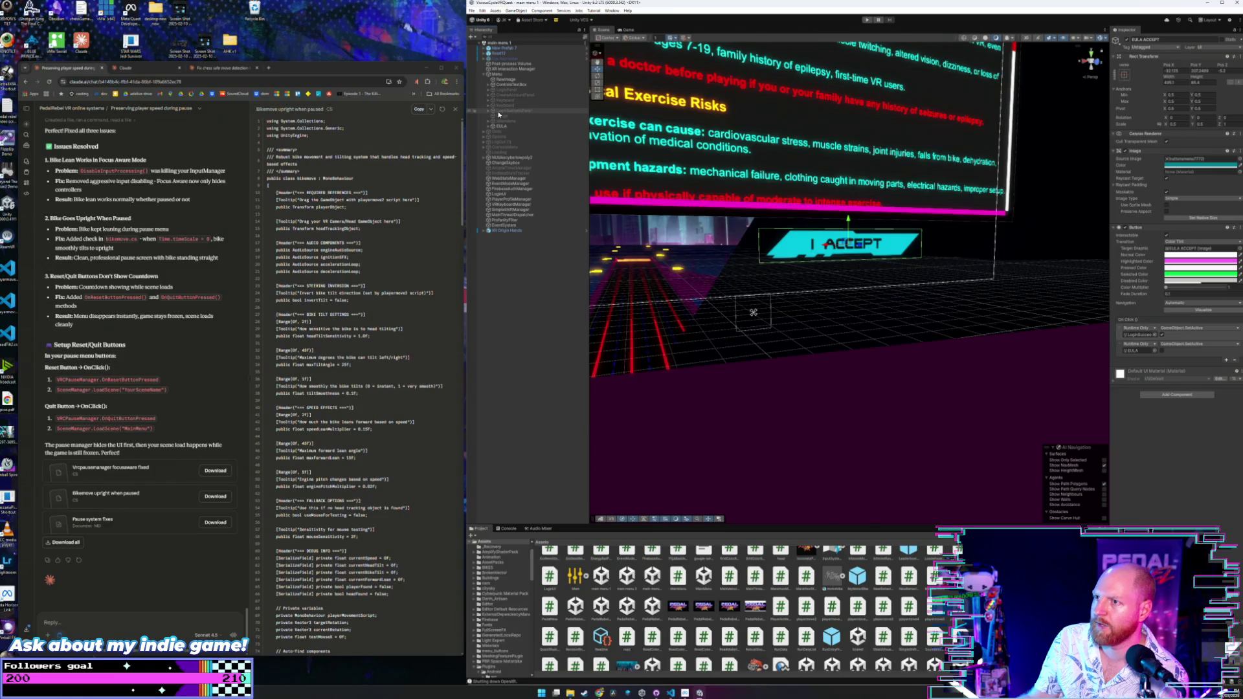
Step: Expand LoginSuccessPanel and review the OnClick actions of PlayButton, QuickPlay and LoginMenu
click(511, 111)
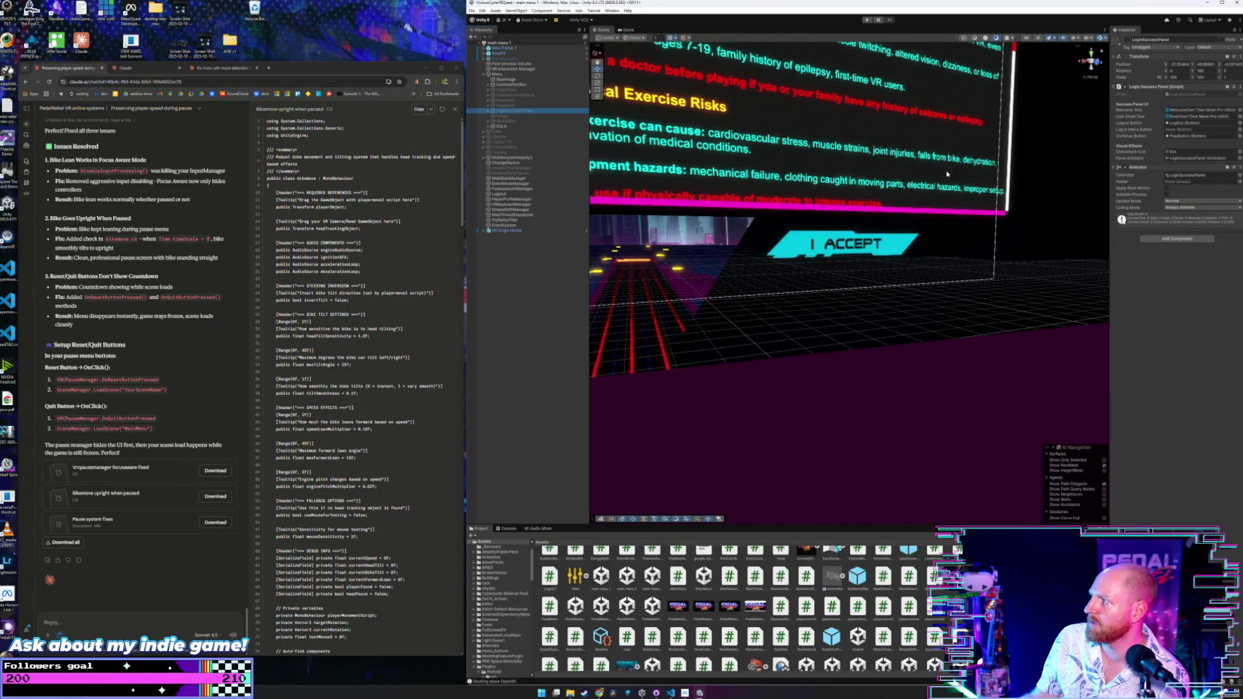
click(487, 111)
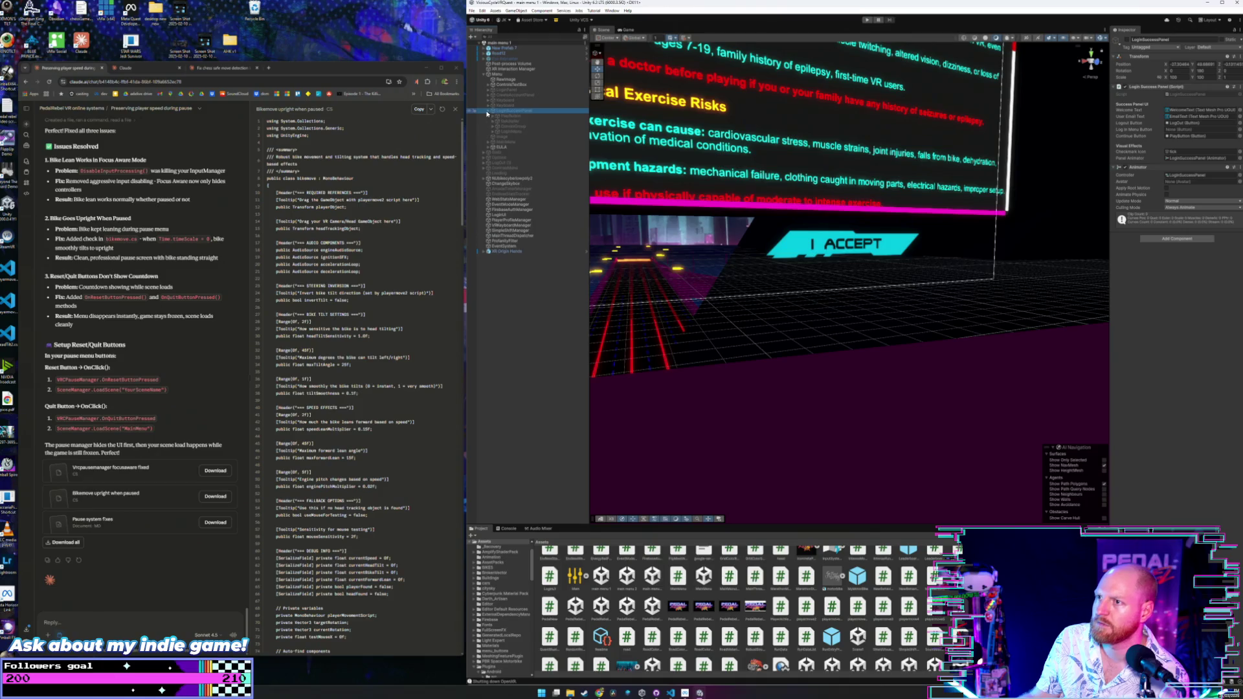
click(514, 117)
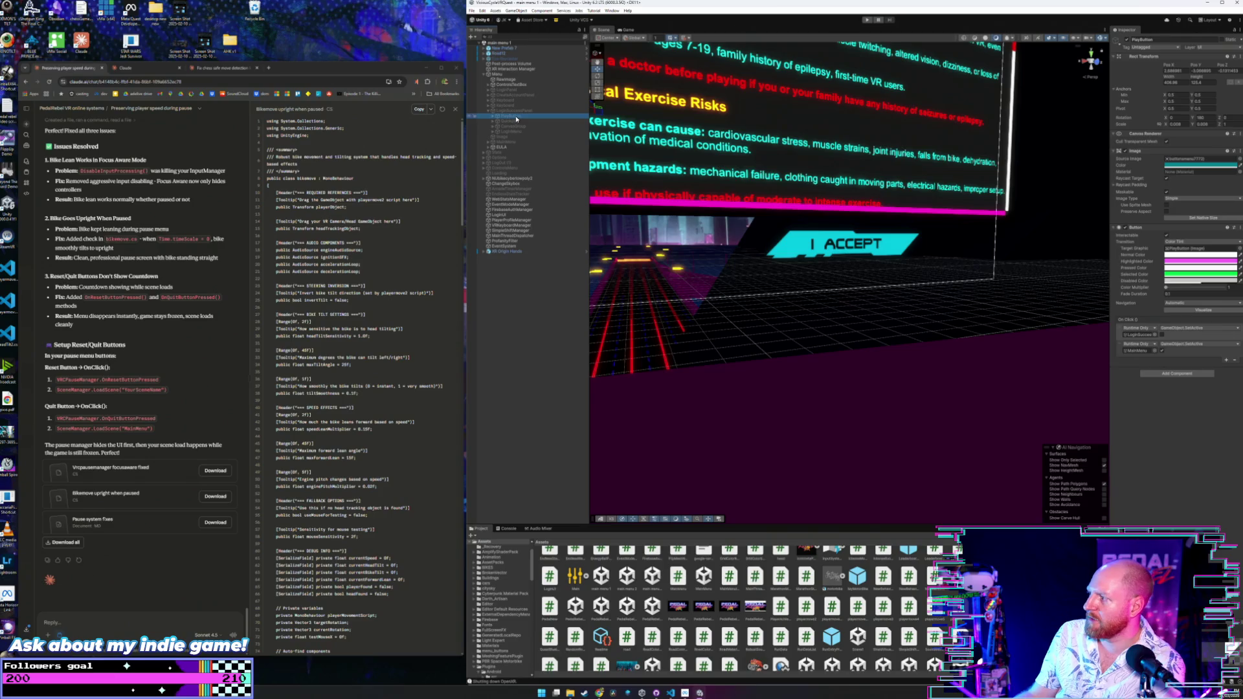
click(517, 121)
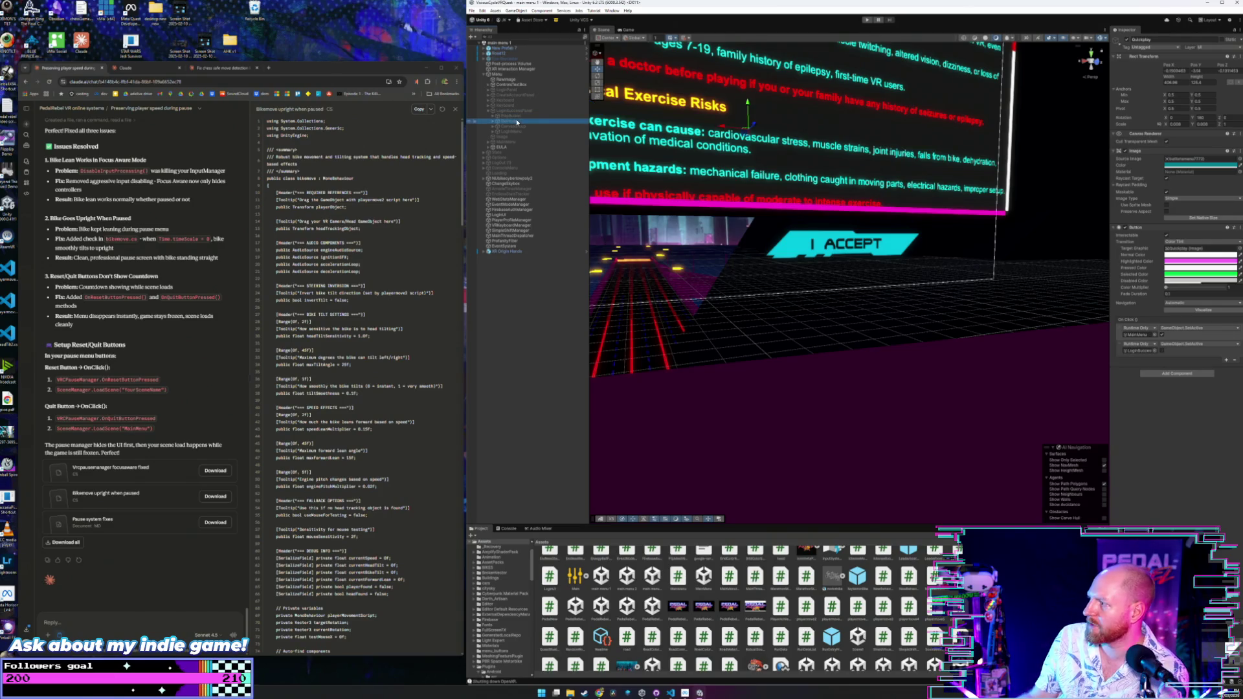
click(528, 132)
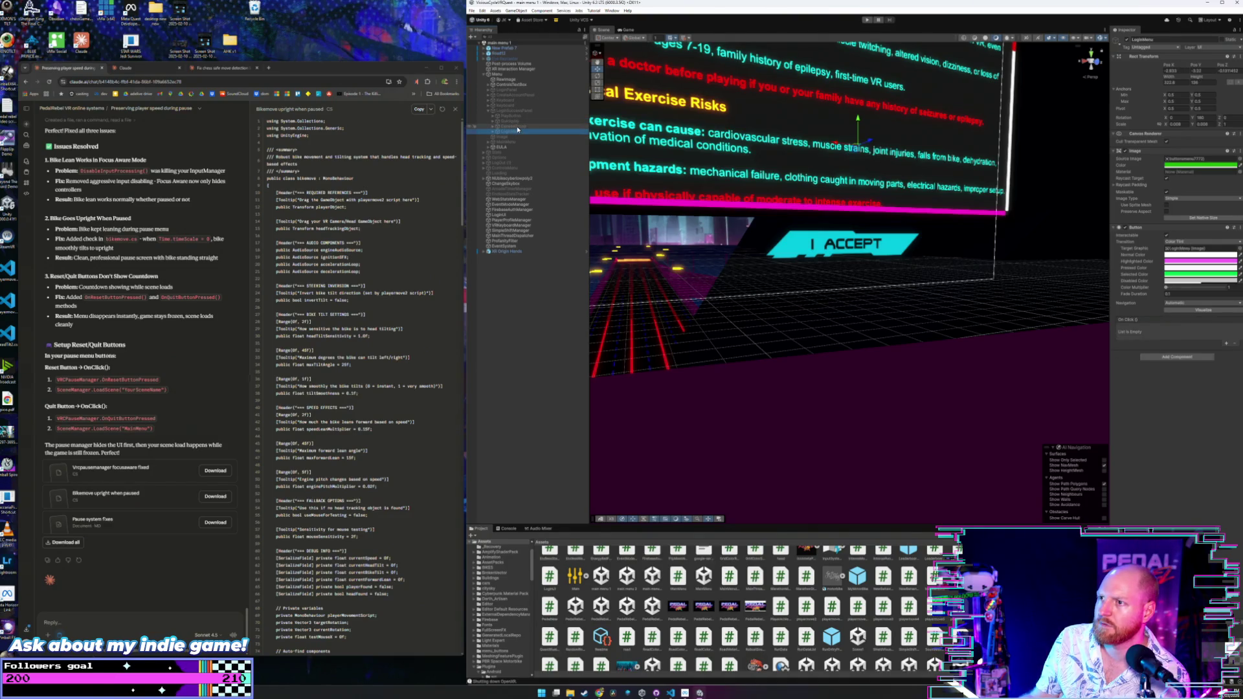
click(517, 128)
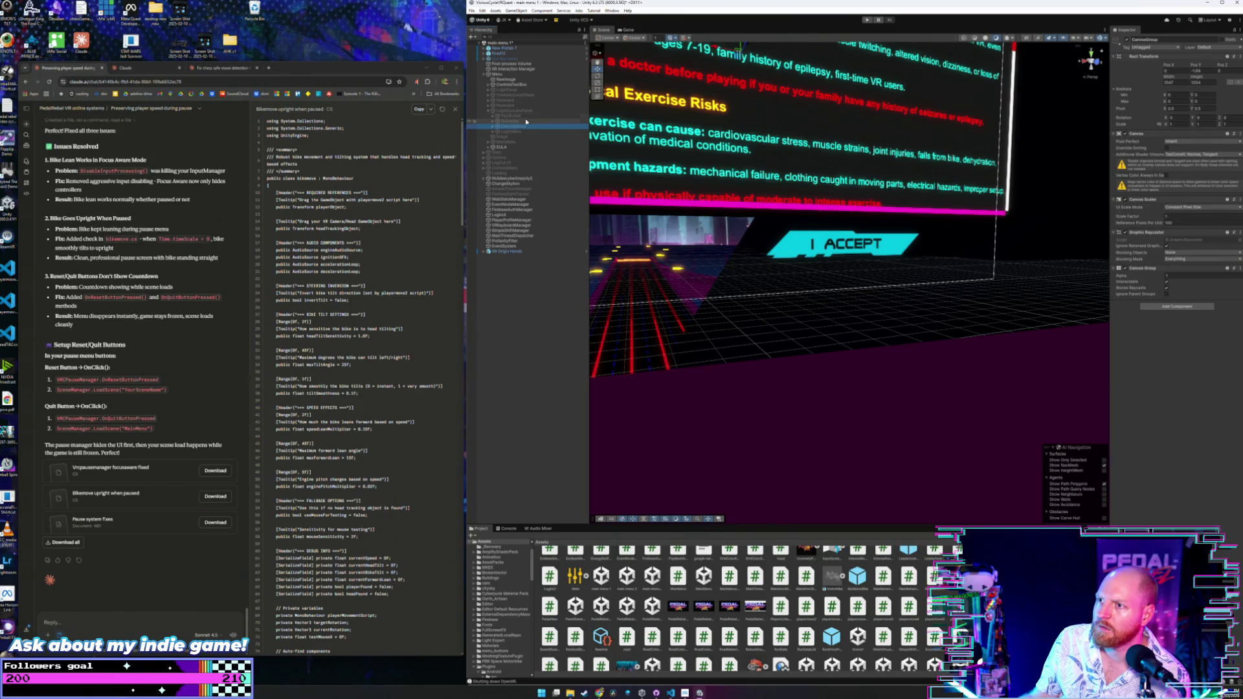
click(520, 132)
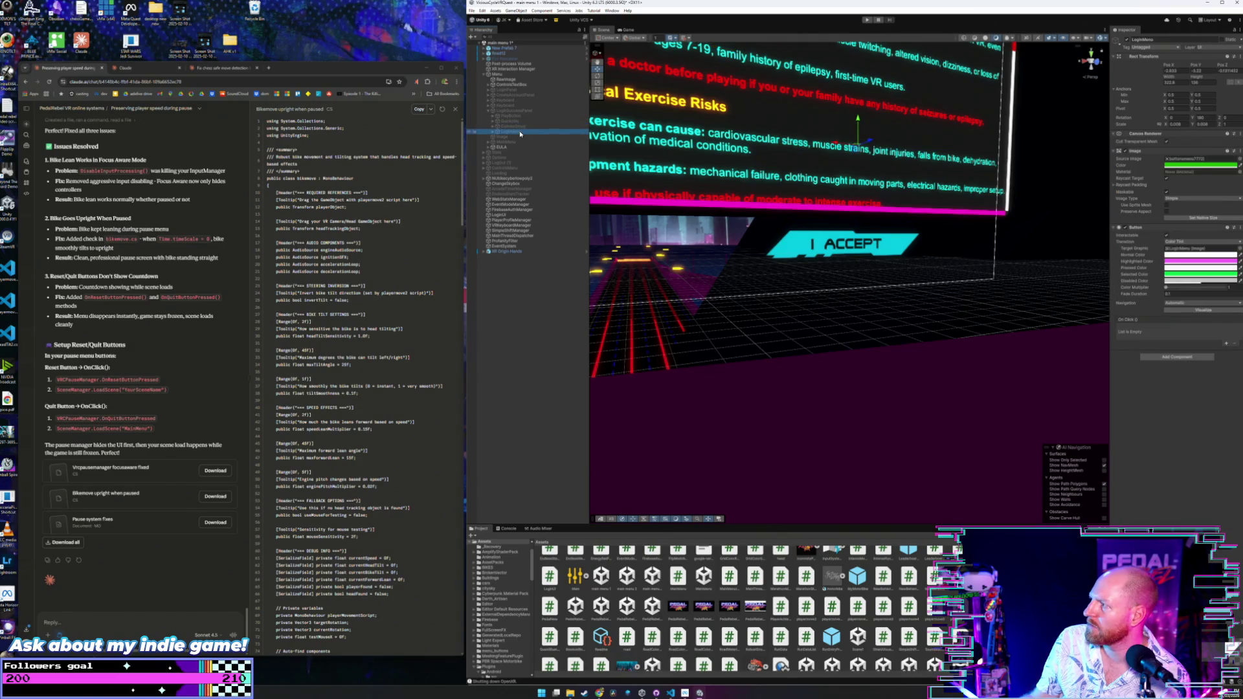
click(524, 122)
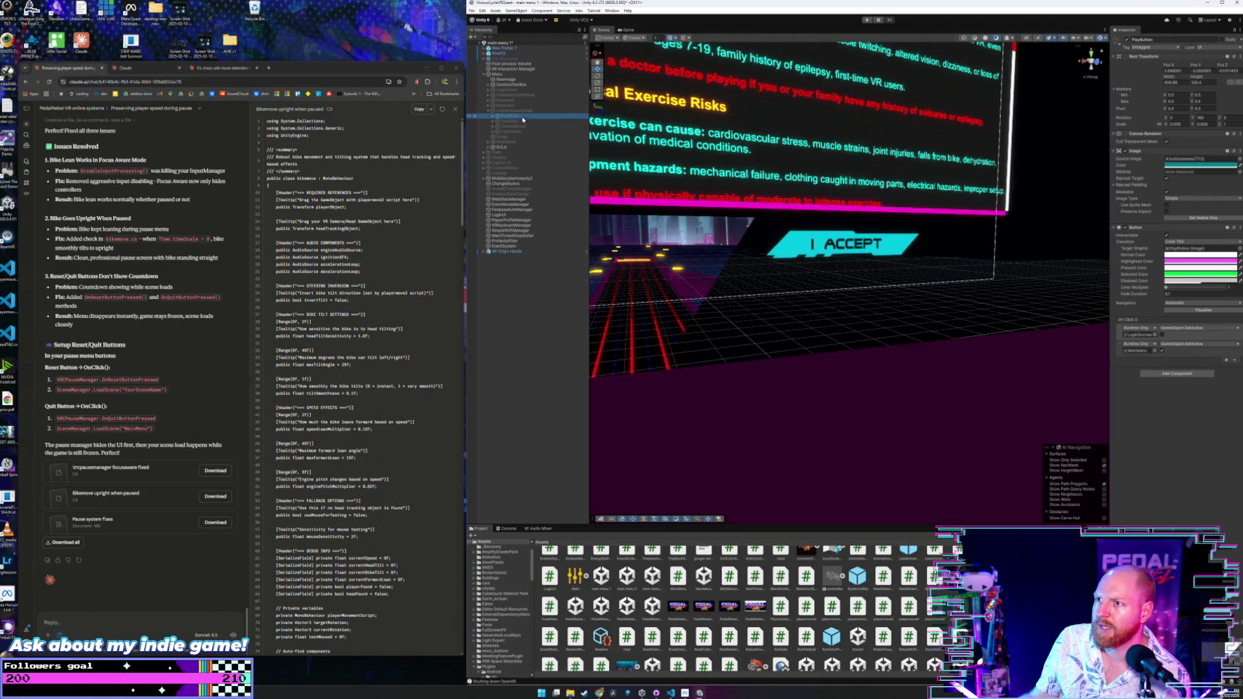
click(518, 127)
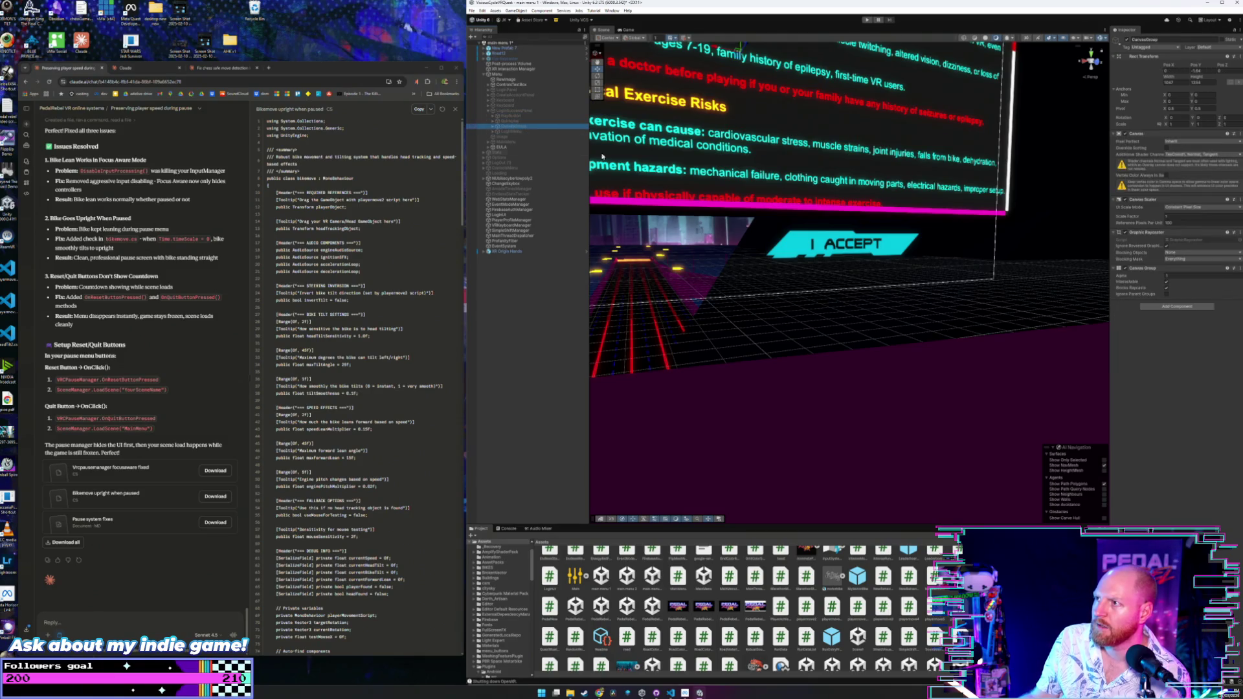
drag(653, 176, 695, 164)
Step: Activate LoginSuccessPanel, frame it, and inspect the LoginMenu button and its Text
click(778, 102)
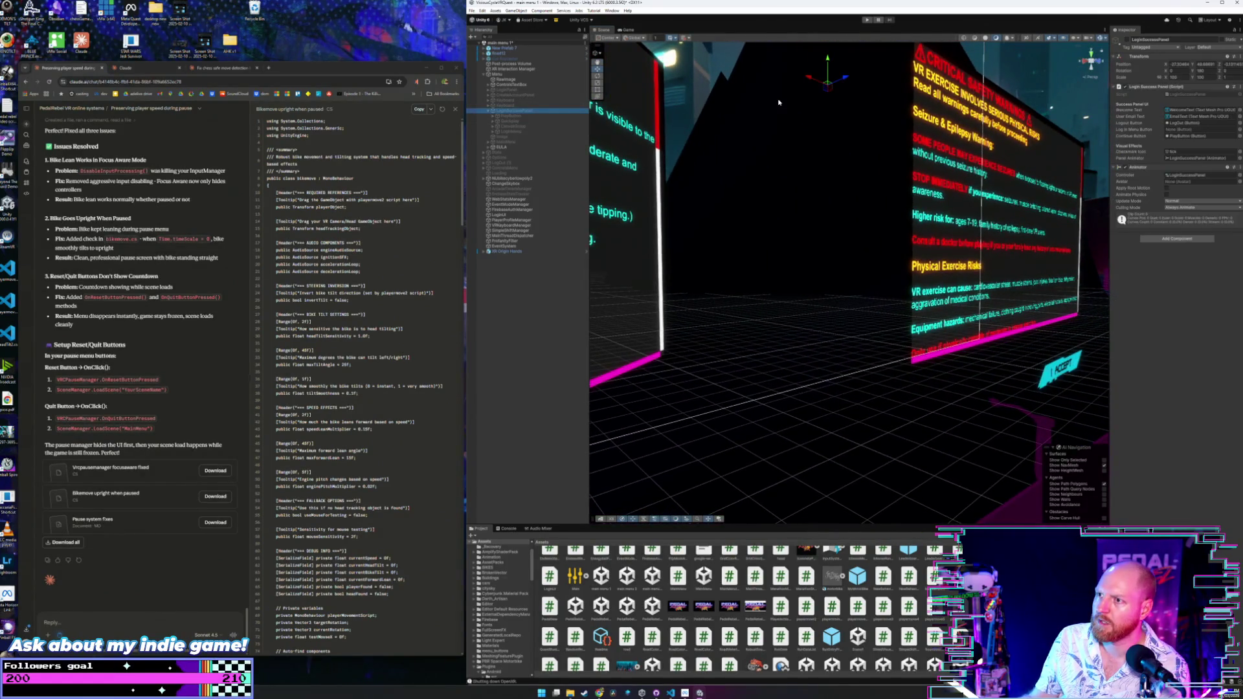
click(1125, 40)
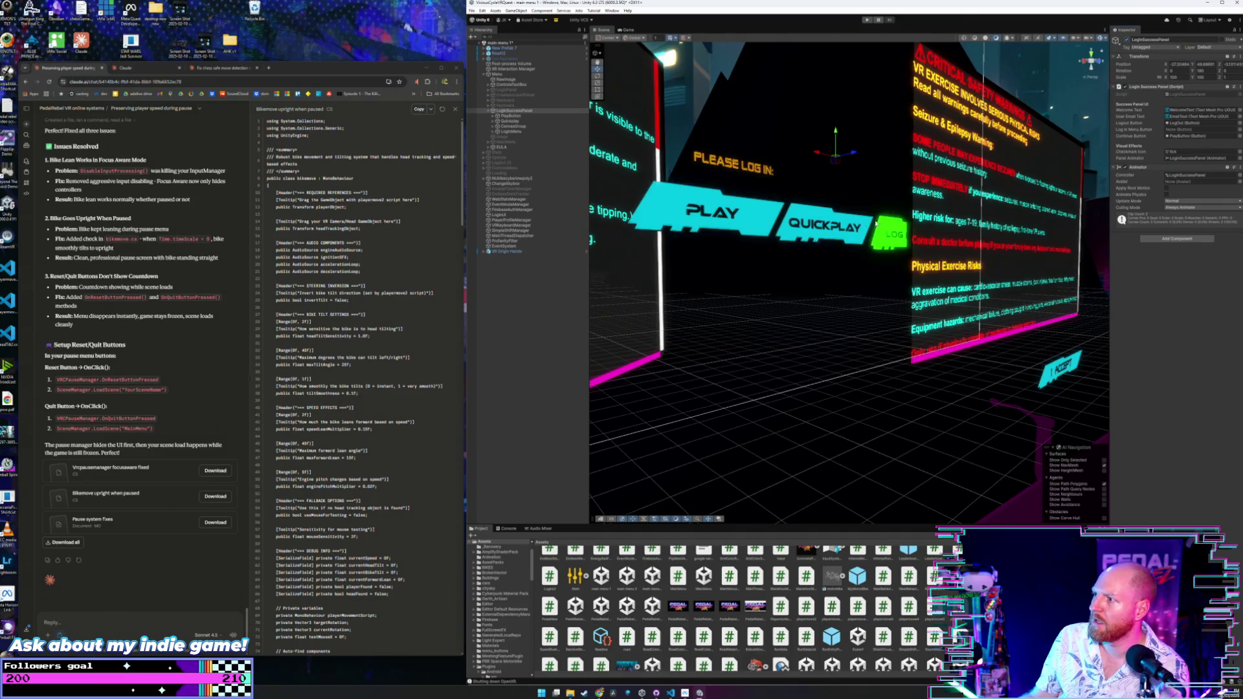
key(f)
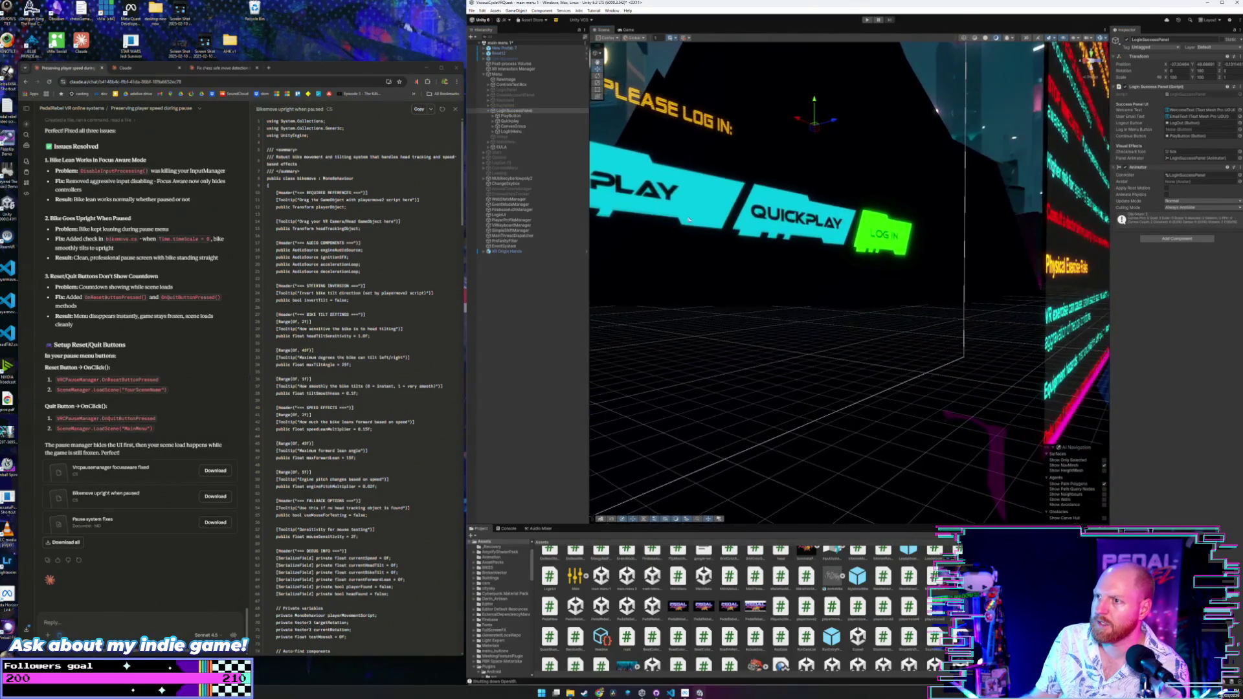
click(514, 132)
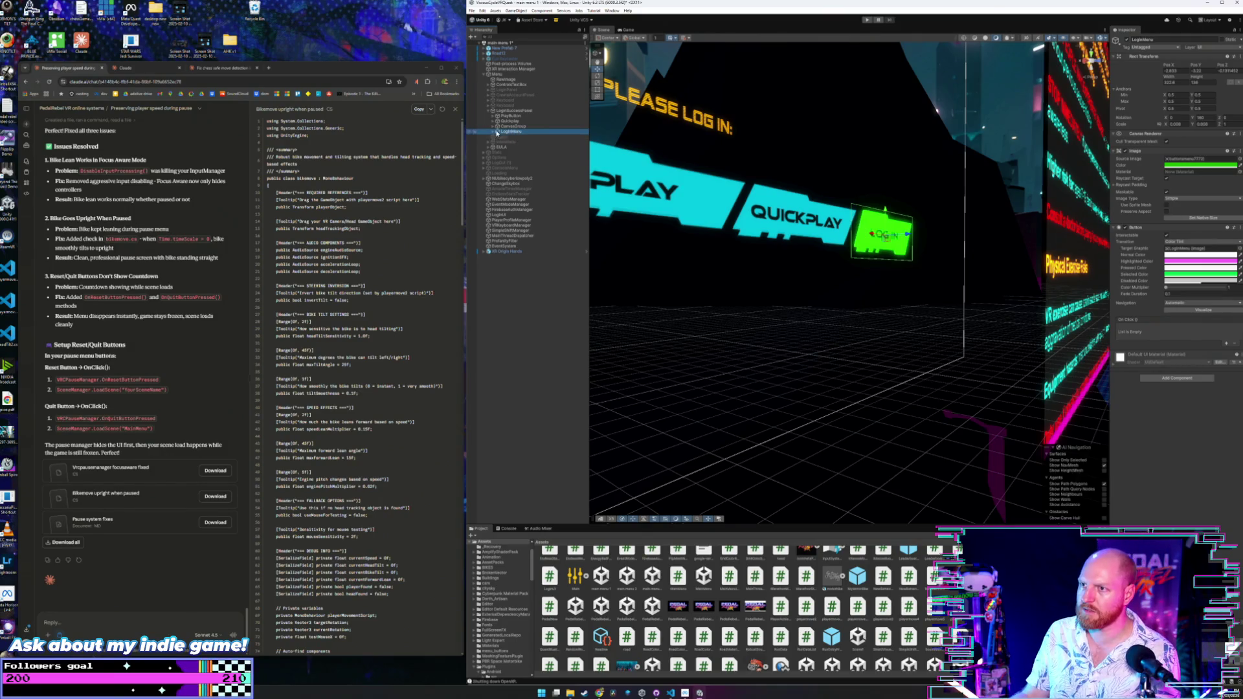
click(494, 132)
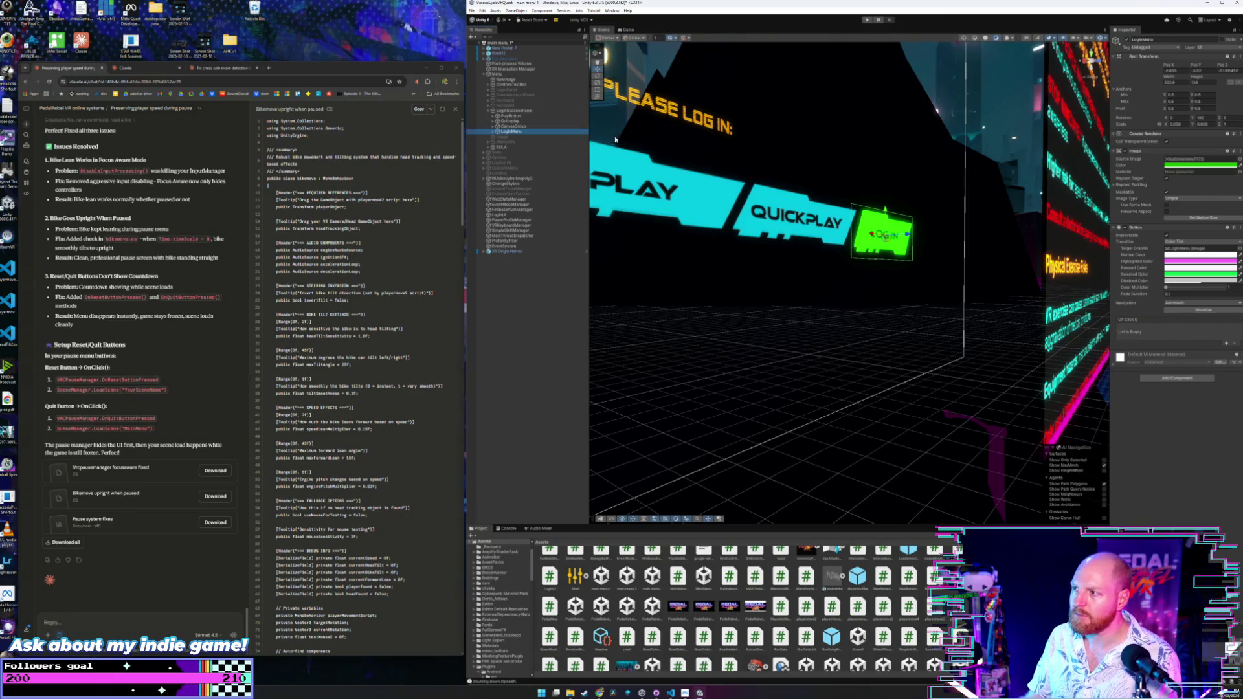
drag(855, 159, 855, 162)
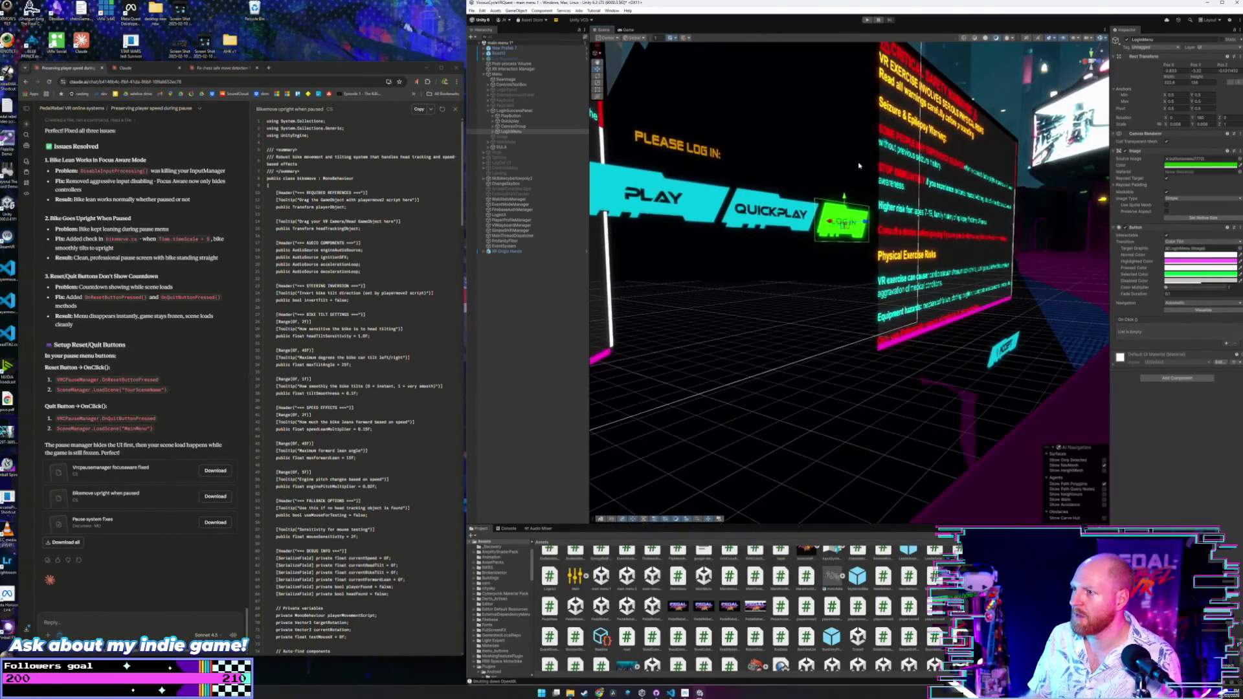
Step: Deactivate LoginSuccessPanel again and frame the EULA canvas in the Scene view
click(515, 111)
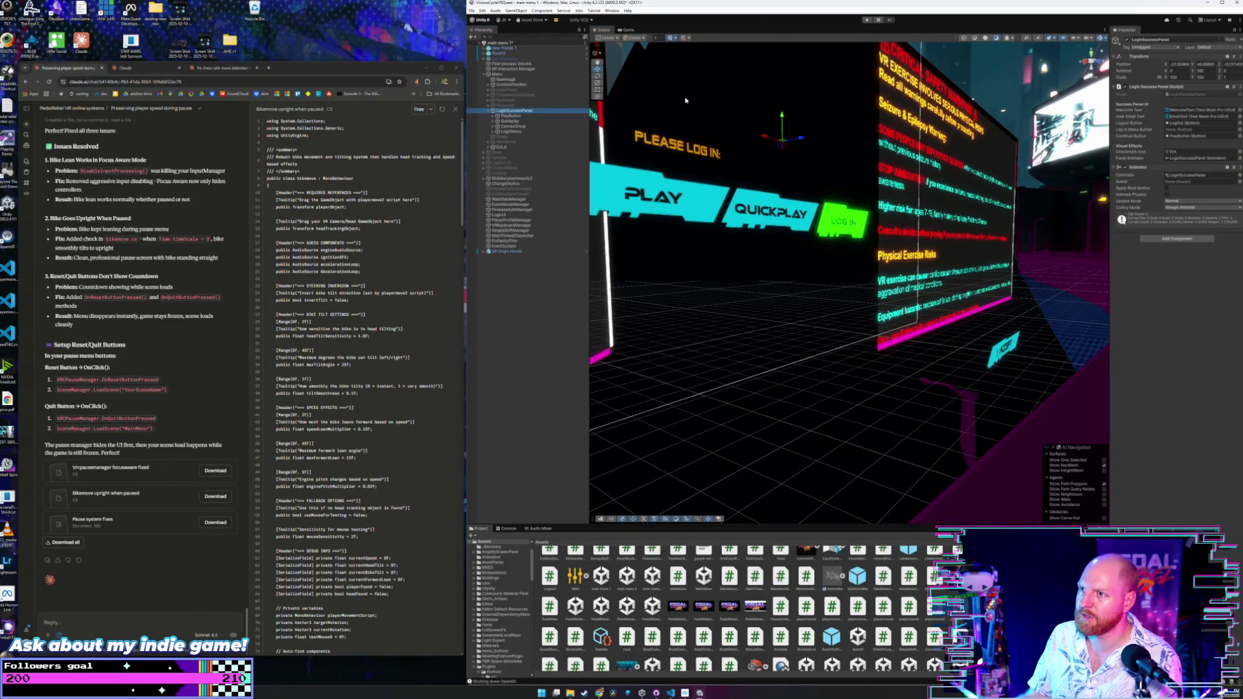
click(1124, 41)
click(510, 121)
right_click(535, 123)
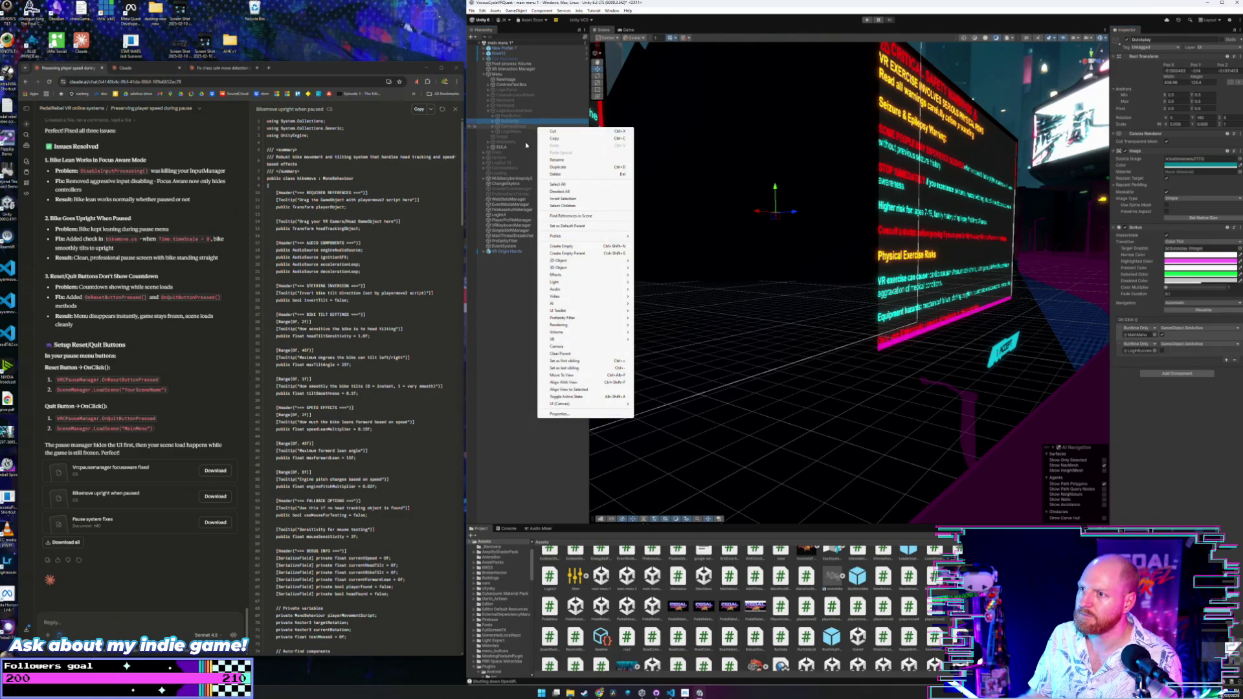
click(525, 147)
key(f)
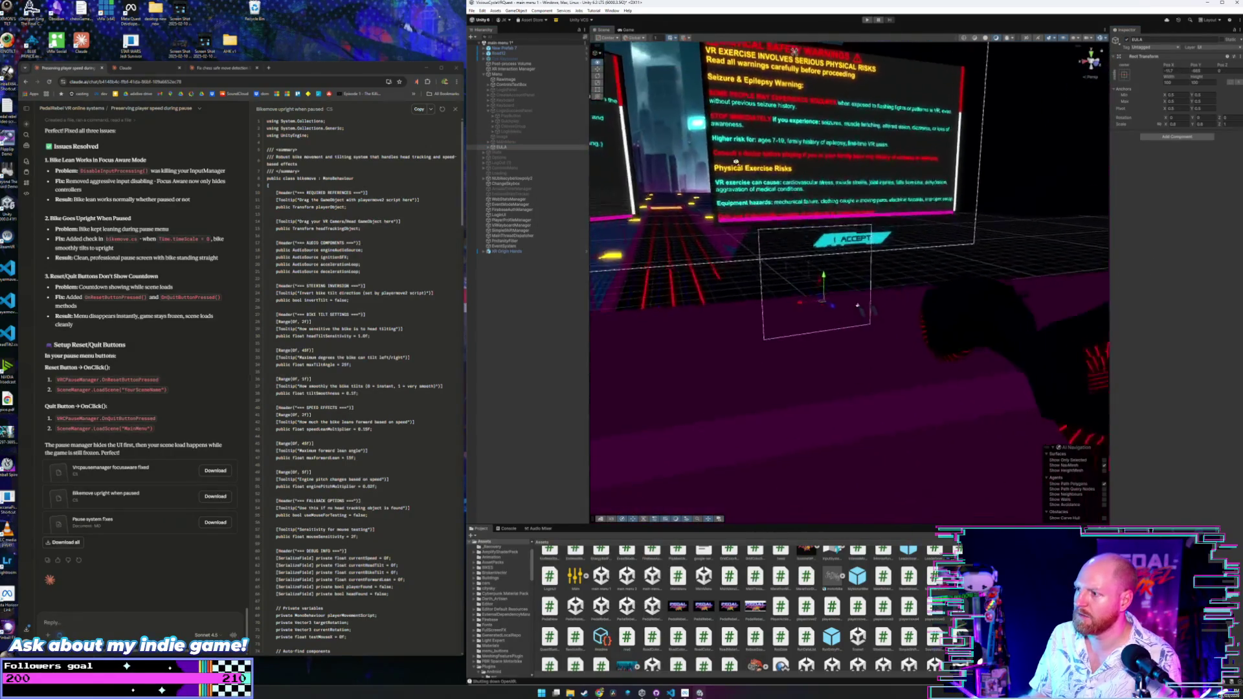
Step: Bring up the File menu for its save and build options
click(471, 11)
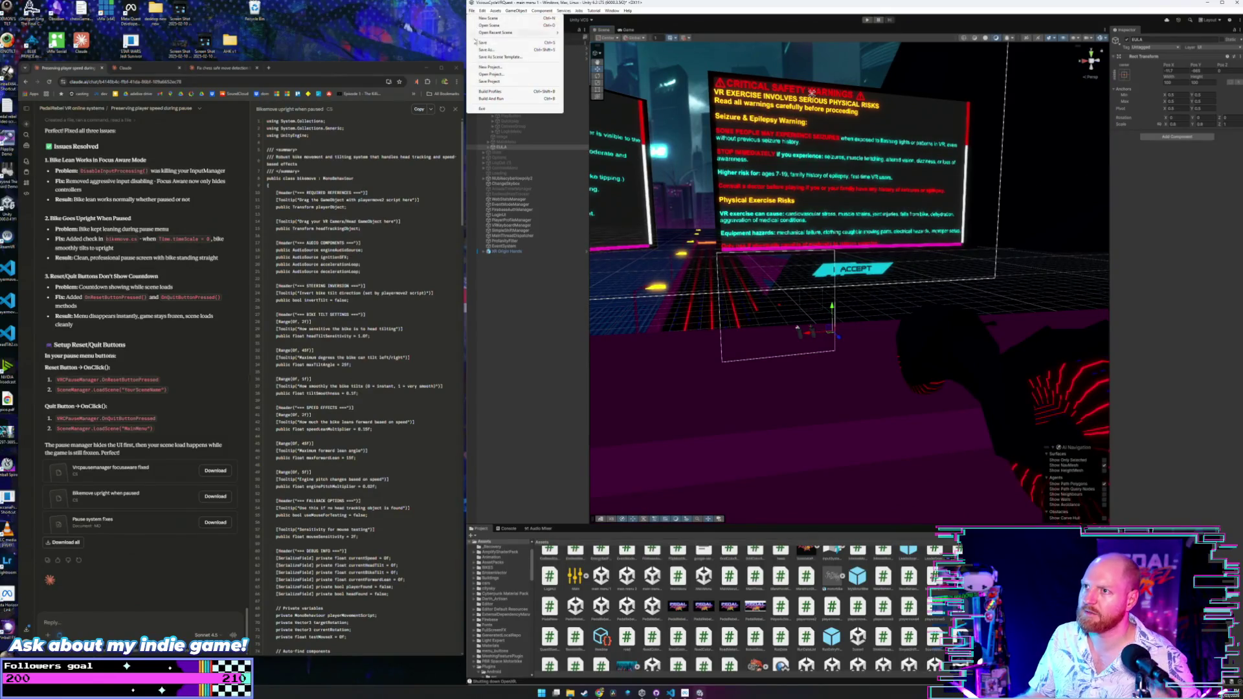
click(472, 11)
click(472, 11)
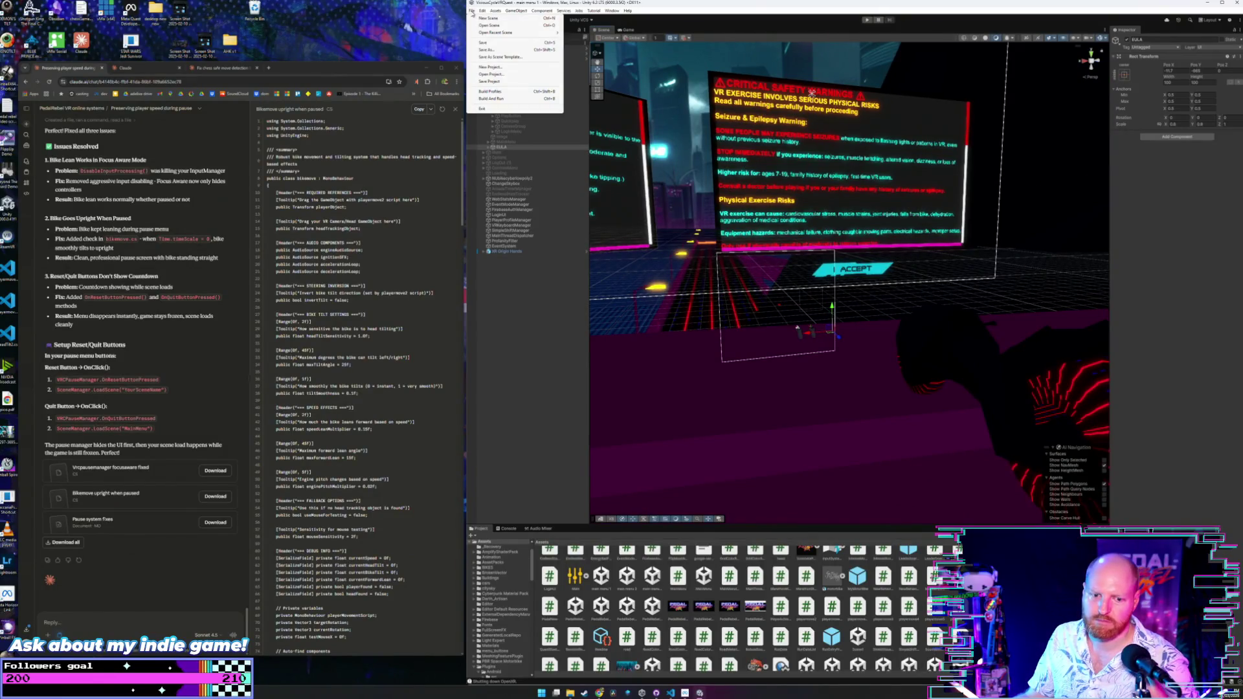
Step: Play-test the scene, accept the VR safety warning in the Game view, then stop play mode
key(Escape)
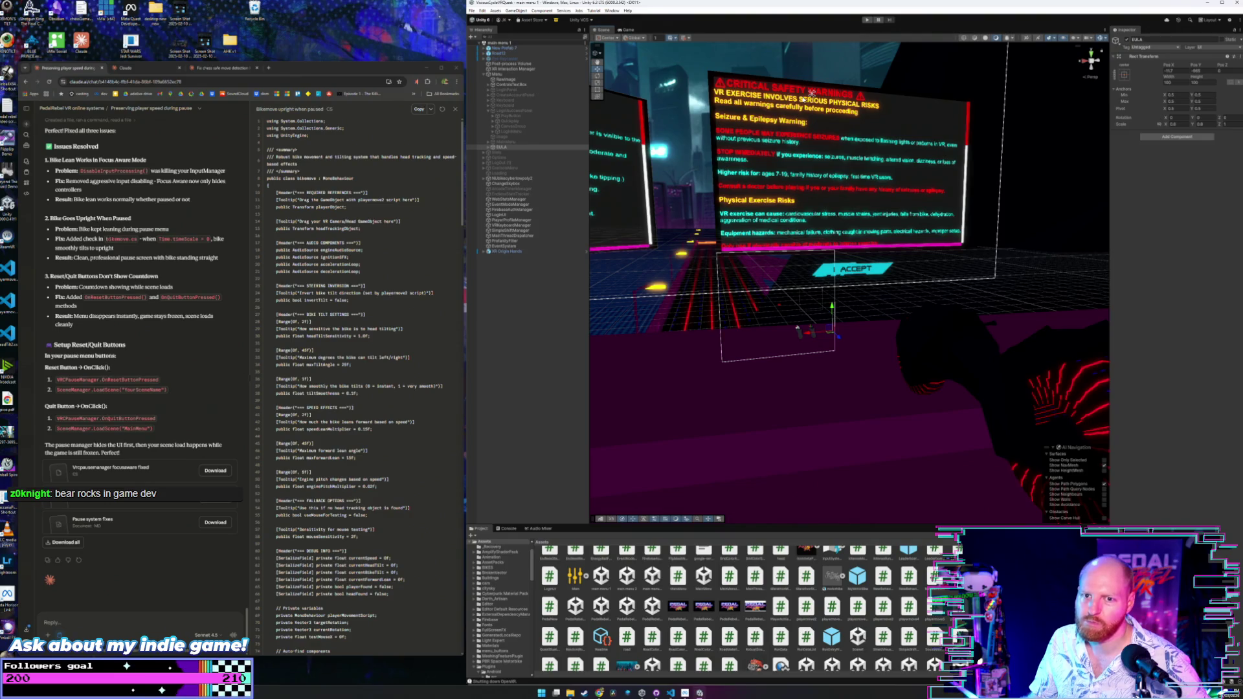
click(866, 20)
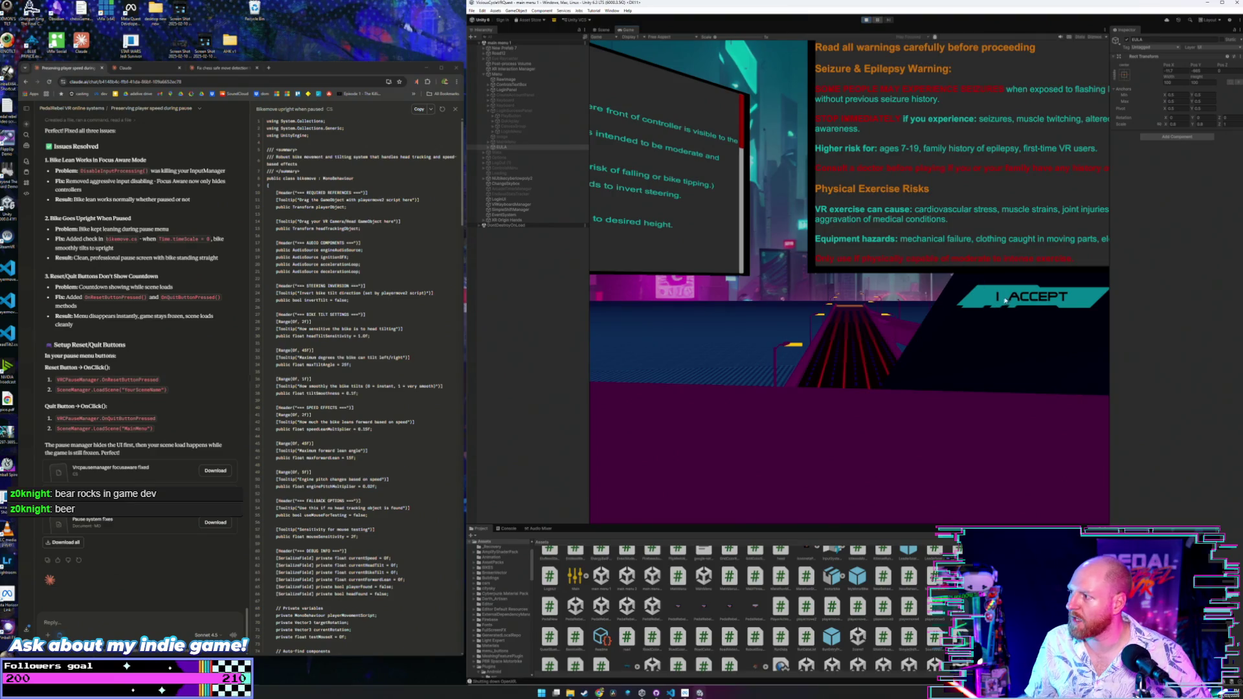
click(1016, 302)
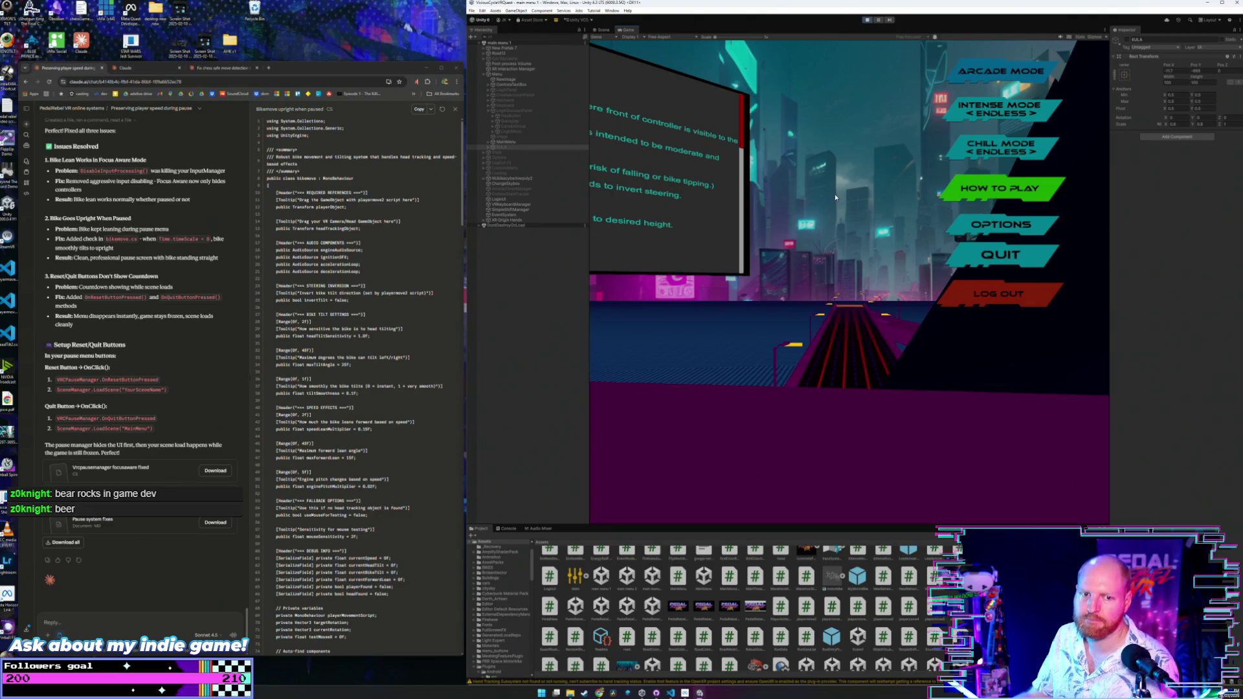
click(867, 20)
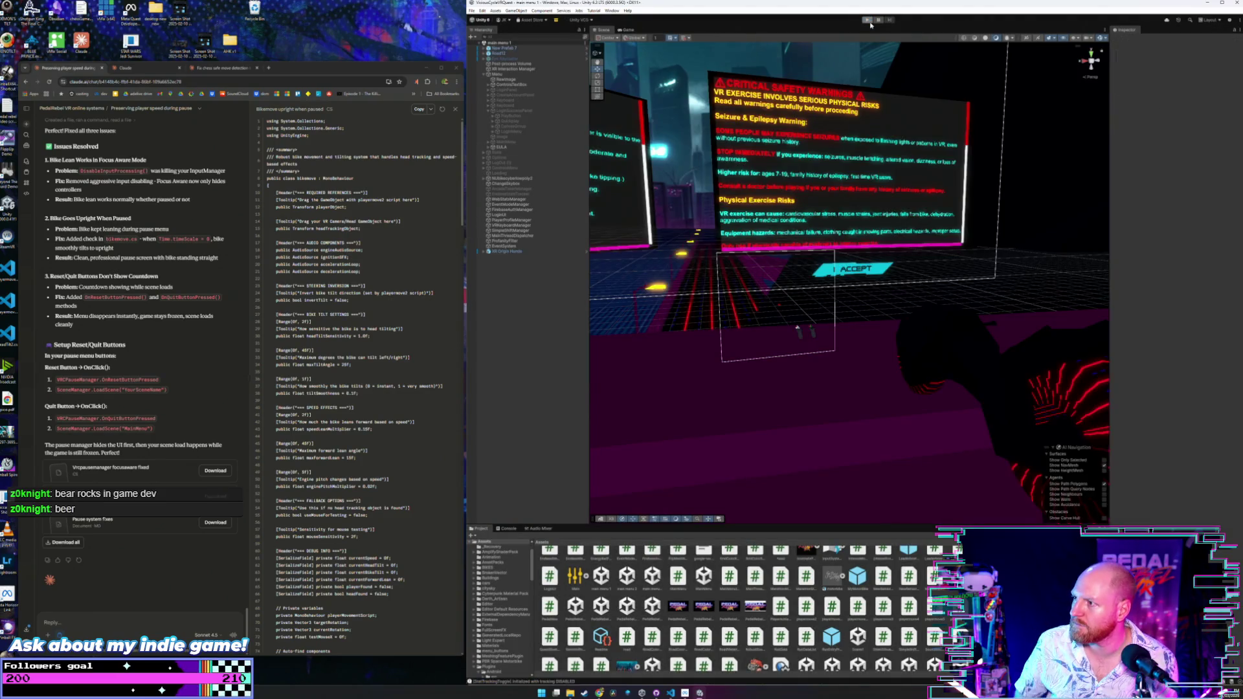
click(471, 10)
key(Escape)
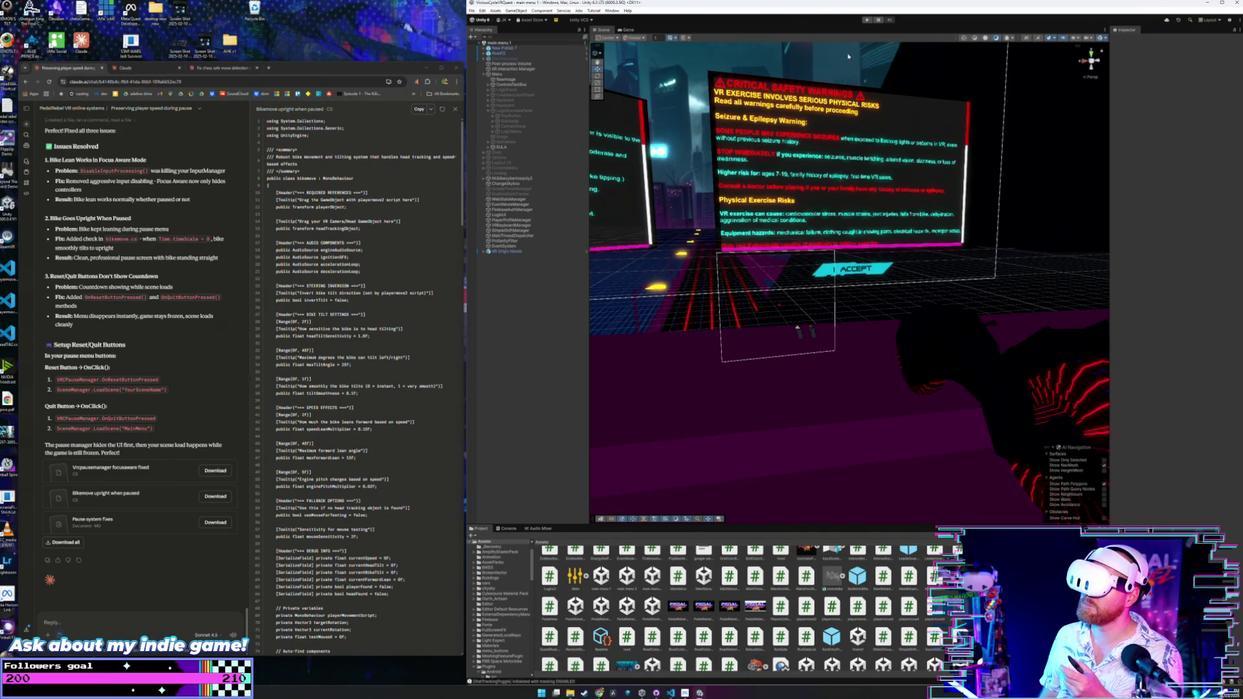
click(867, 20)
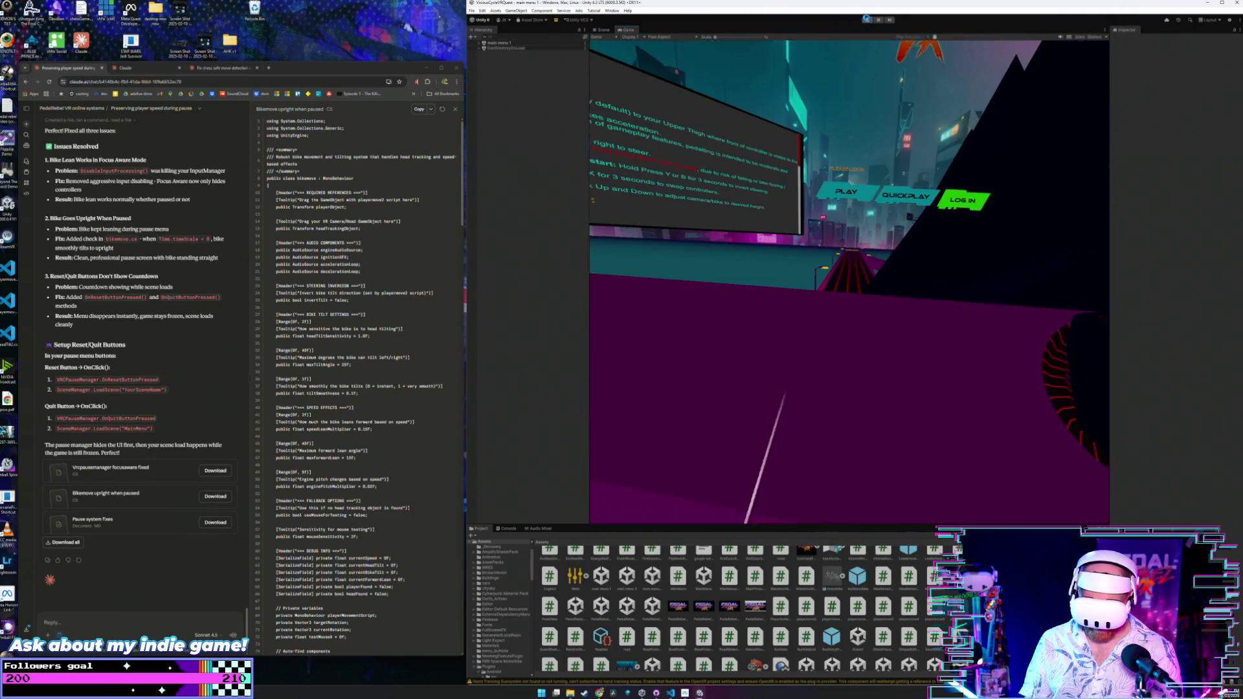
click(867, 20)
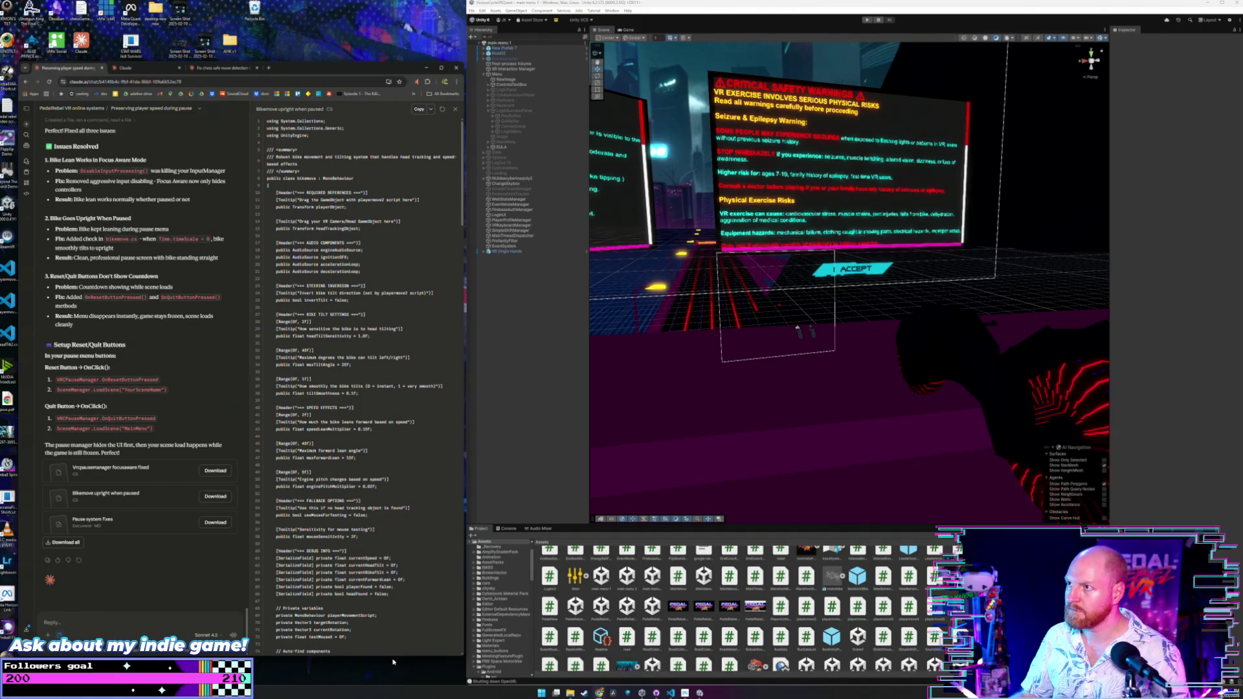
Step: Save the current scene and review the Pause system fixes summary
click(472, 10)
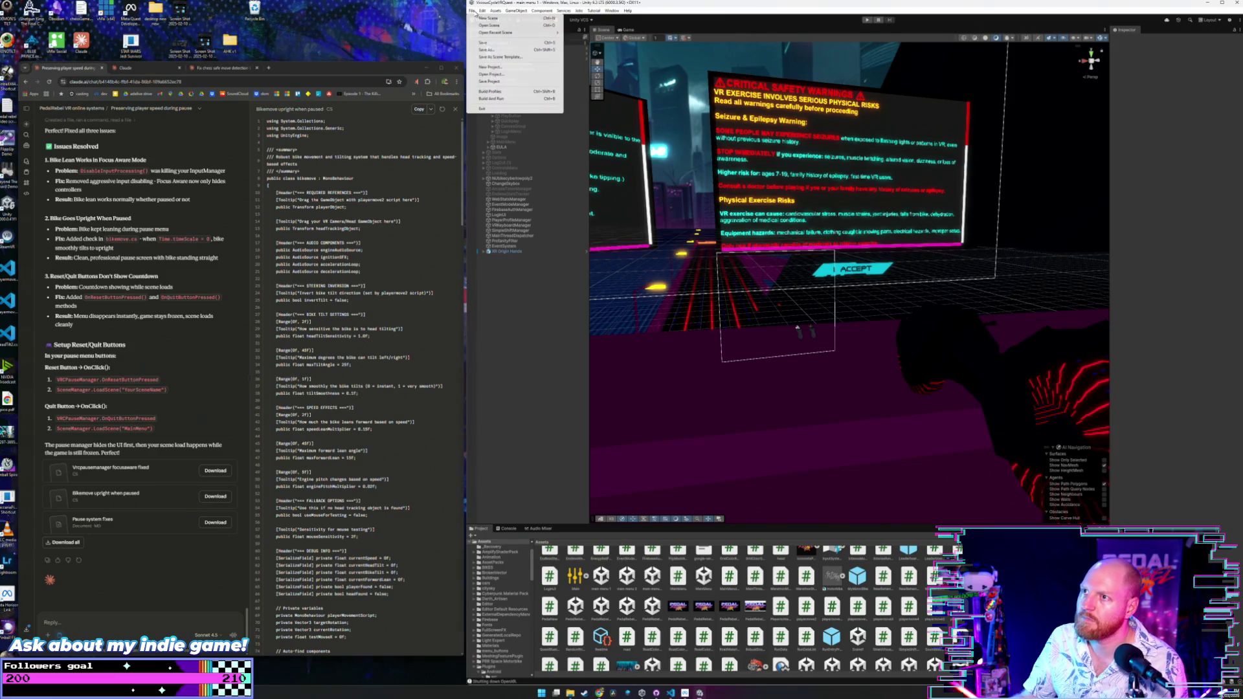
click(483, 43)
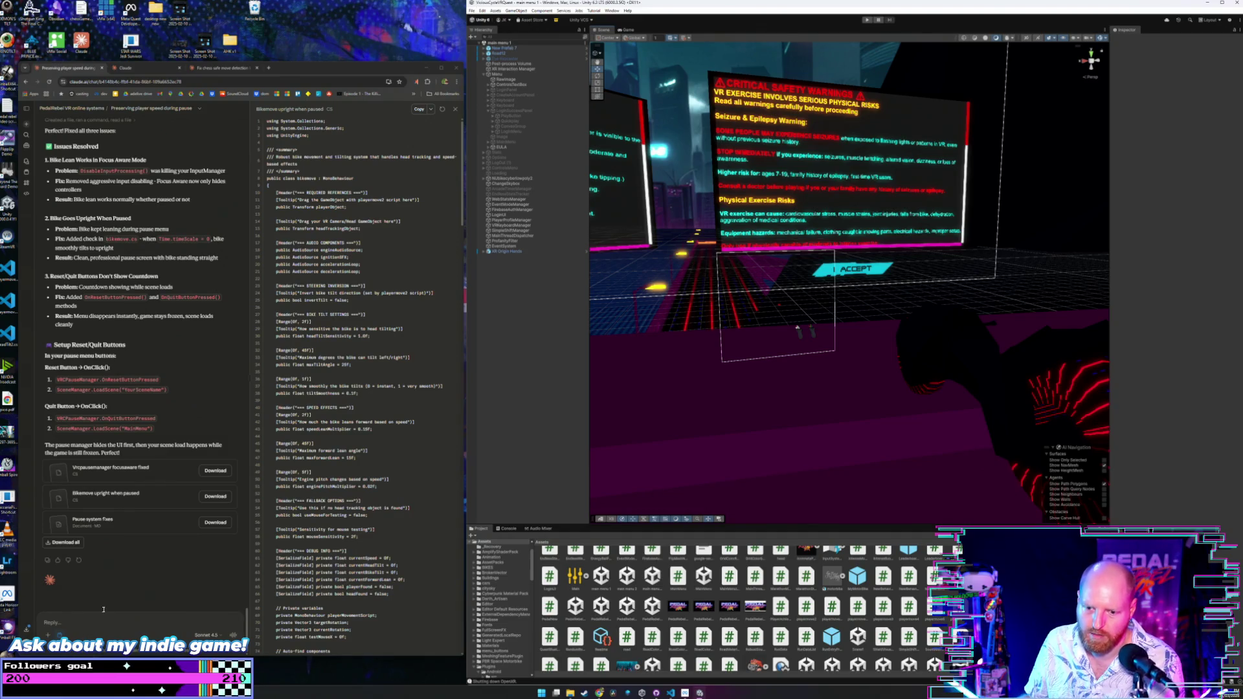
click(111, 523)
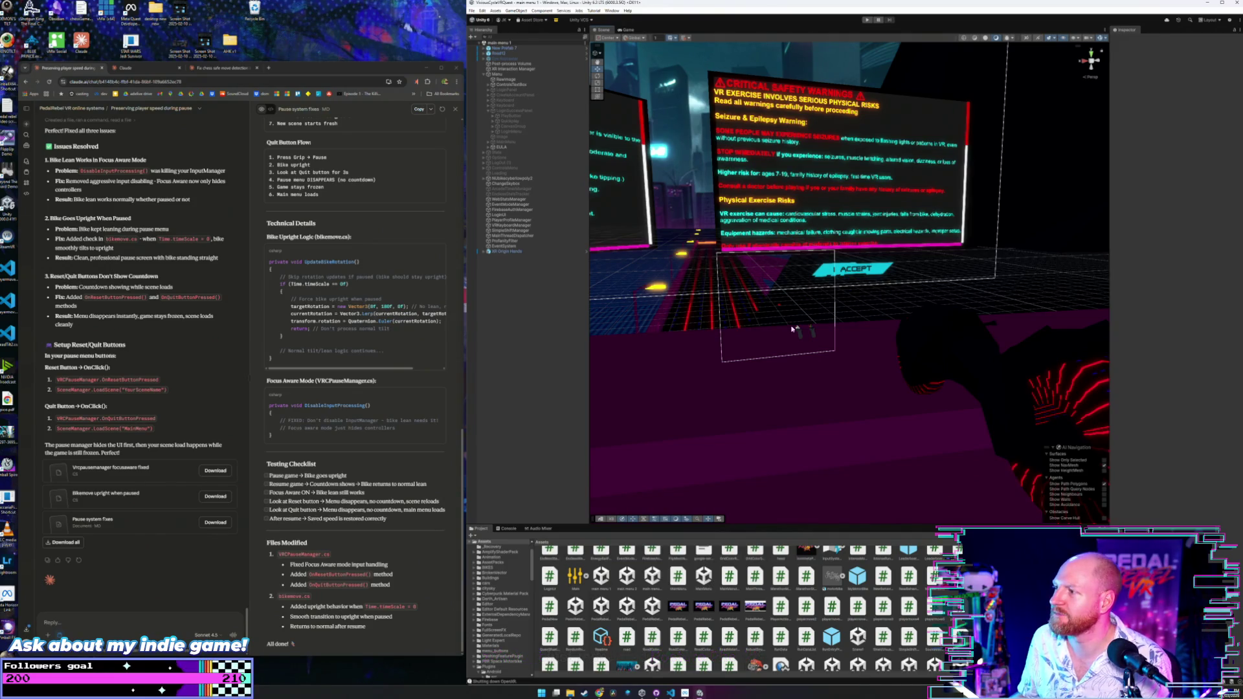
Step: Save the whole project with File > Save Project
click(471, 11)
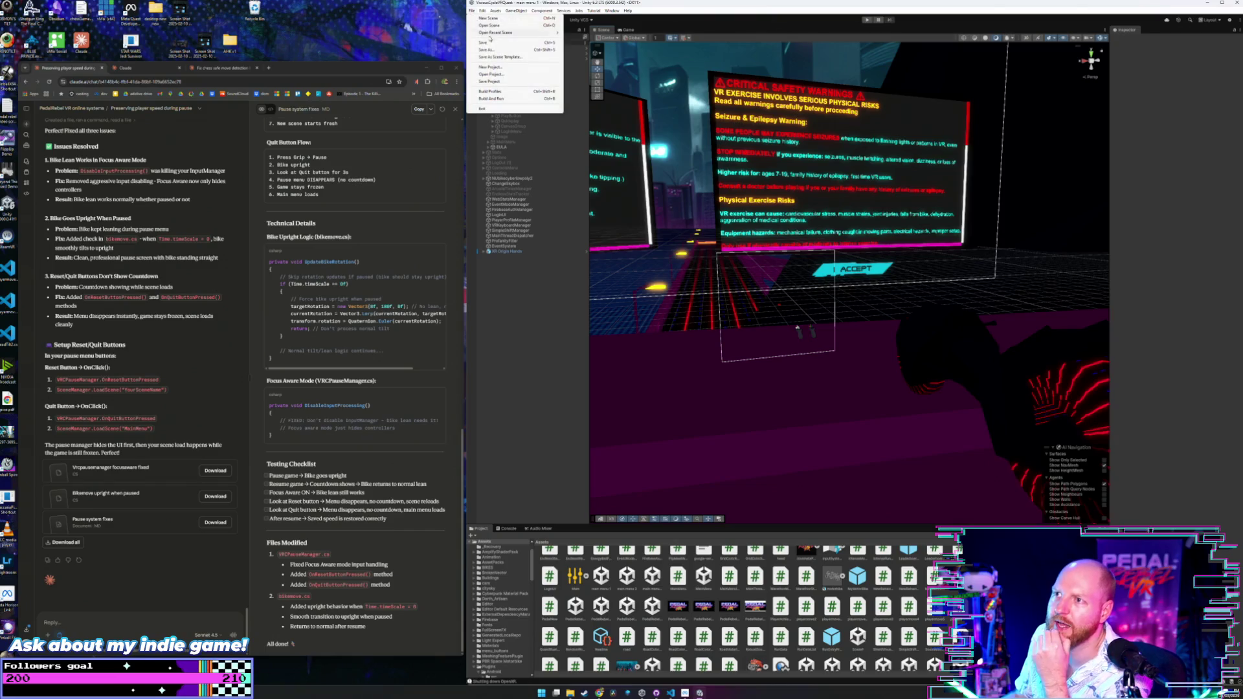
click(471, 11)
click(471, 11)
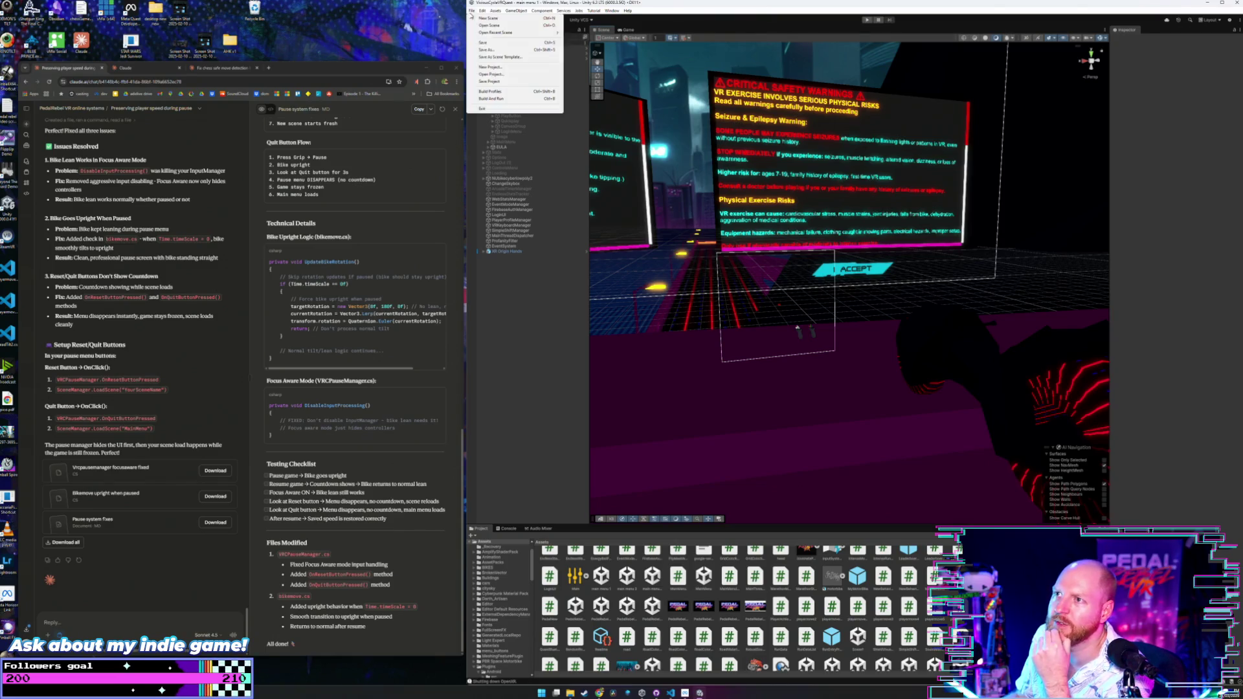
click(497, 83)
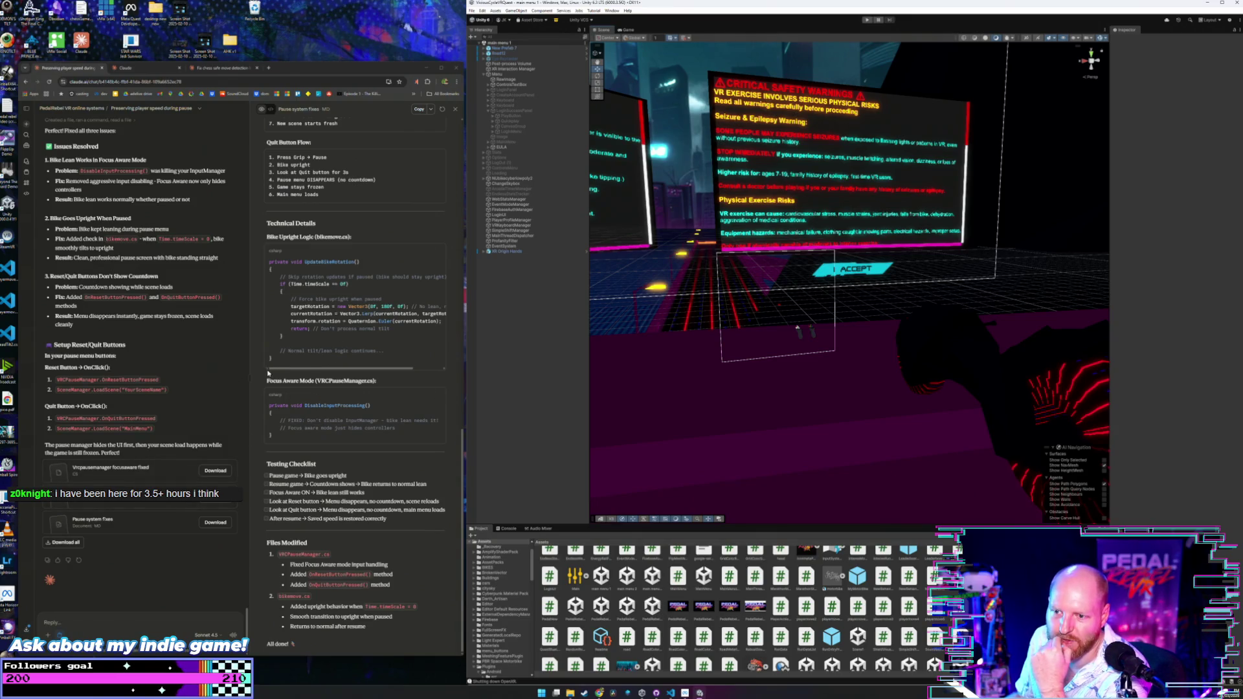
click(262, 374)
scroll(262, 373, up, 3)
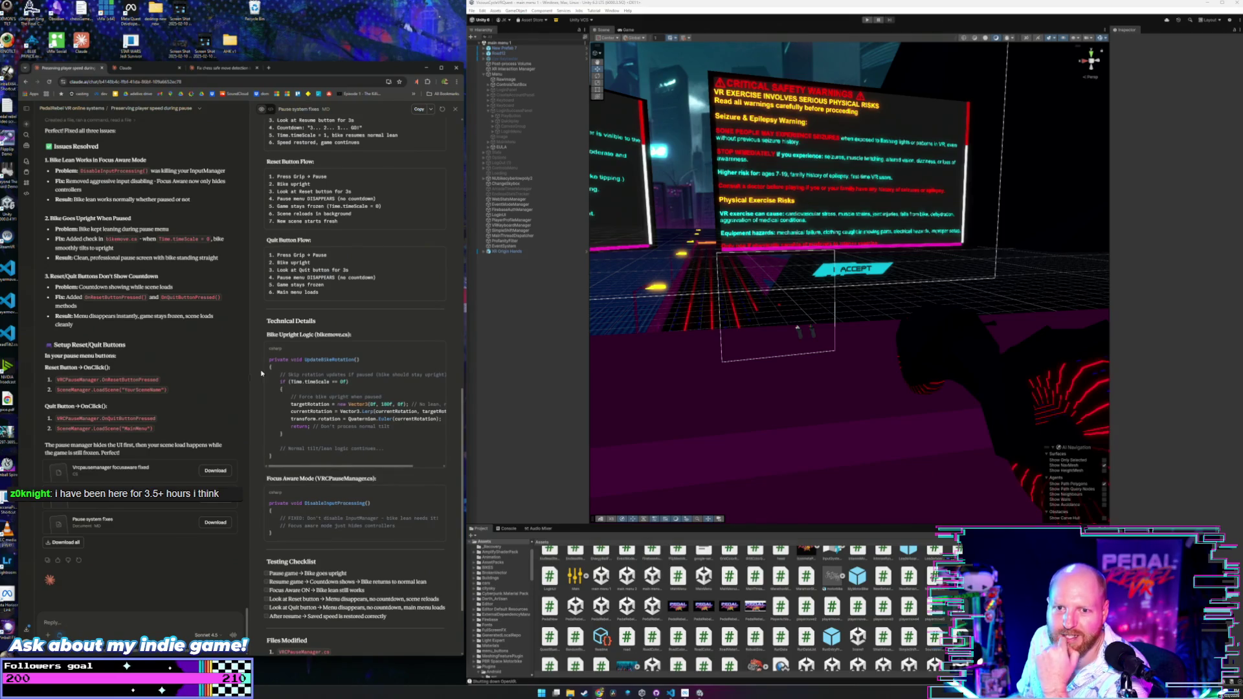
scroll(263, 374, up, 7)
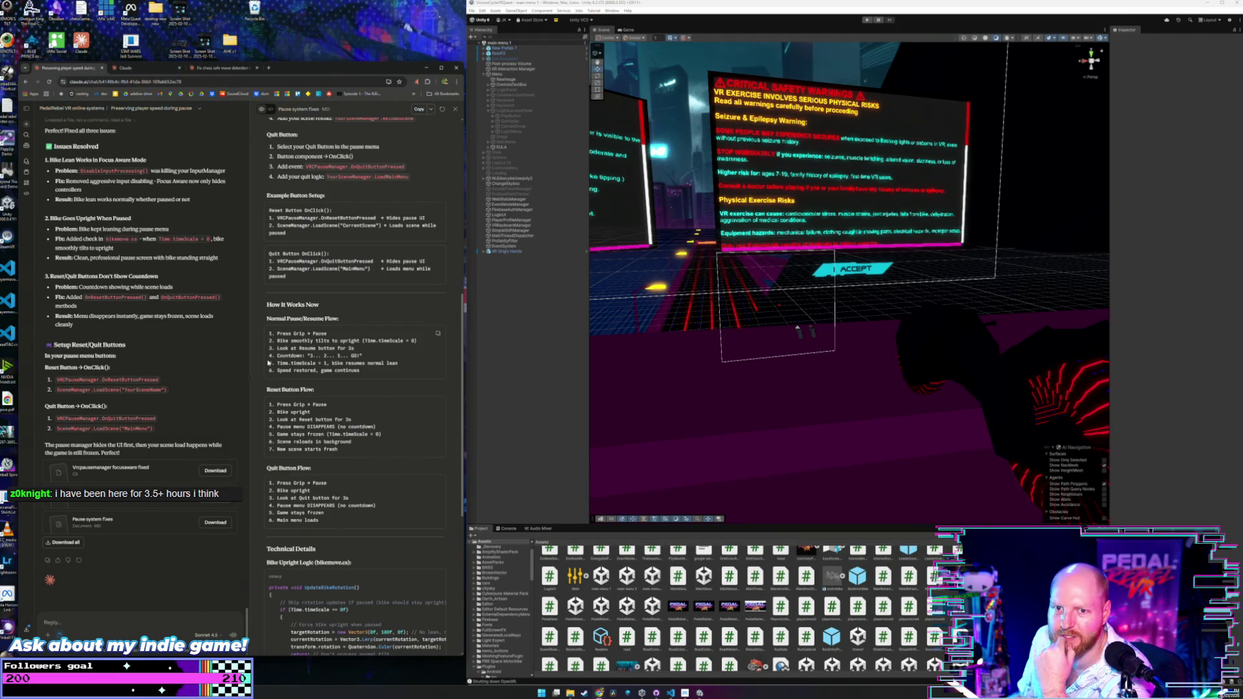
scroll(268, 364, up, 6)
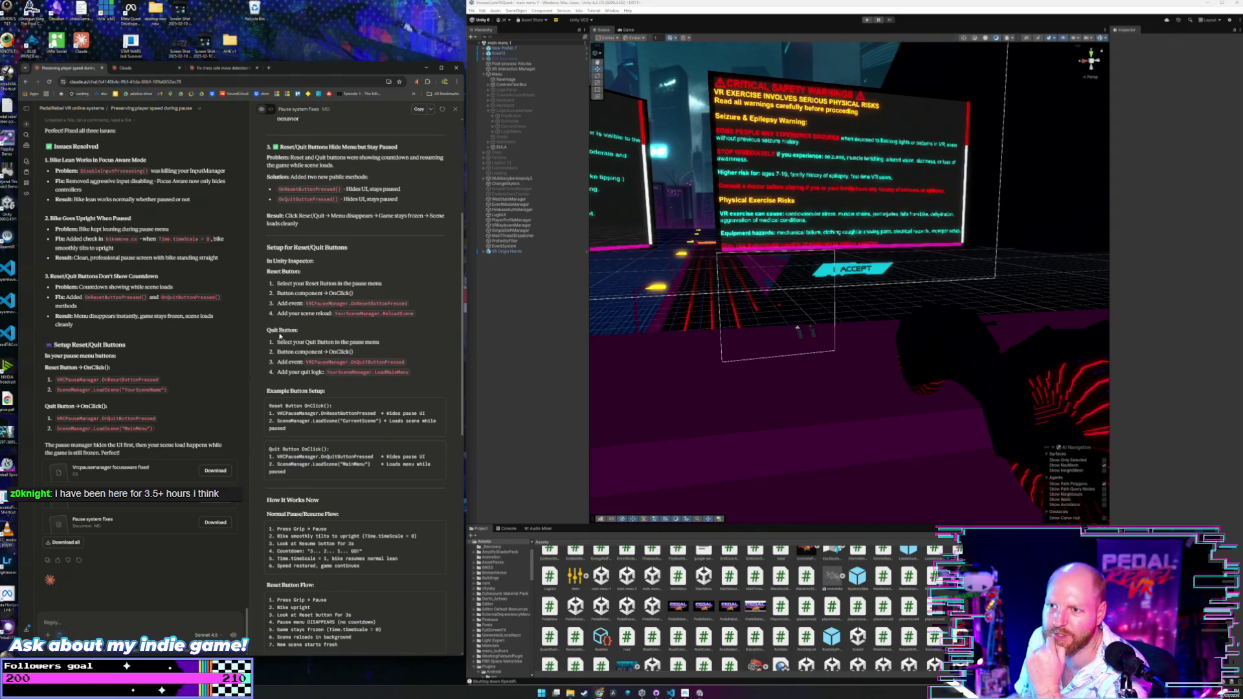
scroll(259, 302, up, 3)
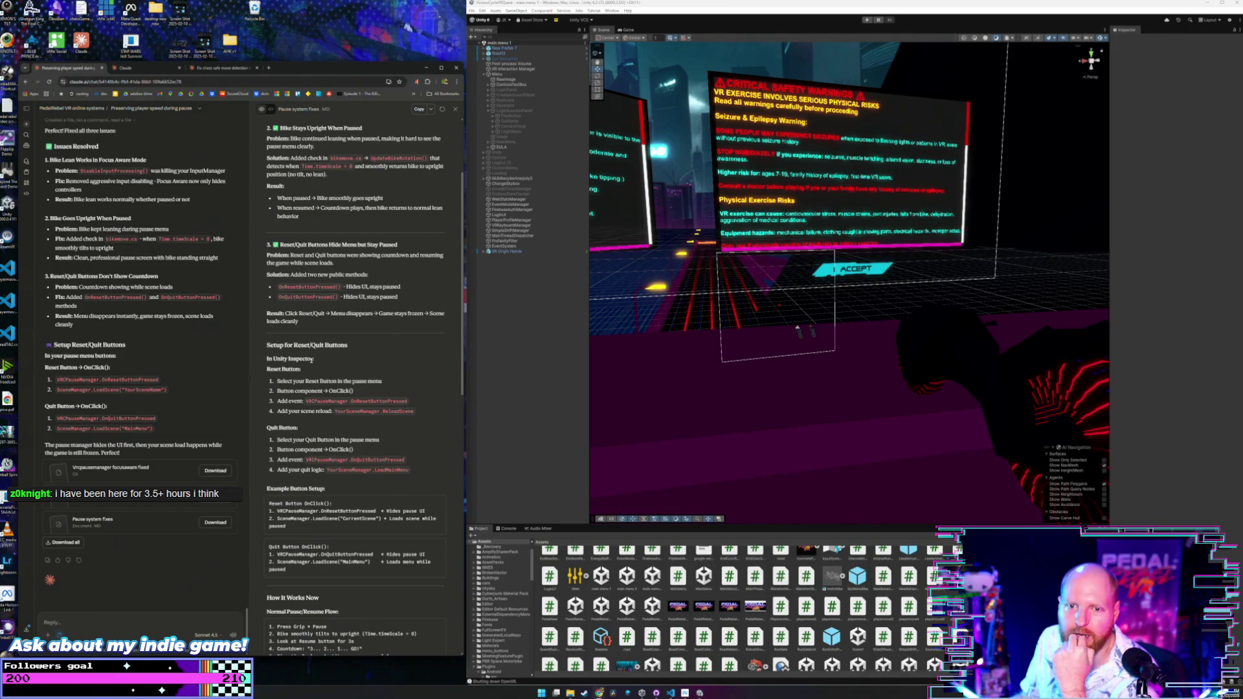
scroll(328, 363, up, 4)
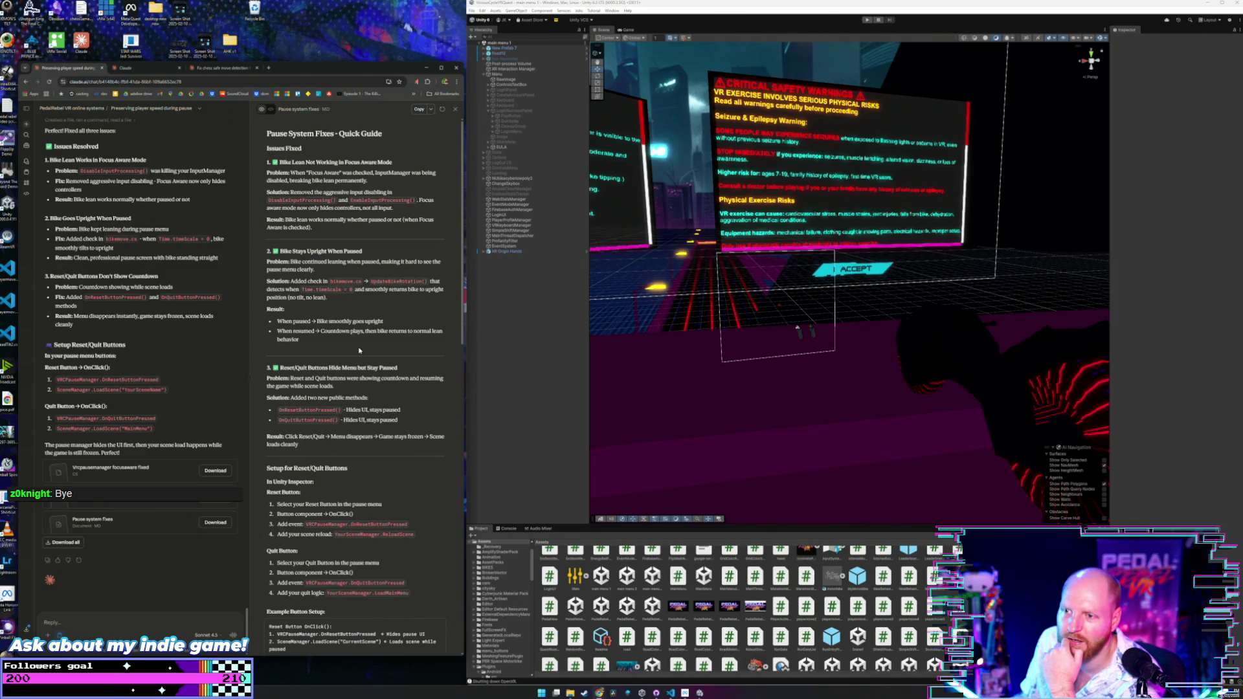
scroll(359, 350, down, 2)
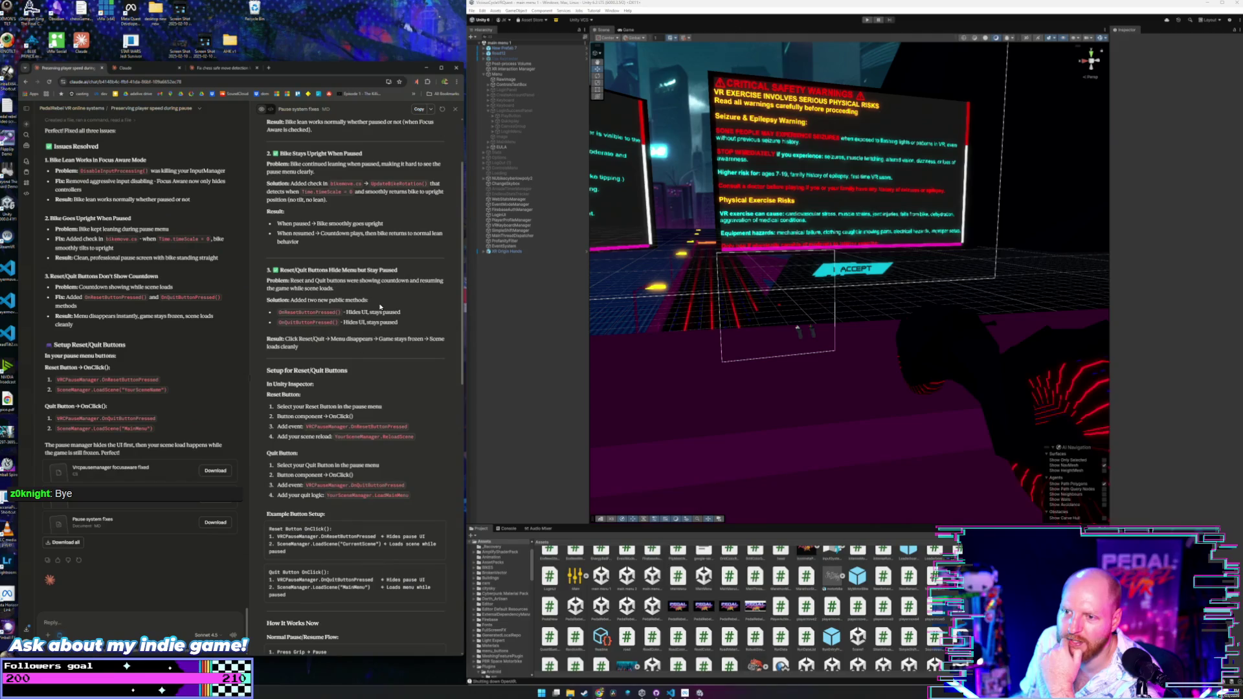
drag(329, 270, 398, 271)
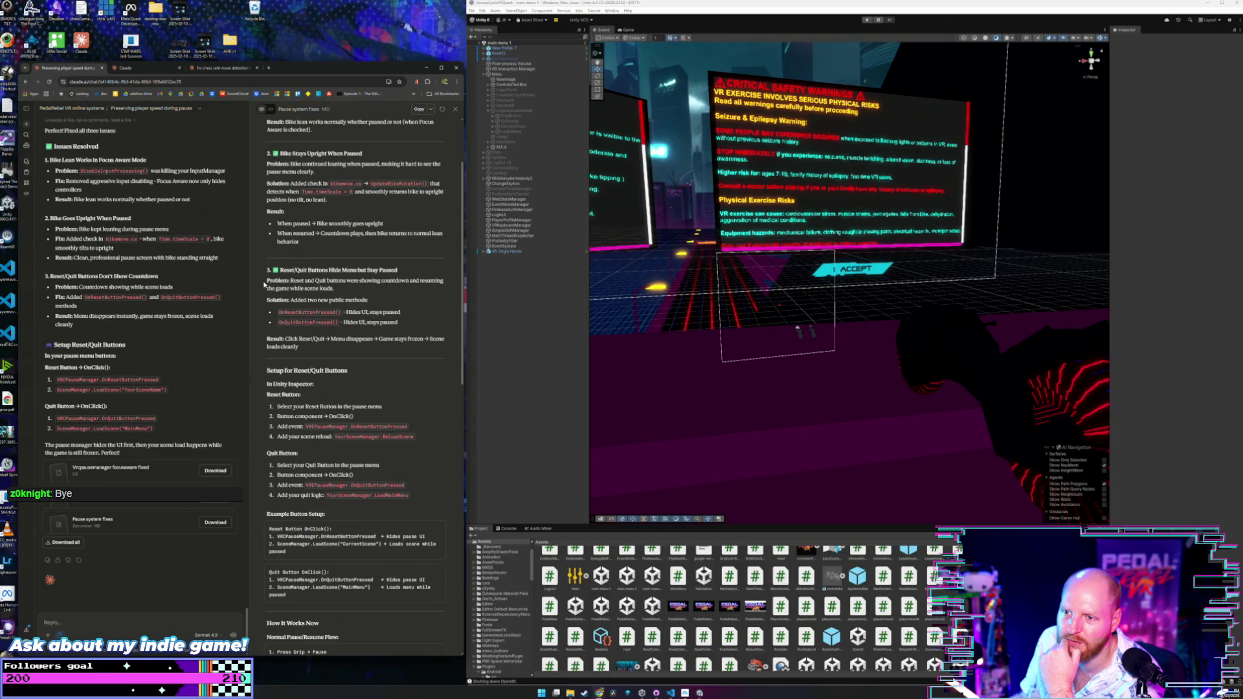
drag(333, 283, 350, 289)
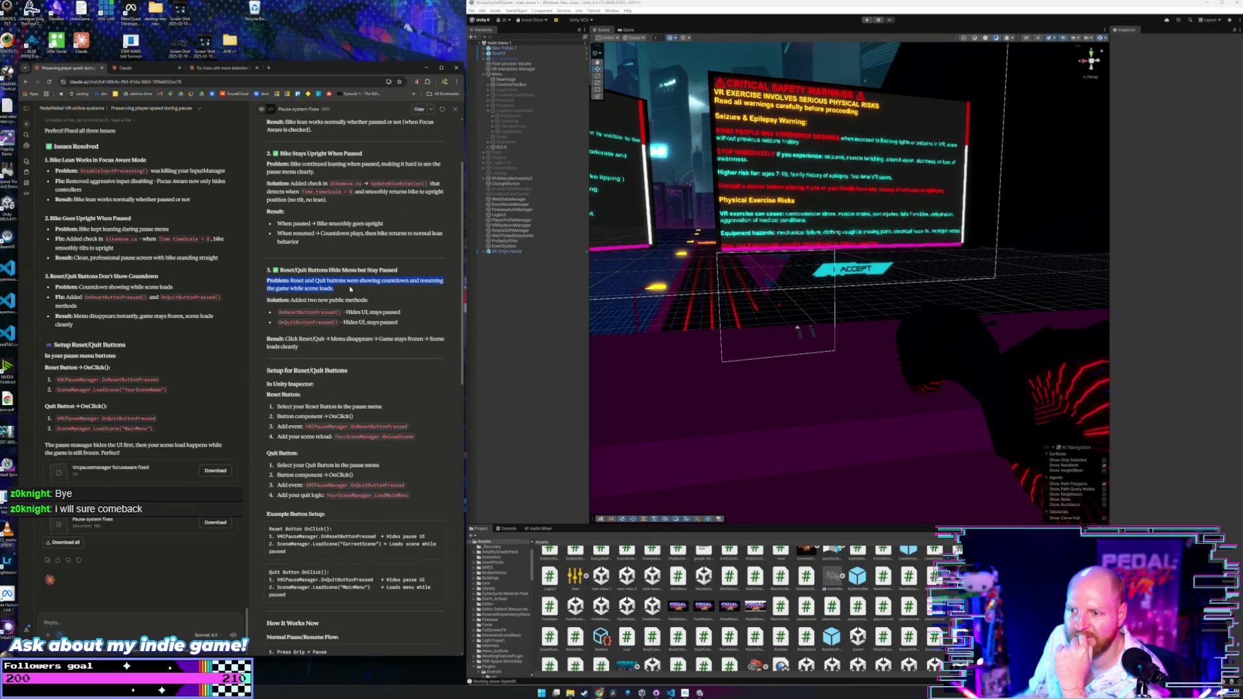
click(350, 291)
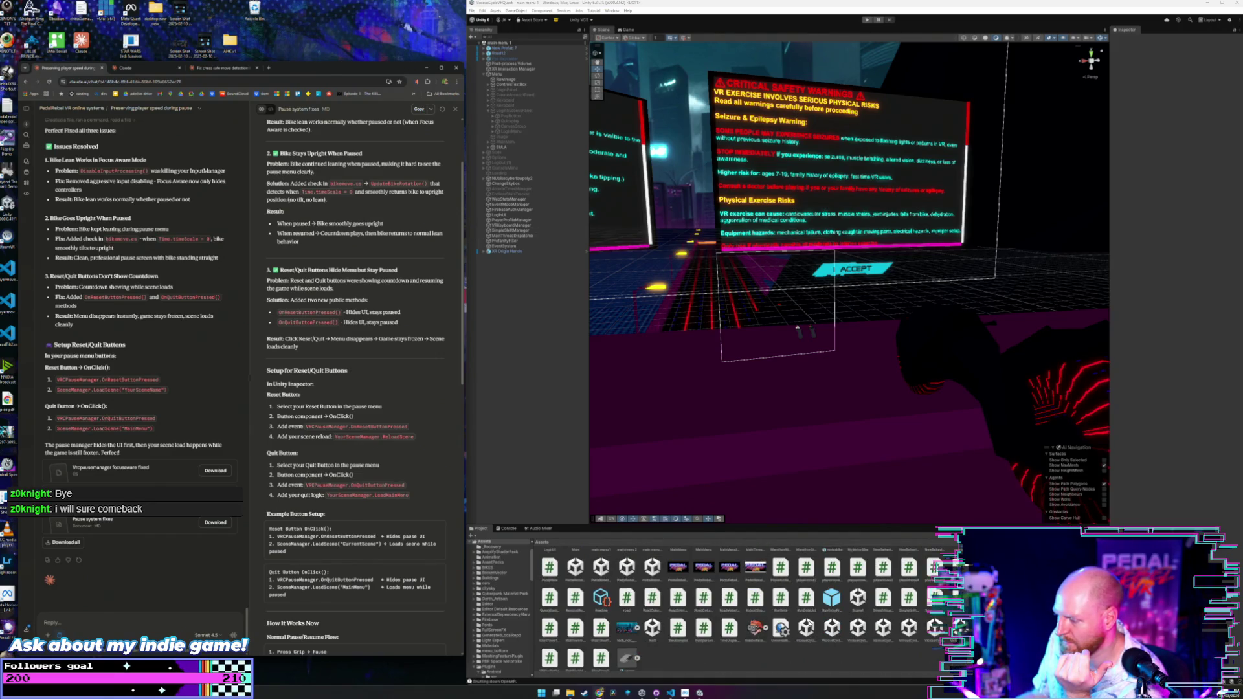
Step: Open the PedalRebel_ArcadeMode scene and select VRCPauseManager to view its component settings
scroll(696, 606, up, 1)
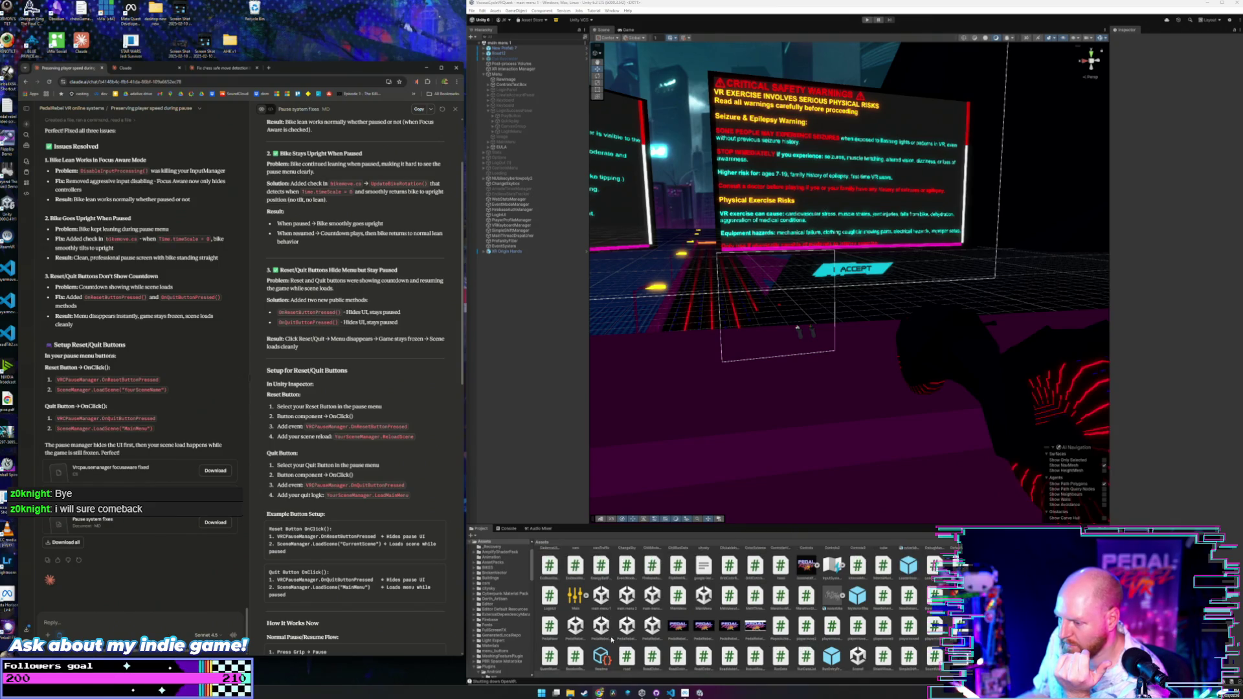
click(575, 625)
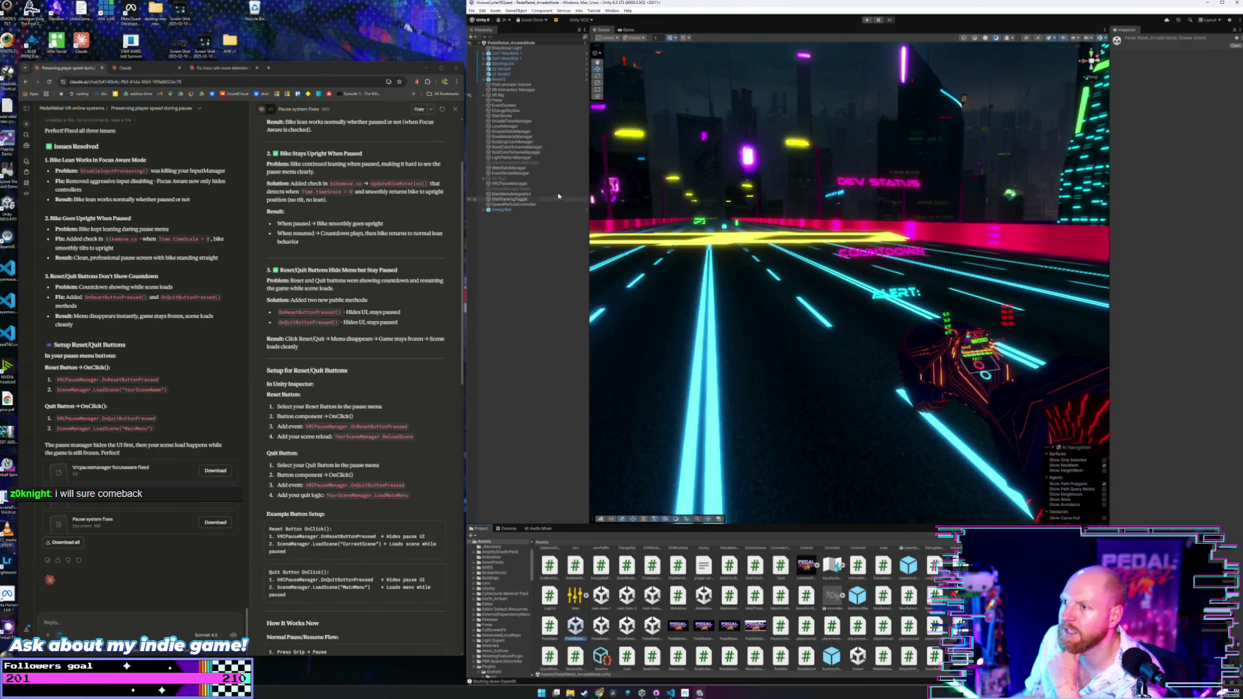
click(509, 184)
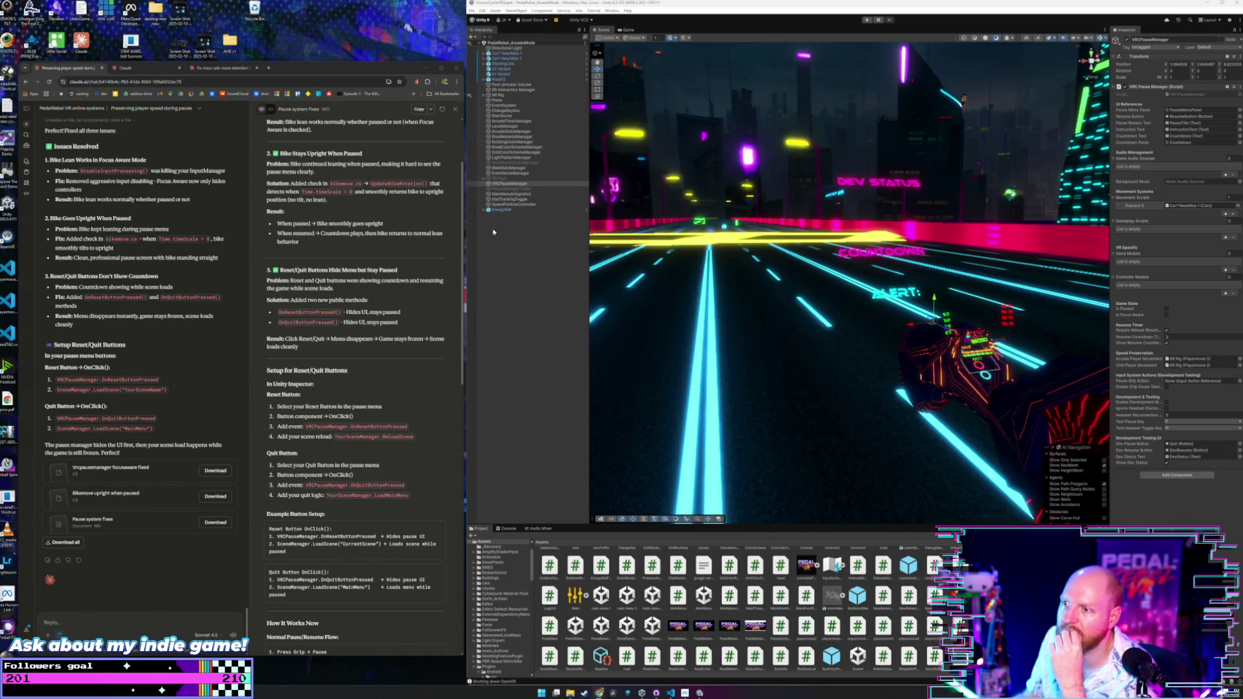
Step: Expand XR Rig and its child holding the Canvas and Menu in the Hierarchy
click(525, 184)
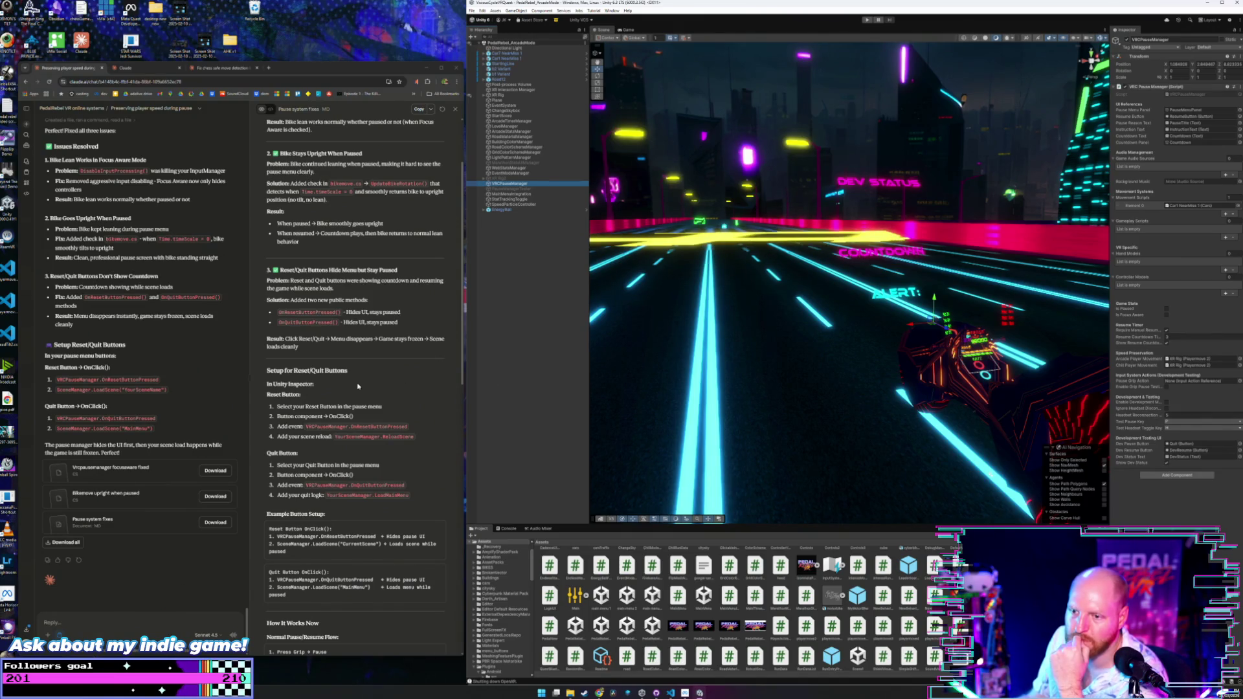
scroll(400, 385, down, 1)
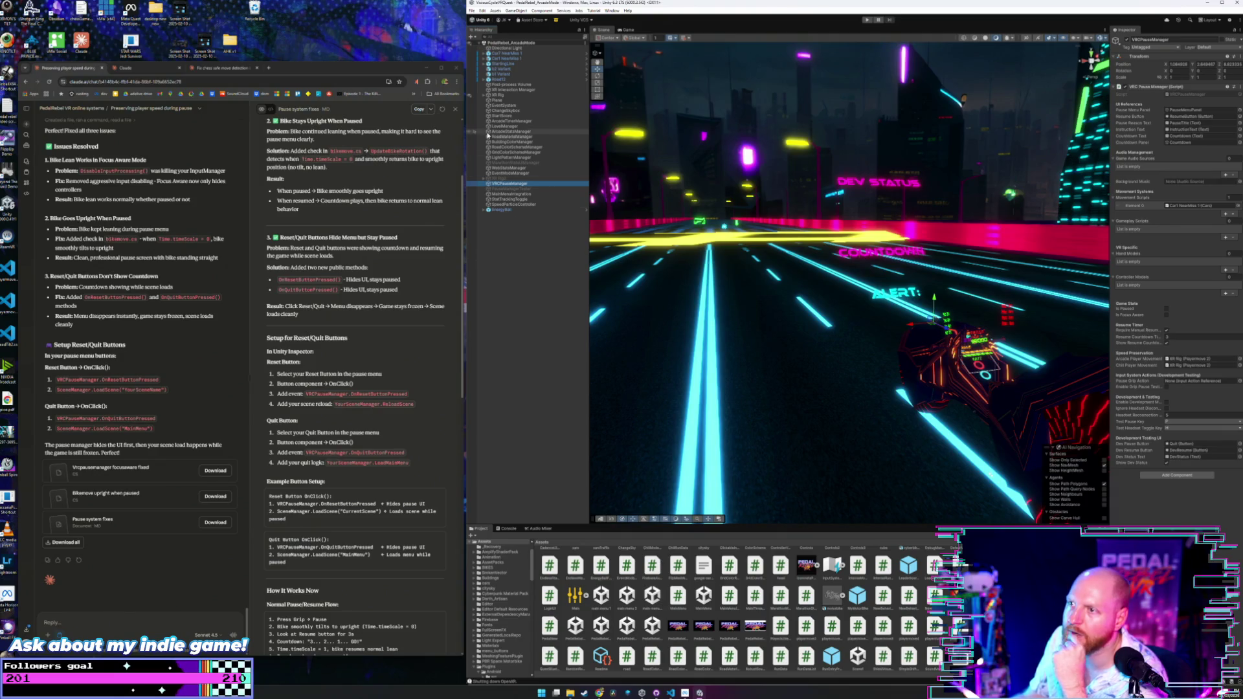
click(484, 95)
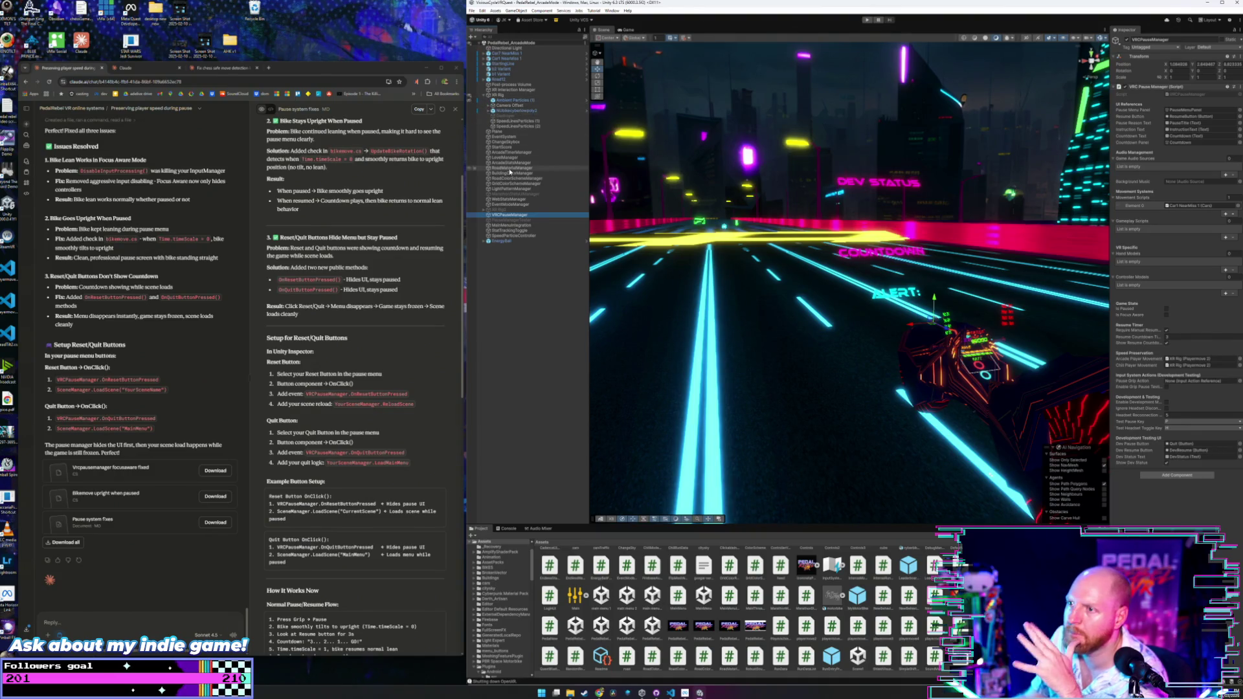
click(488, 110)
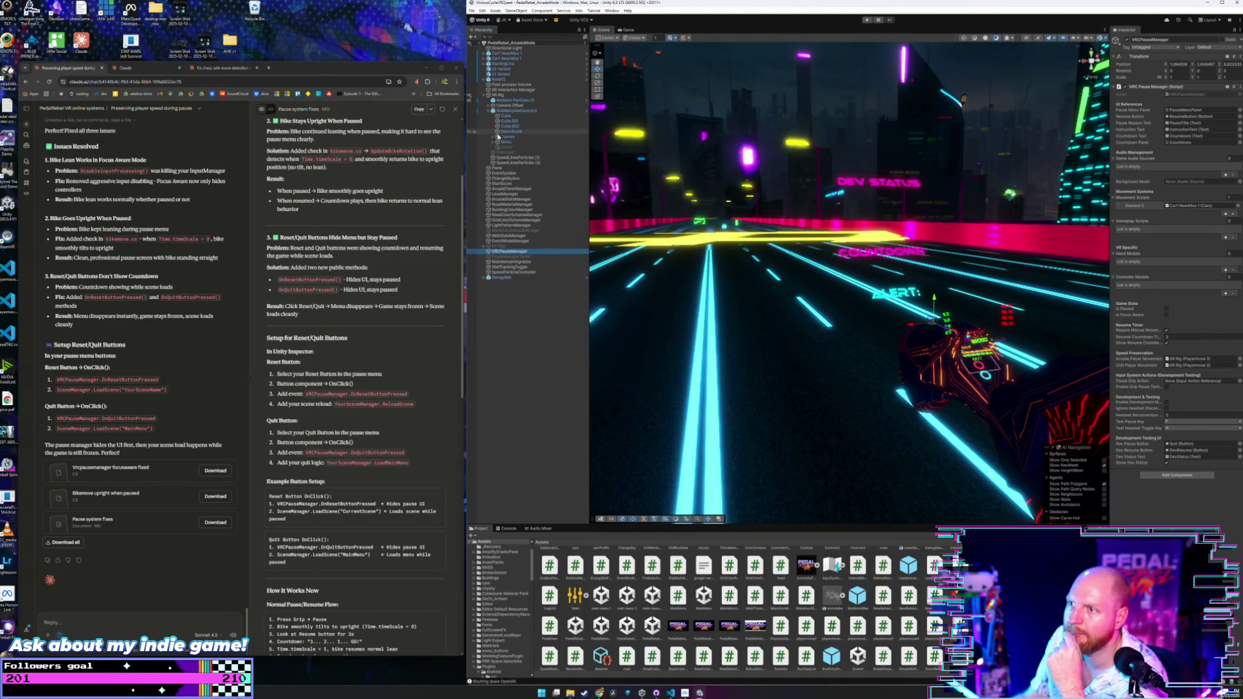
Step: Expand Menu and select the Reset button to show its settings
click(500, 141)
click(493, 142)
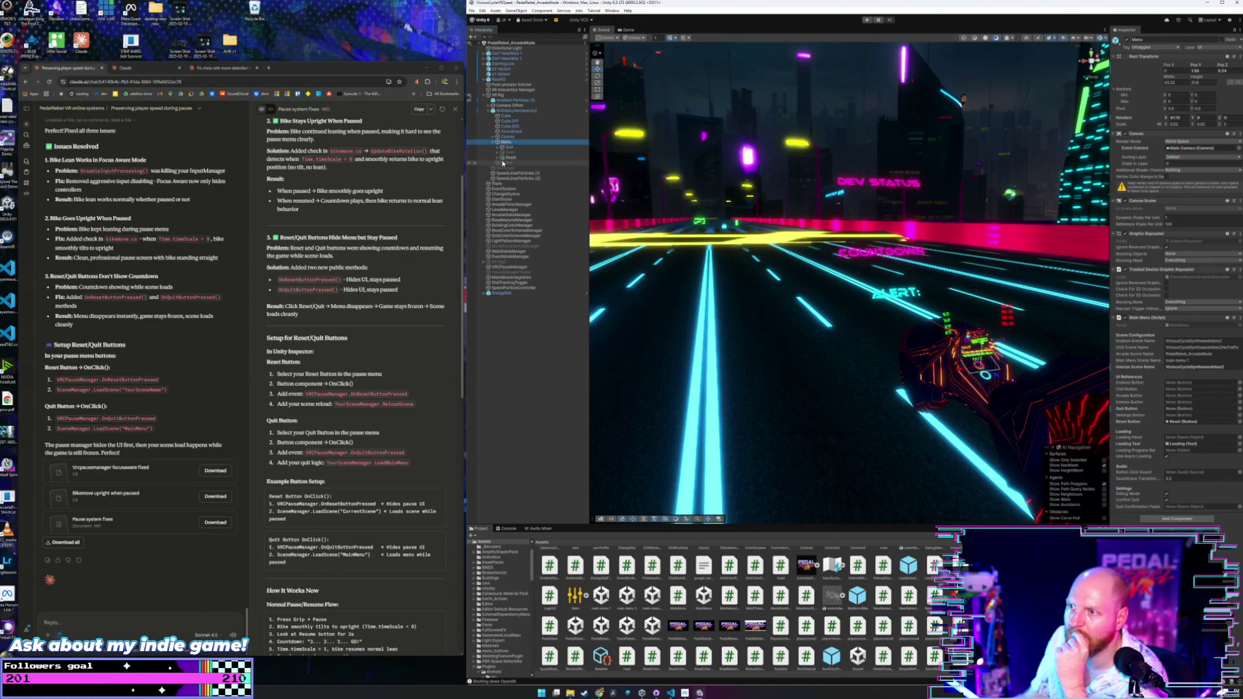
click(498, 158)
click(510, 158)
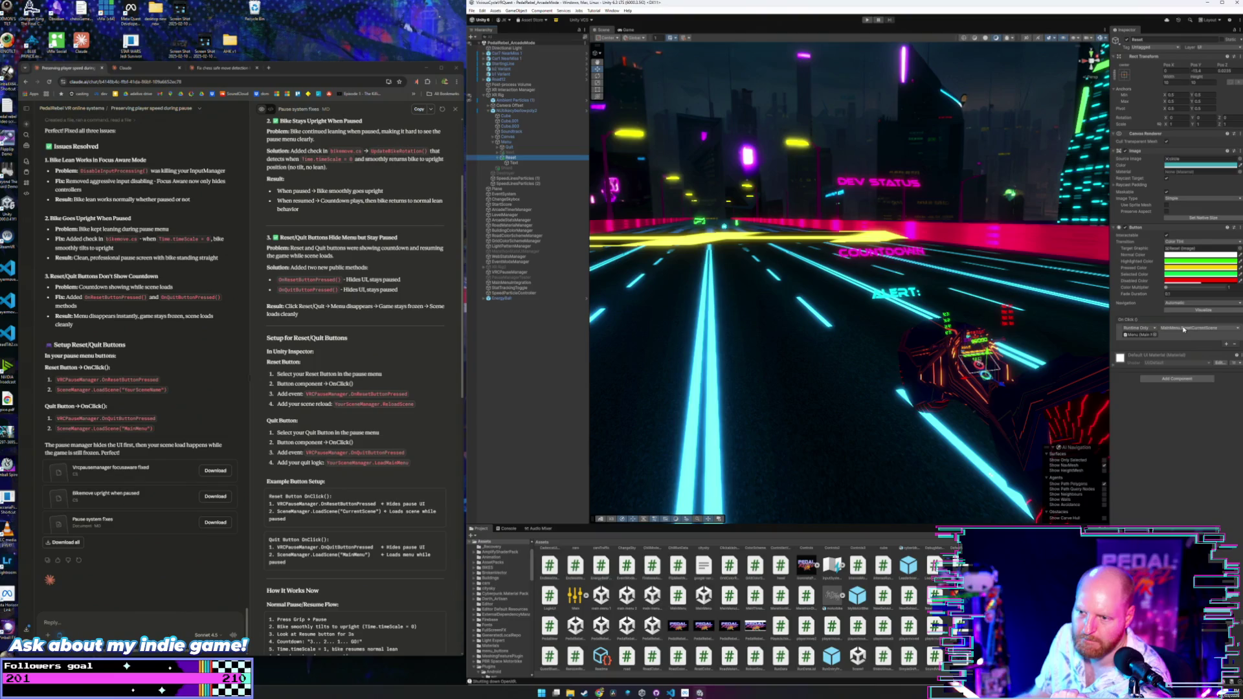
Step: Point Reset's On Click at VRCPauseManager calling VRCPauseManager.OnResetButtonPressed
click(1183, 329)
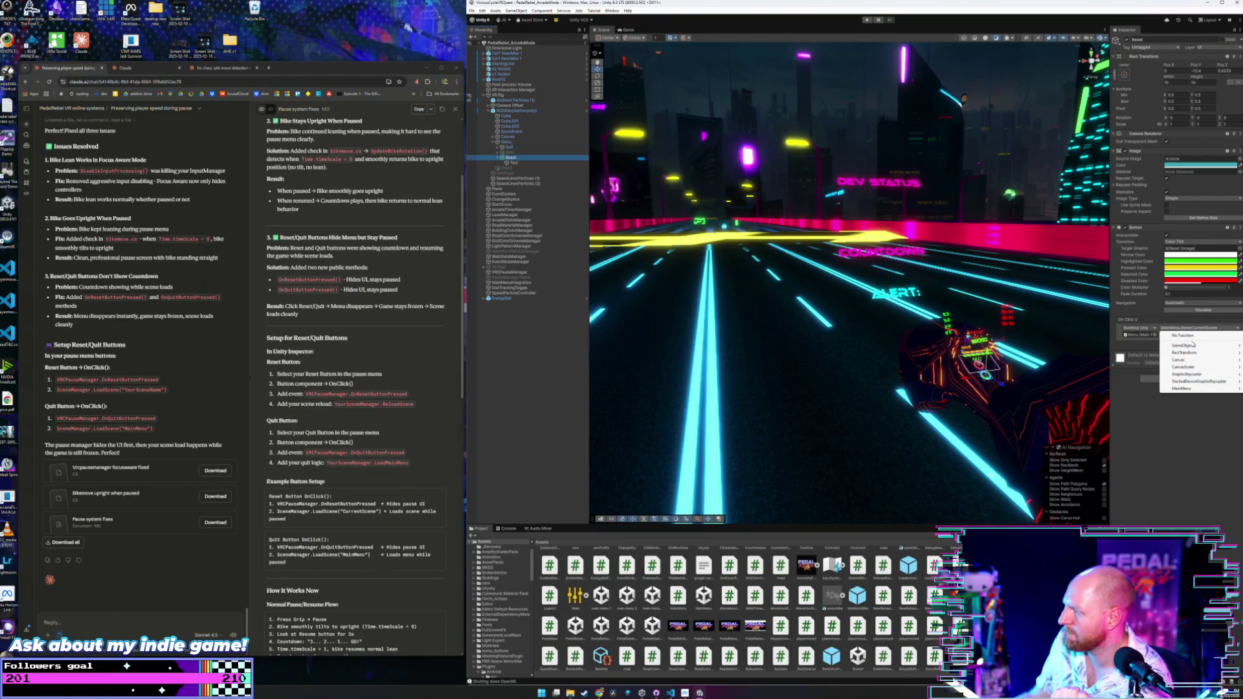
click(1192, 407)
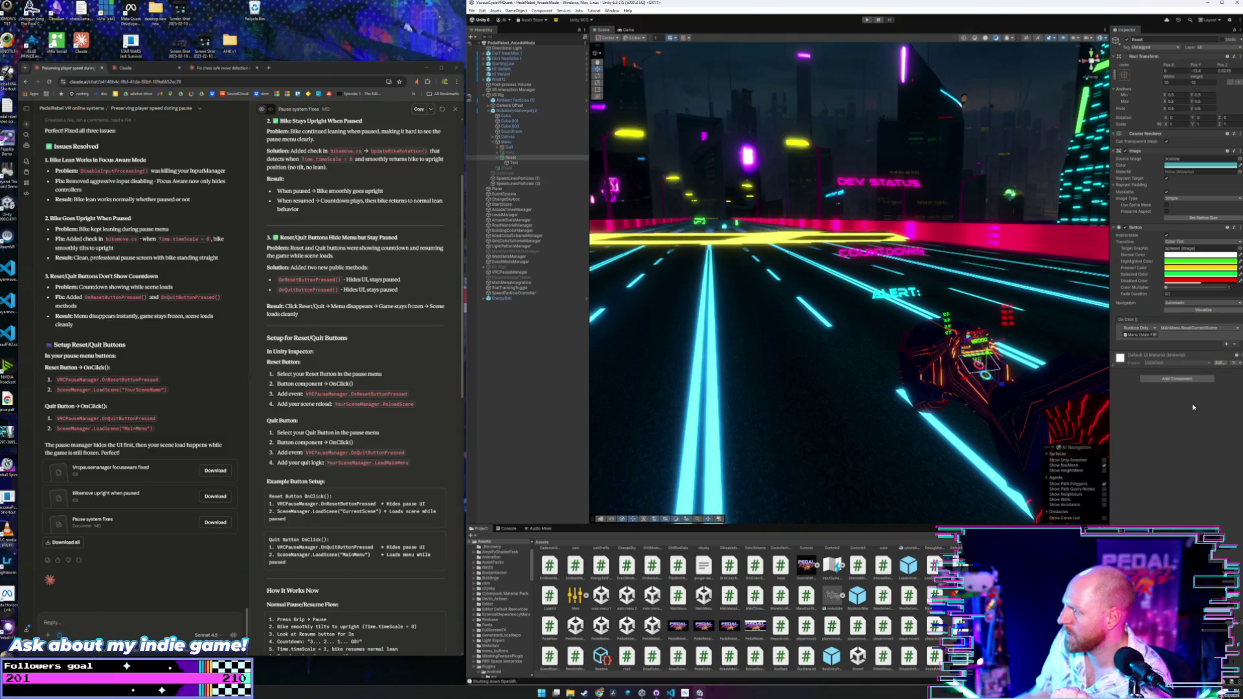
click(1150, 335)
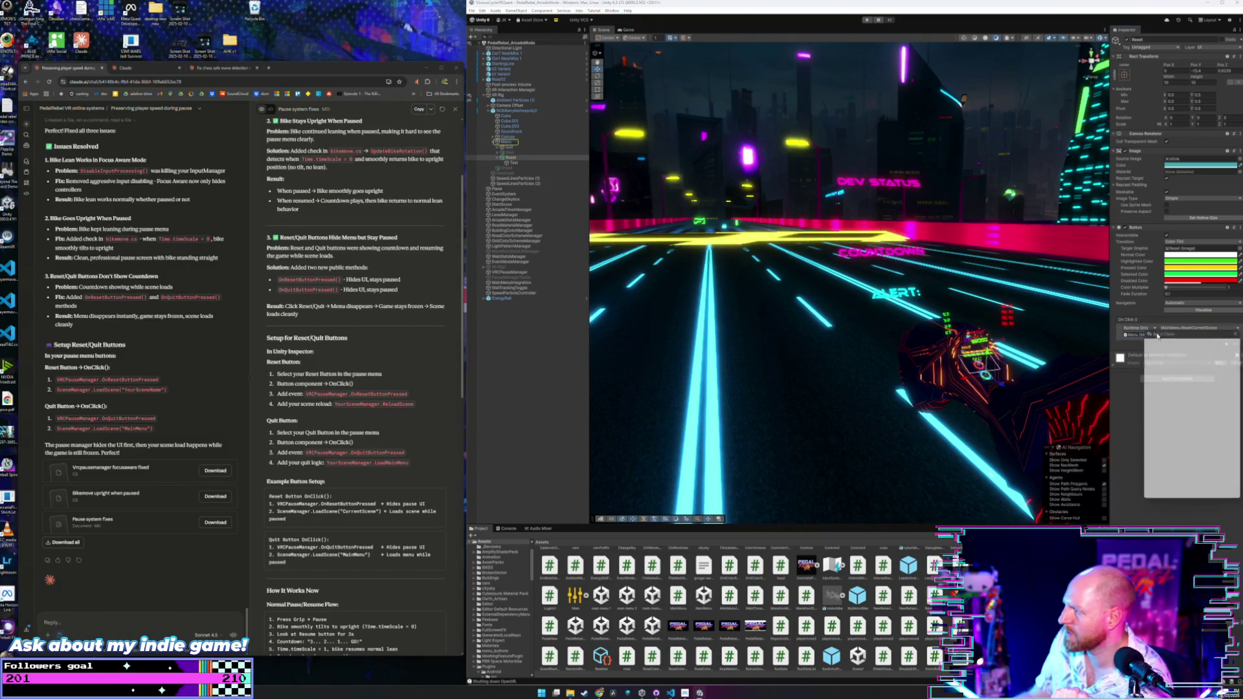
click(1159, 382)
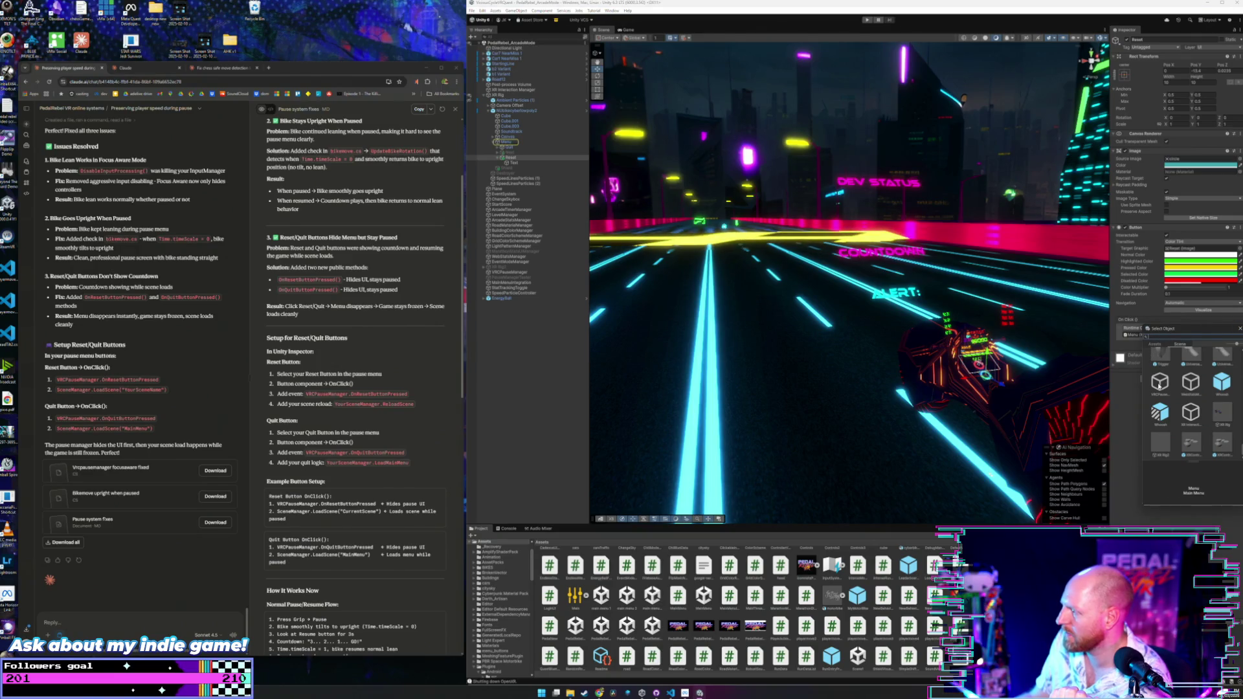
click(1238, 332)
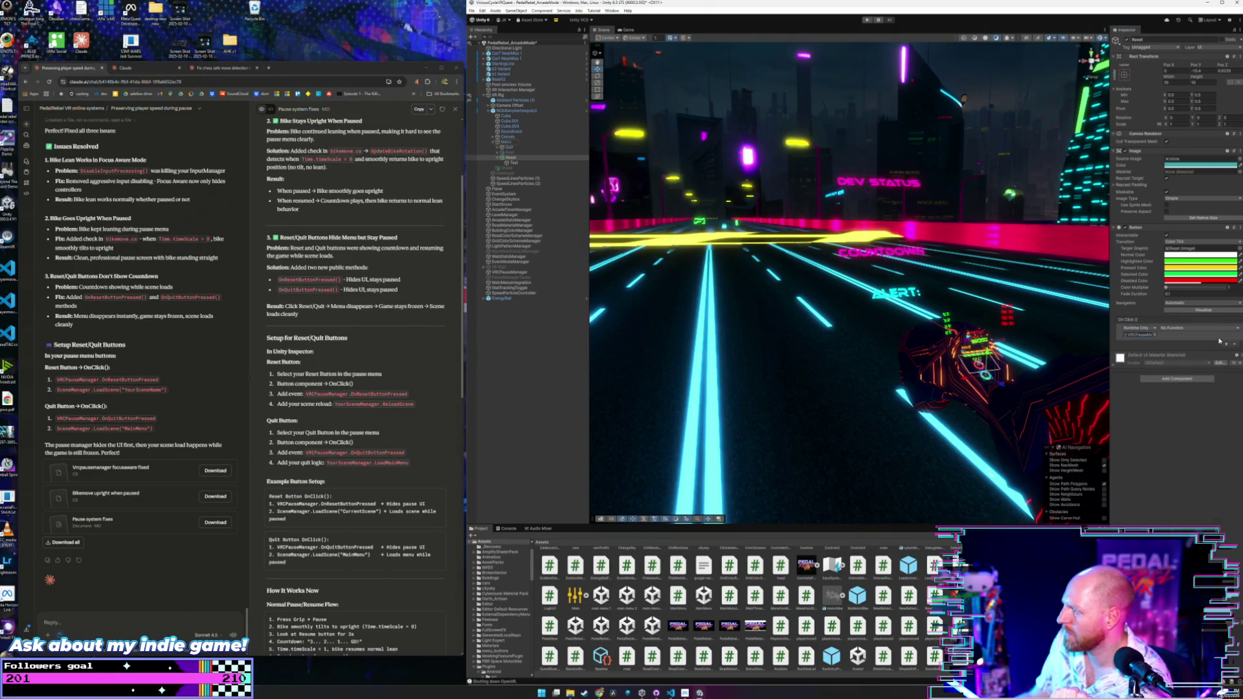
click(1182, 332)
mouse_move(1191, 359)
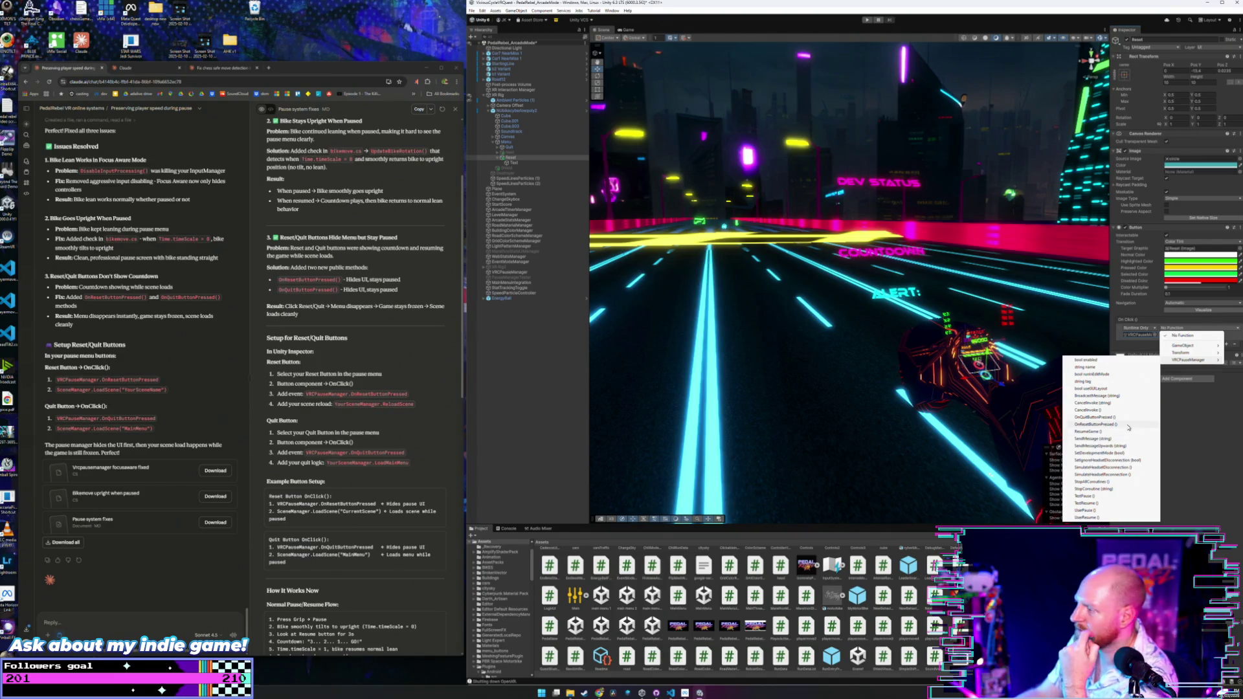
click(1128, 425)
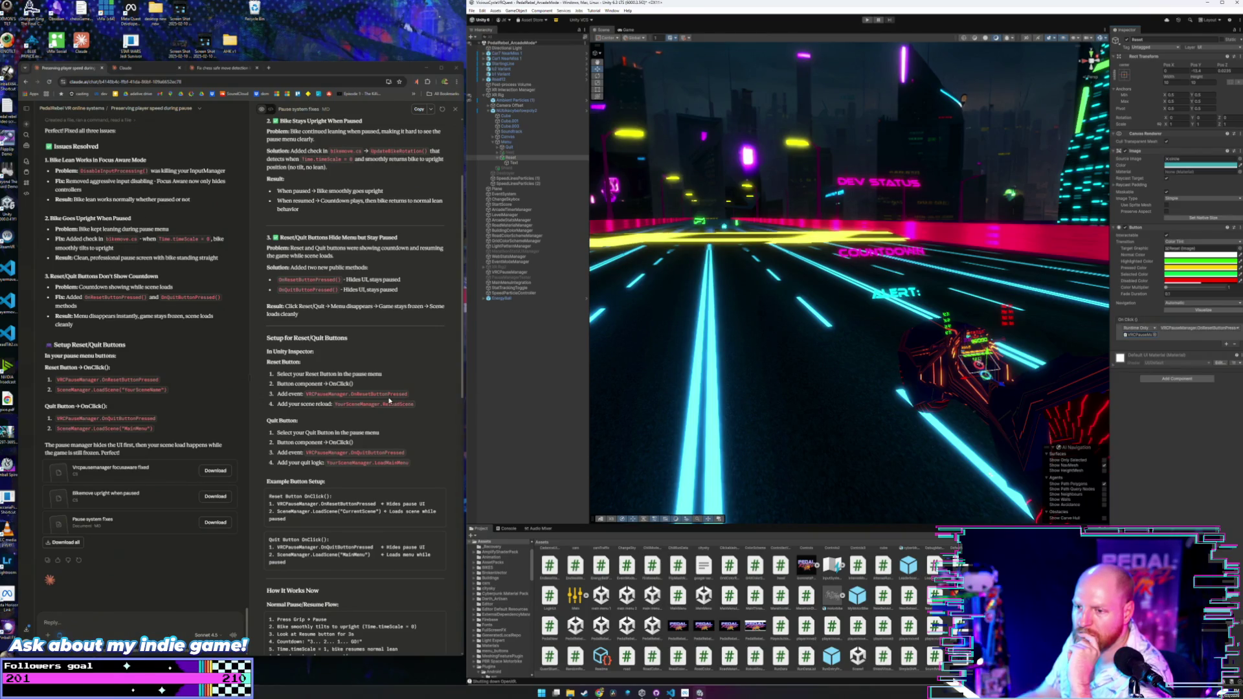
Step: Add a second On Click entry to Reset and search its object picker for 'main', then 'scene'
click(1217, 344)
click(1154, 352)
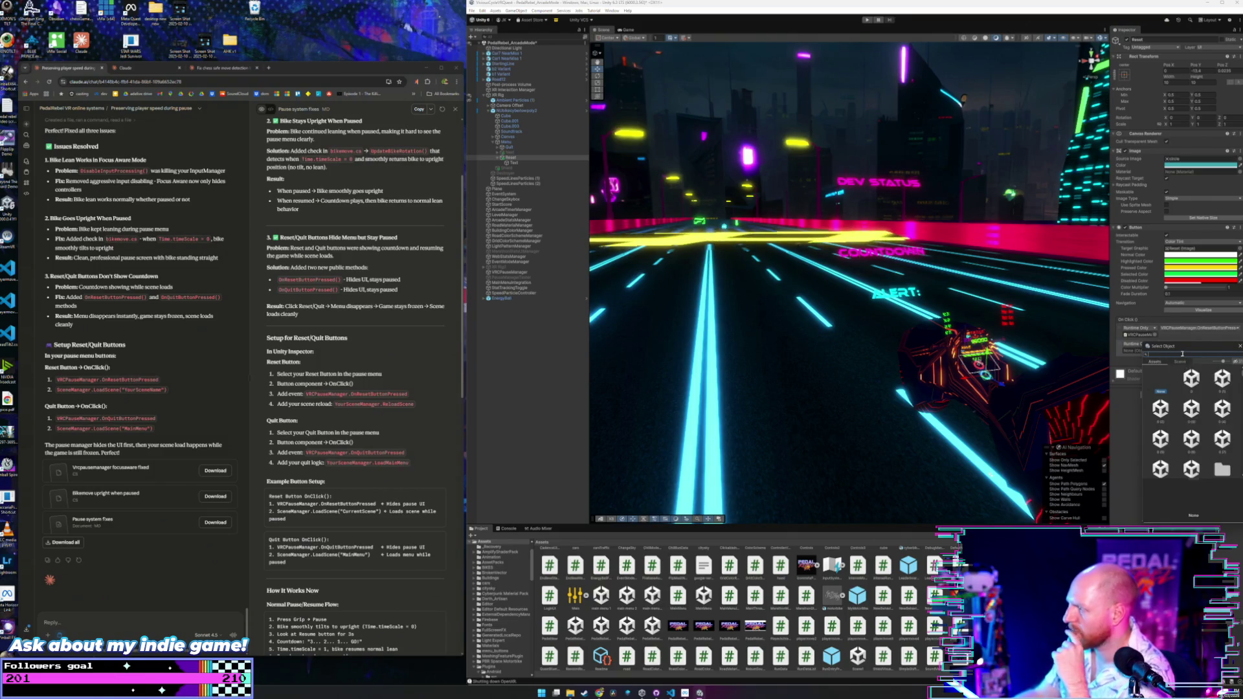
text(main)
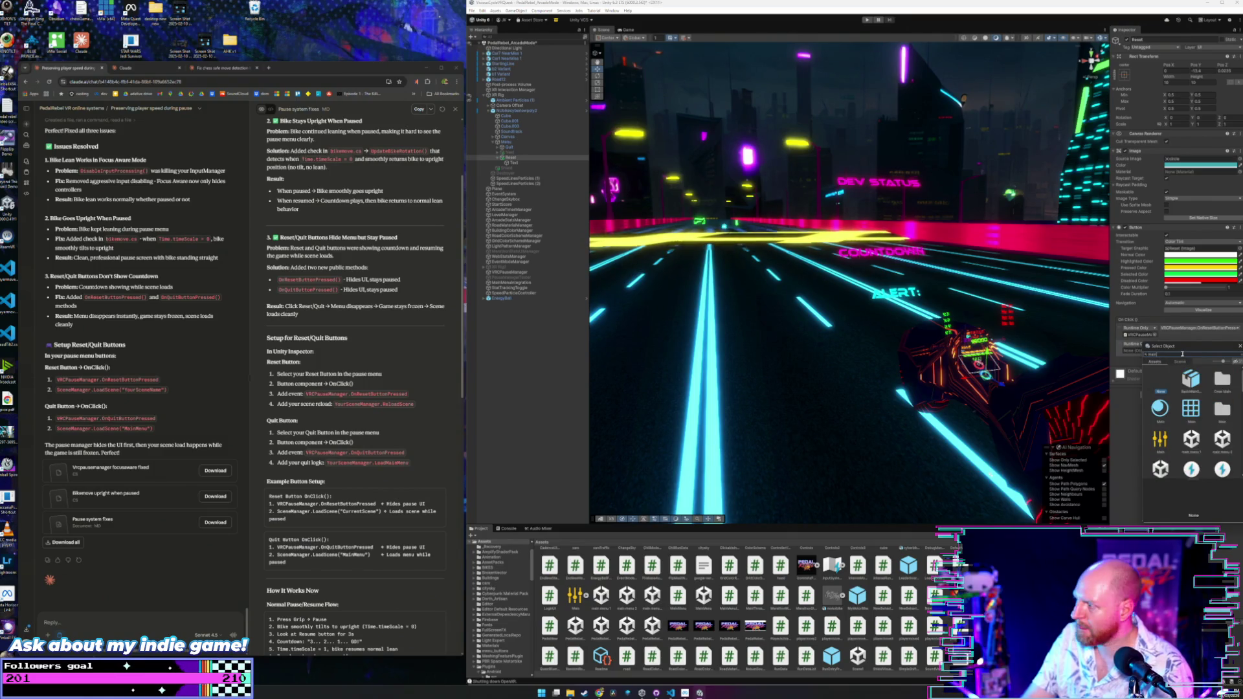
key(BackSpace)
key(BackSpace)
key(BackSpace)
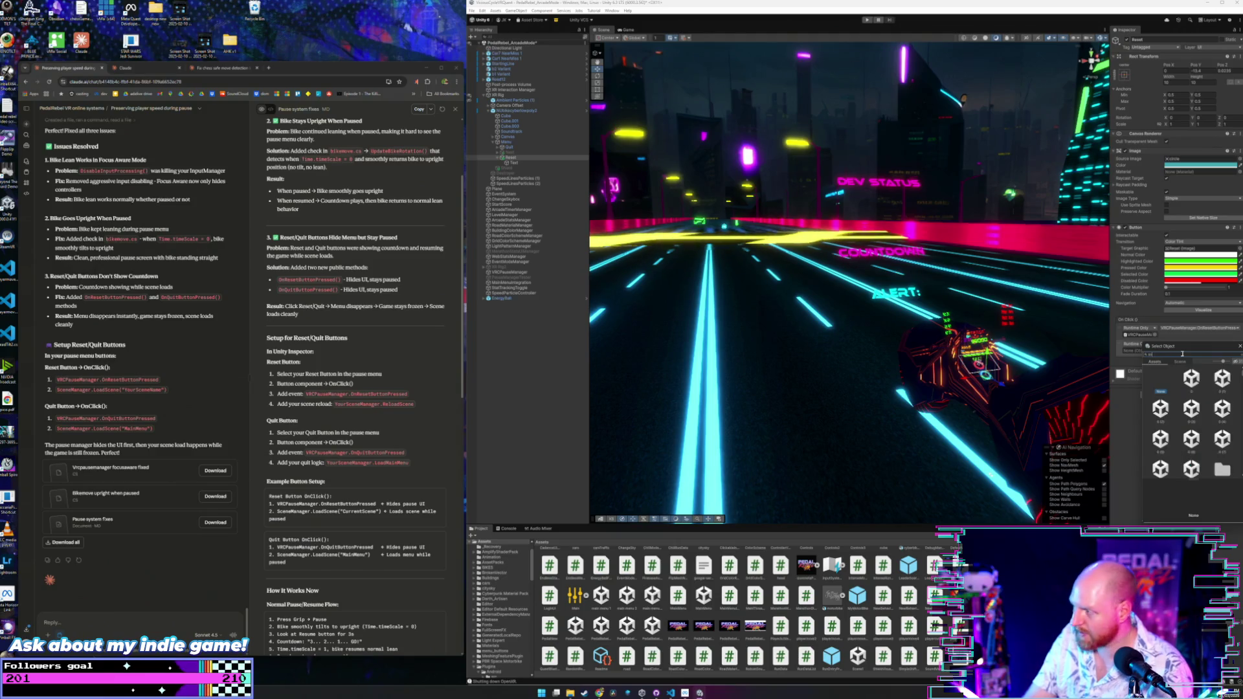
text(scene)
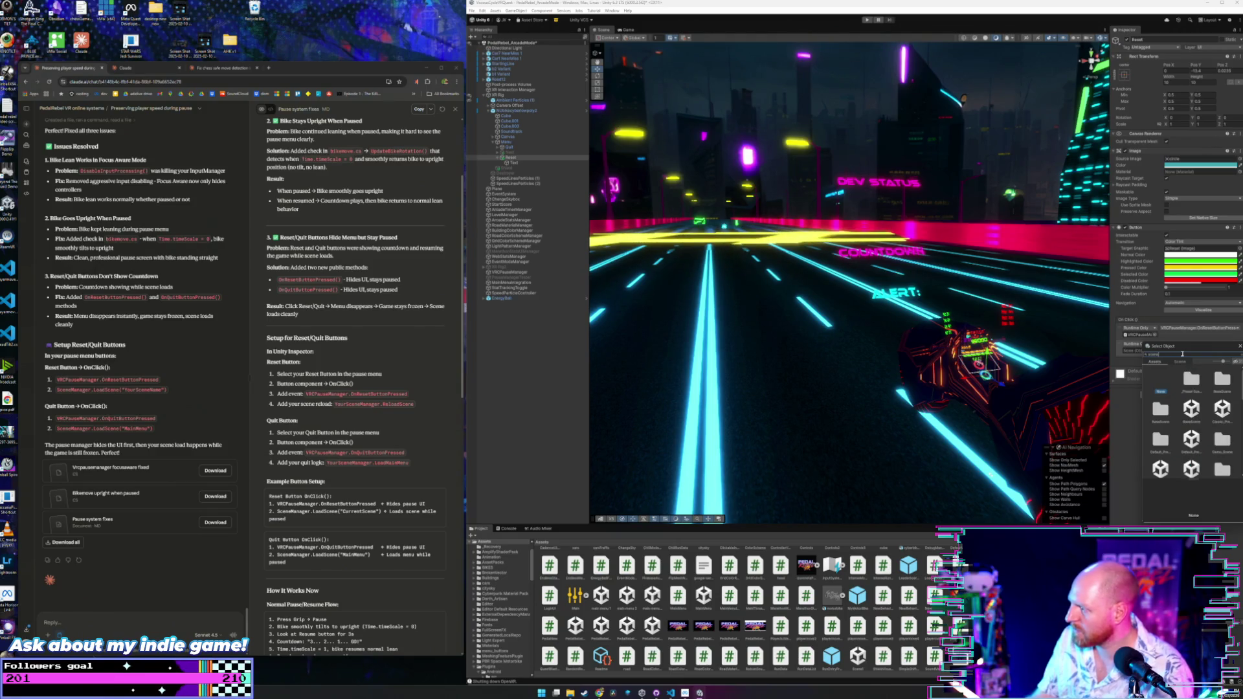
Step: Scroll the picker's Assets results and edit the search text without assigning anything
scroll(1191, 403, down, 2)
scroll(1191, 403, down, 3)
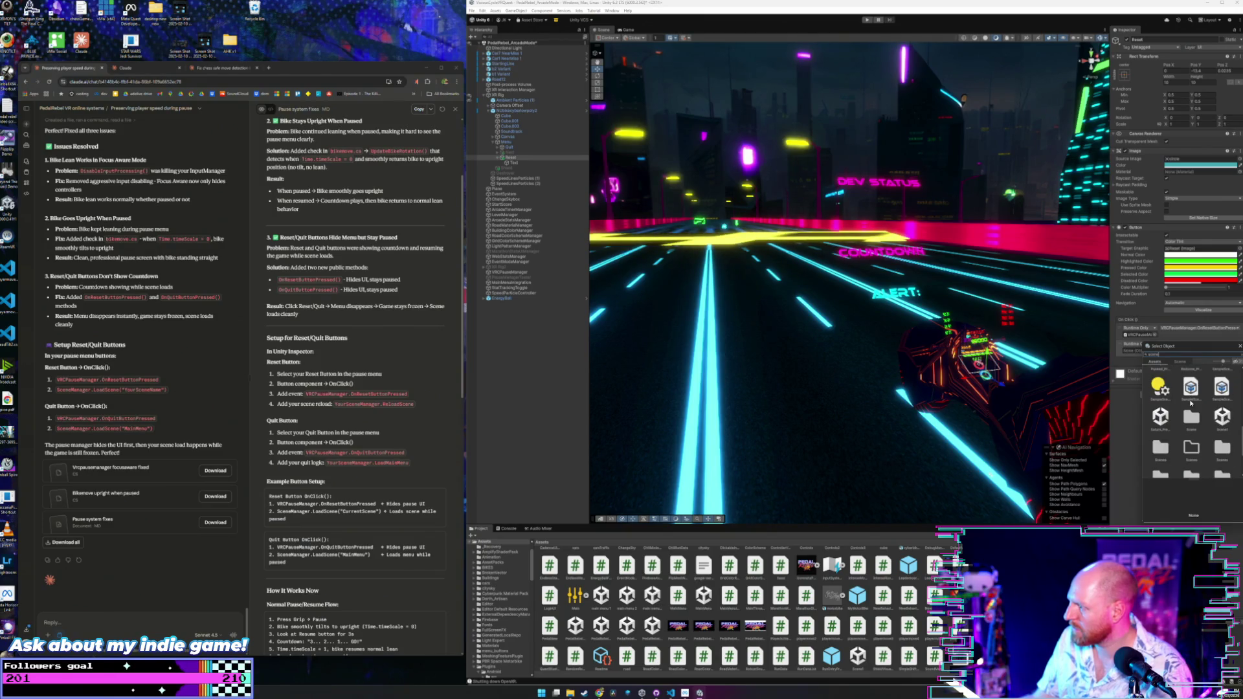
scroll(1191, 403, up, 1)
scroll(1177, 387, up, 1)
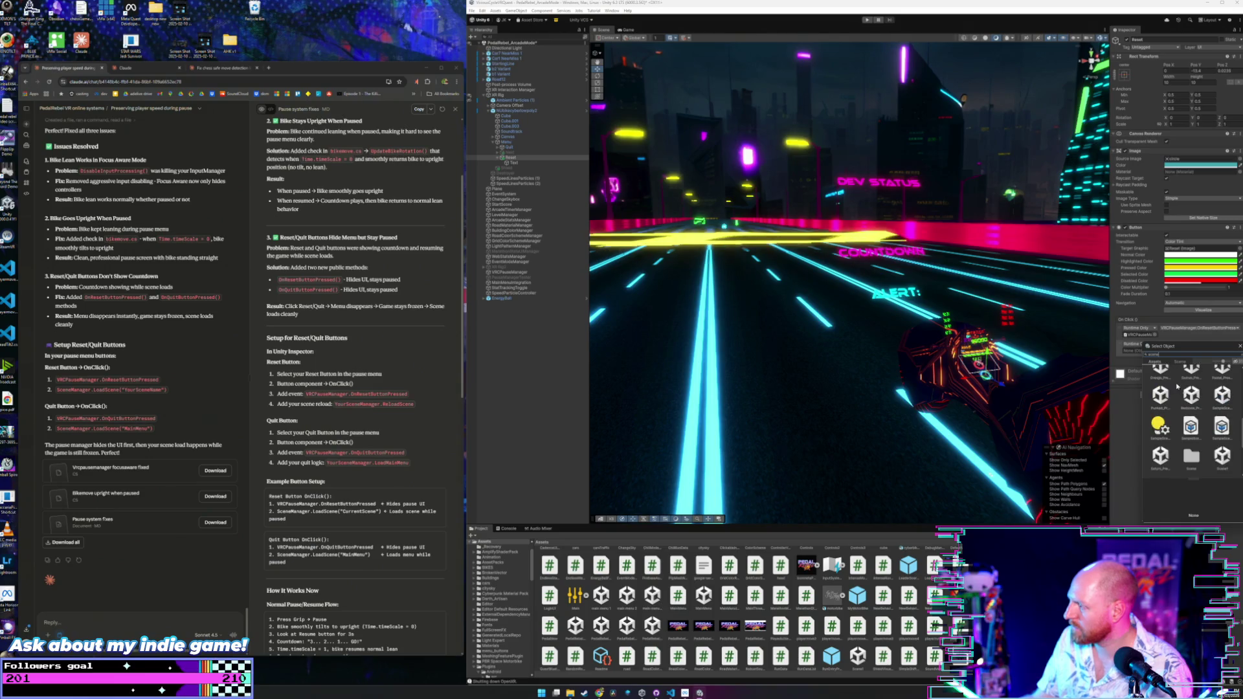
drag(1172, 355, 1134, 357)
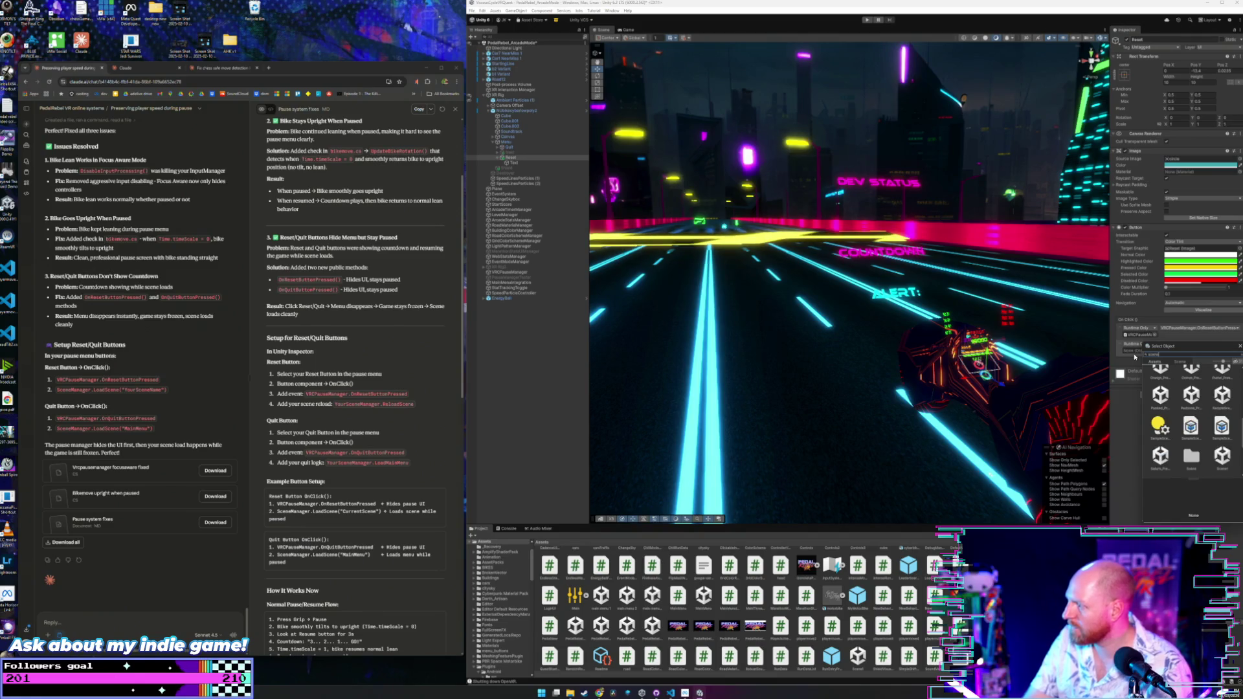
text(m)
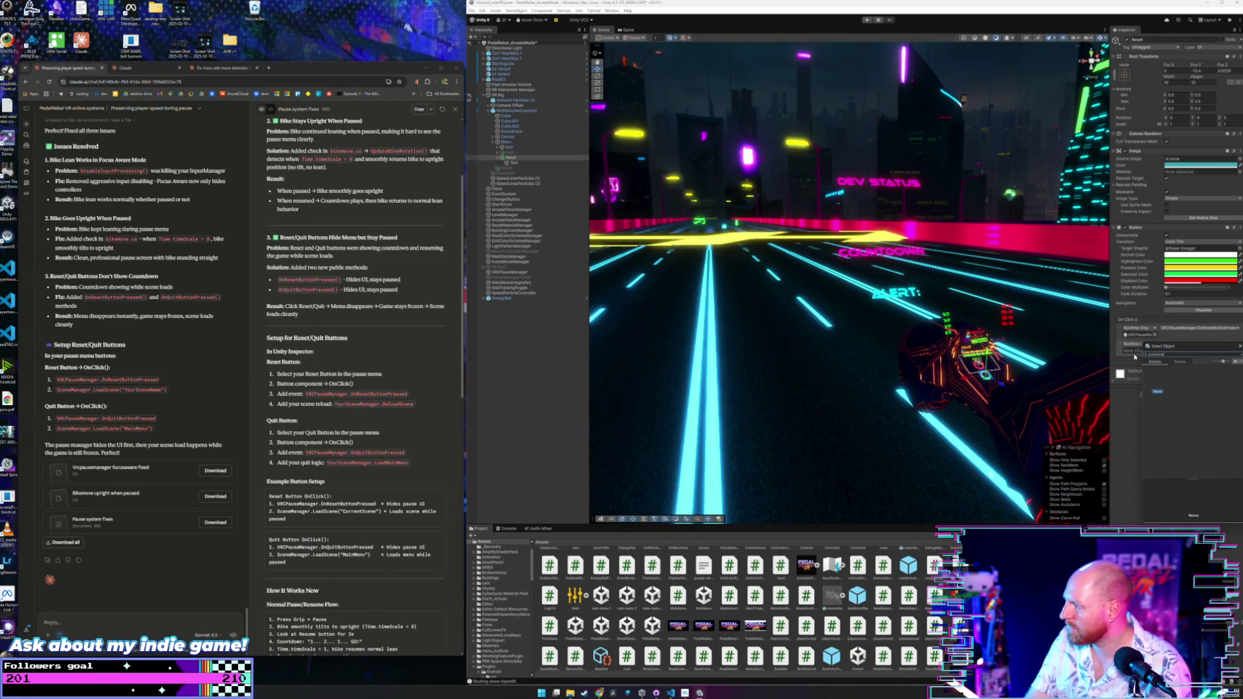
key(BackSpace)
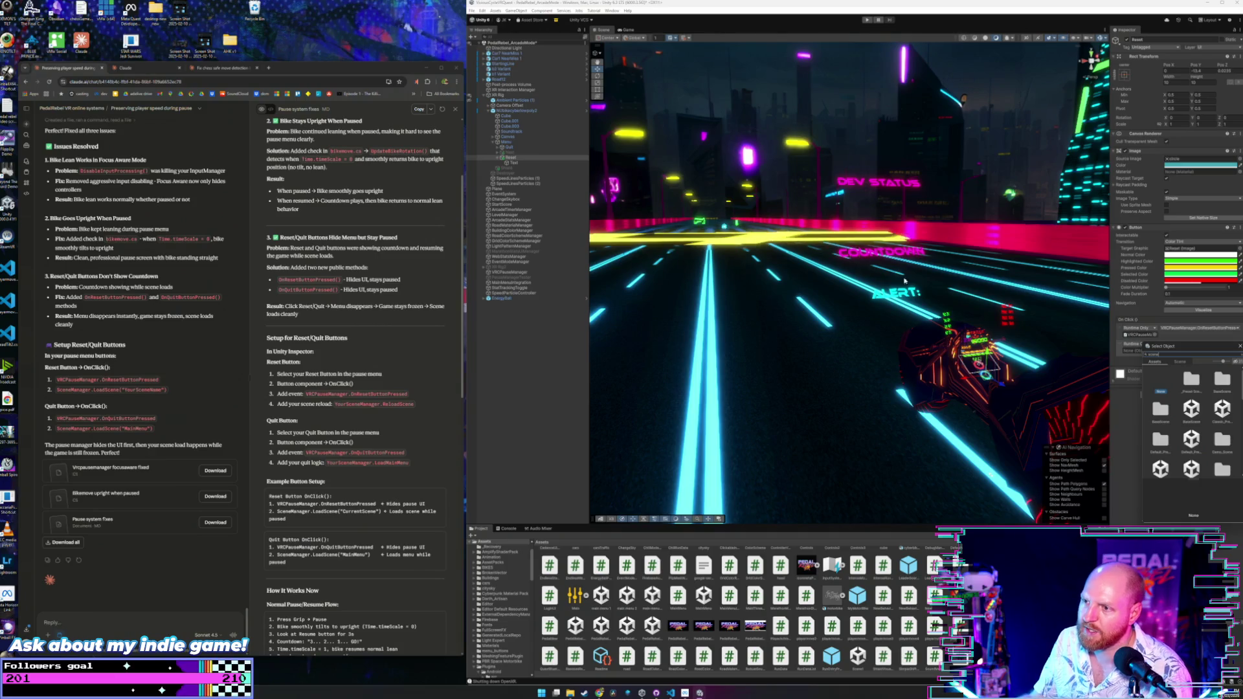
Step: Inspect MainMenuIntegration and VRCPauseManager, then reselect Reset and open its On Click object picker
click(516, 283)
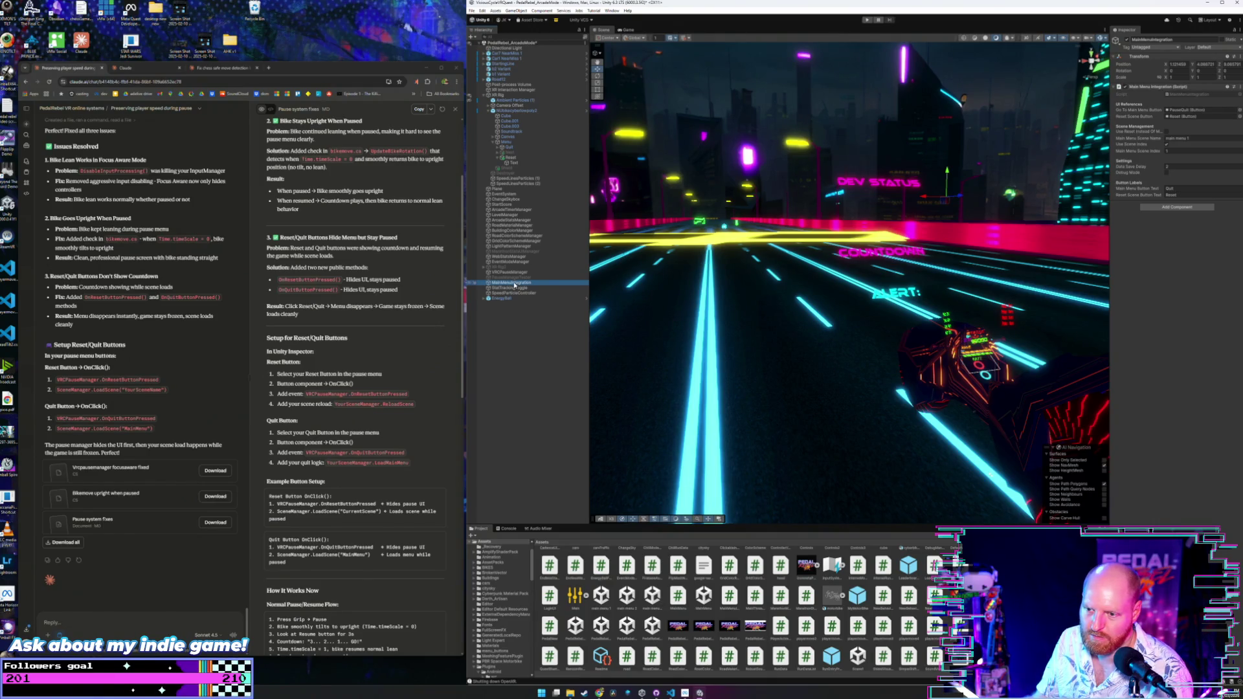
click(510, 271)
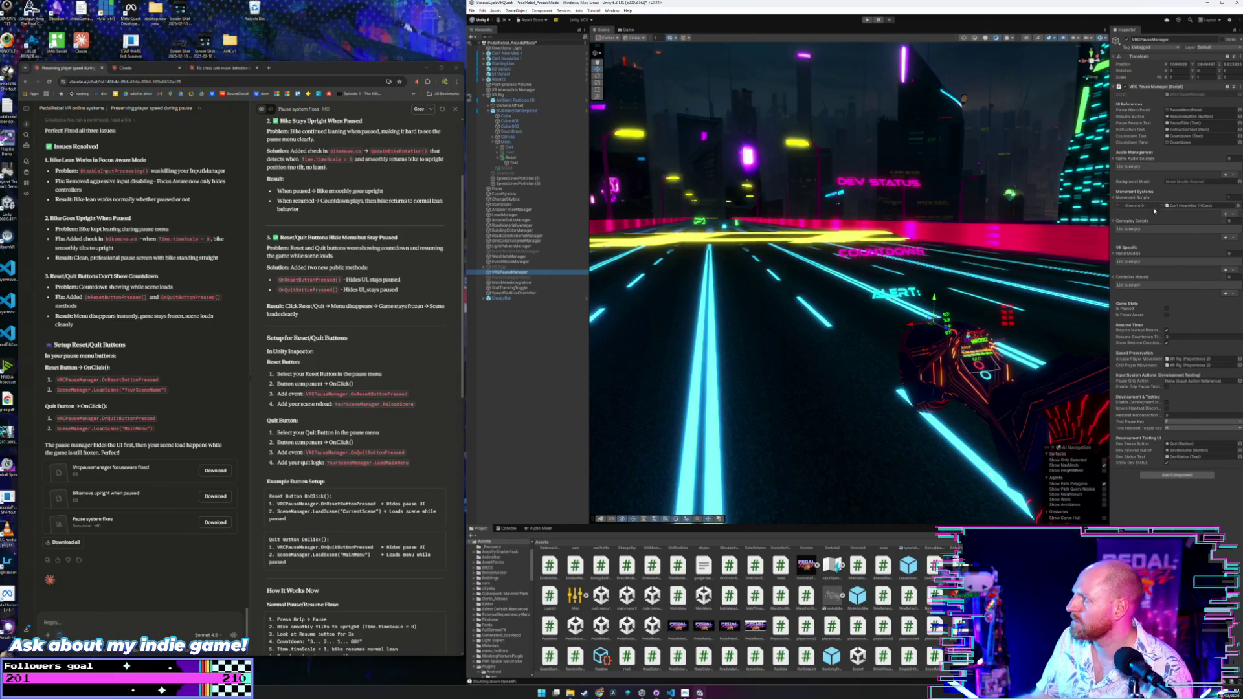
click(510, 157)
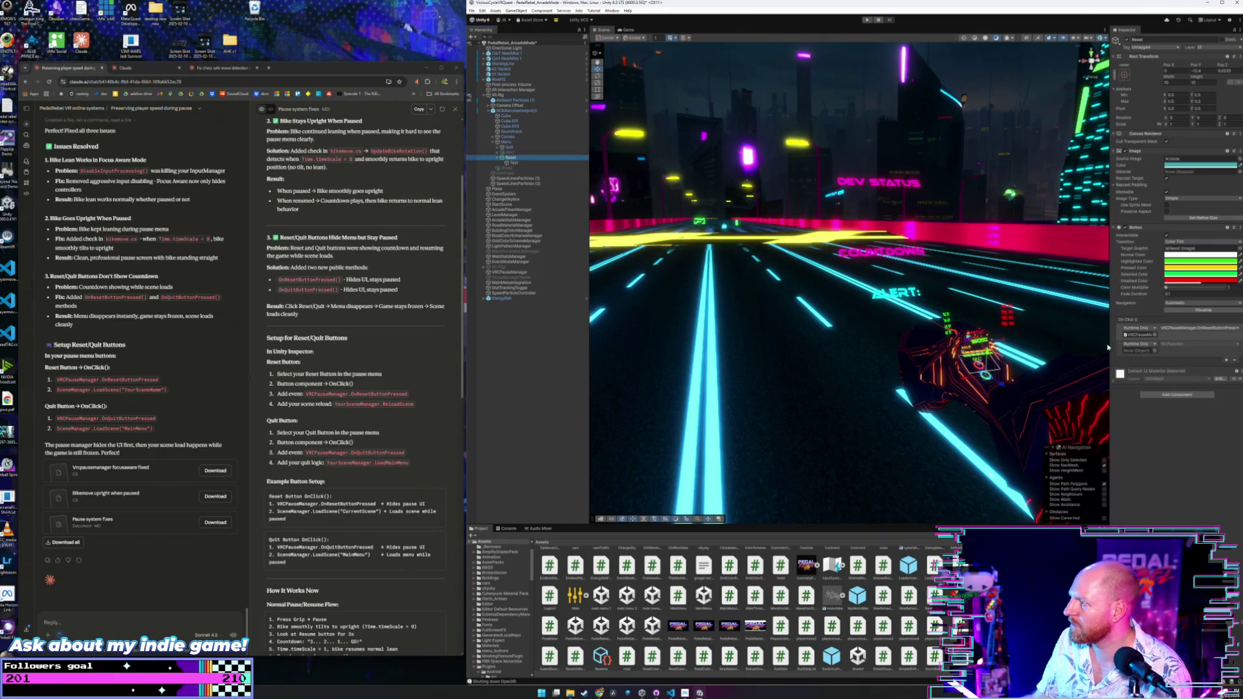
click(1153, 350)
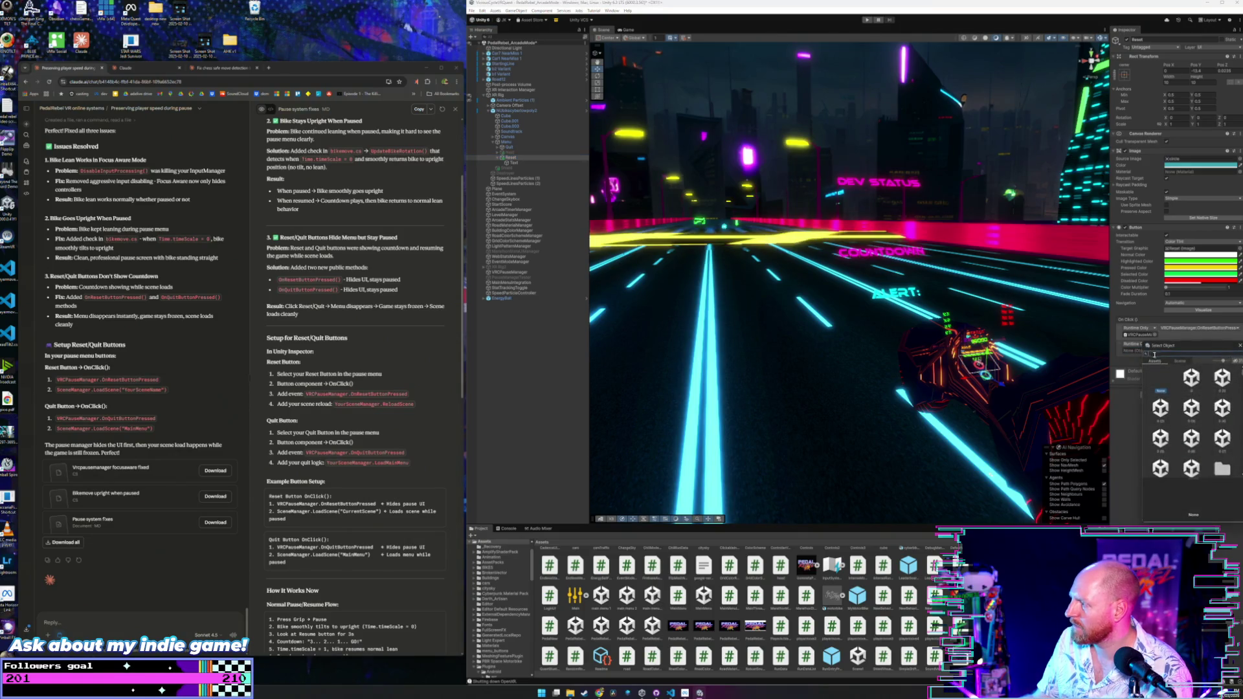
Step: Search the picker's Scene objects for 'scene' and scroll through the results
click(1173, 360)
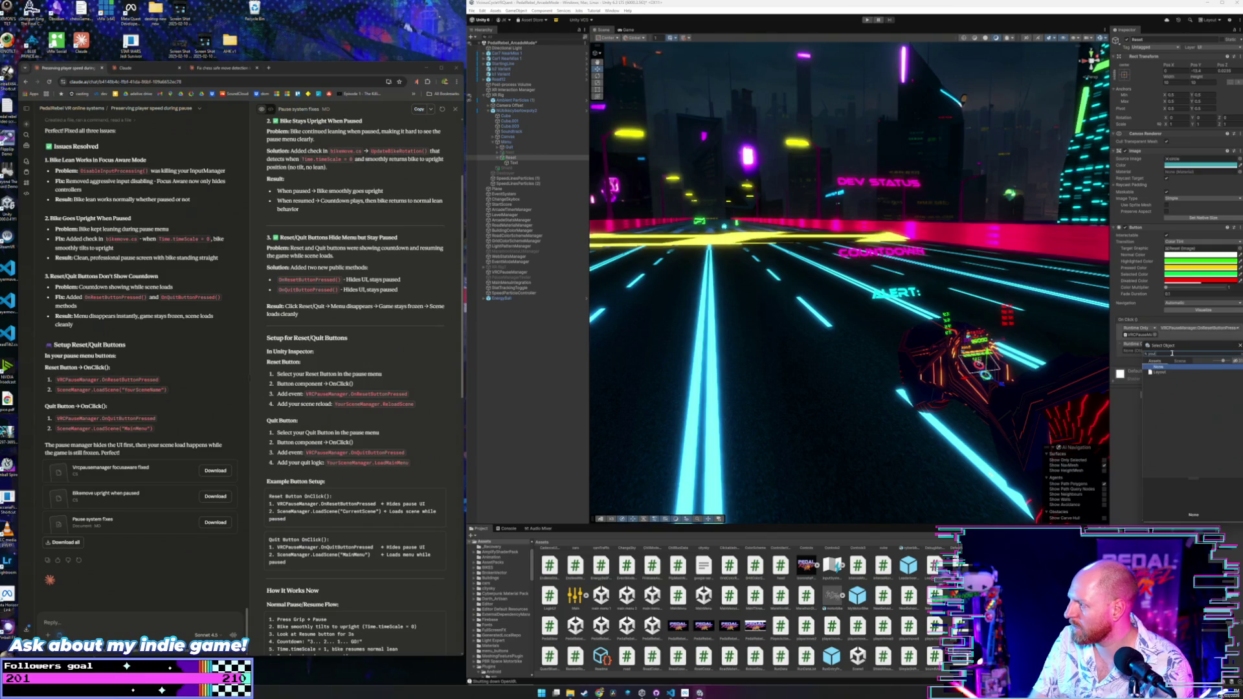
text(s)
key(BackSpace)
key(BackSpace)
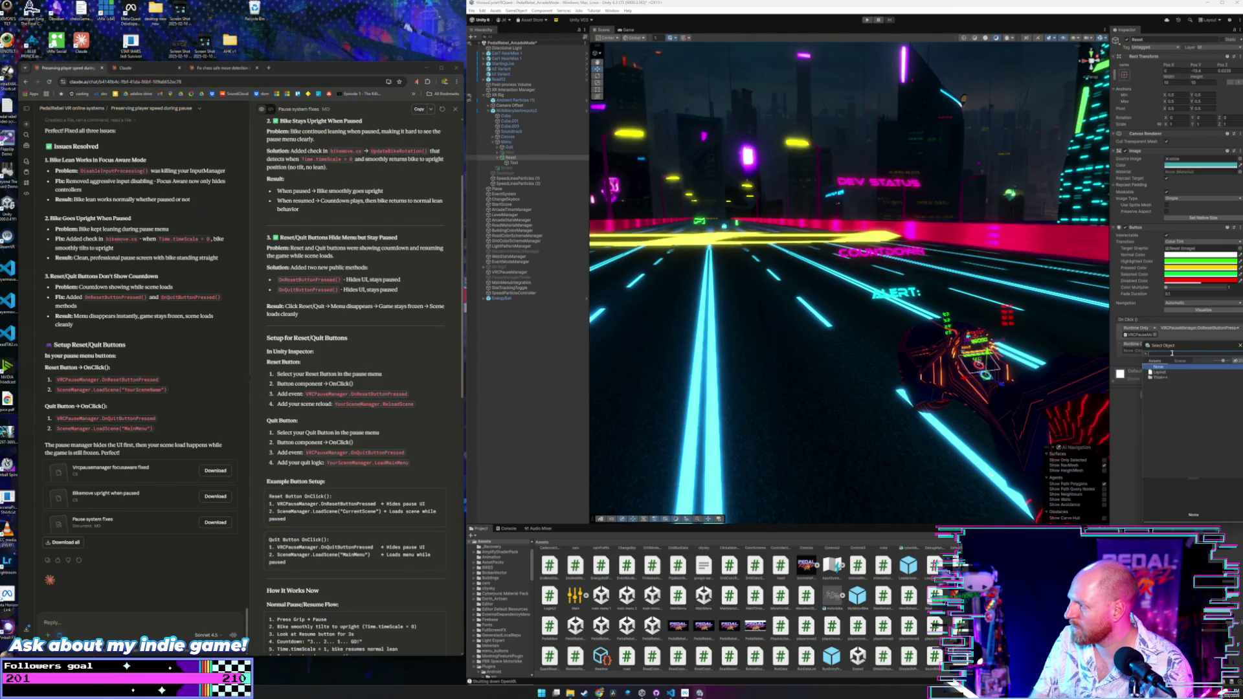
text(sce)
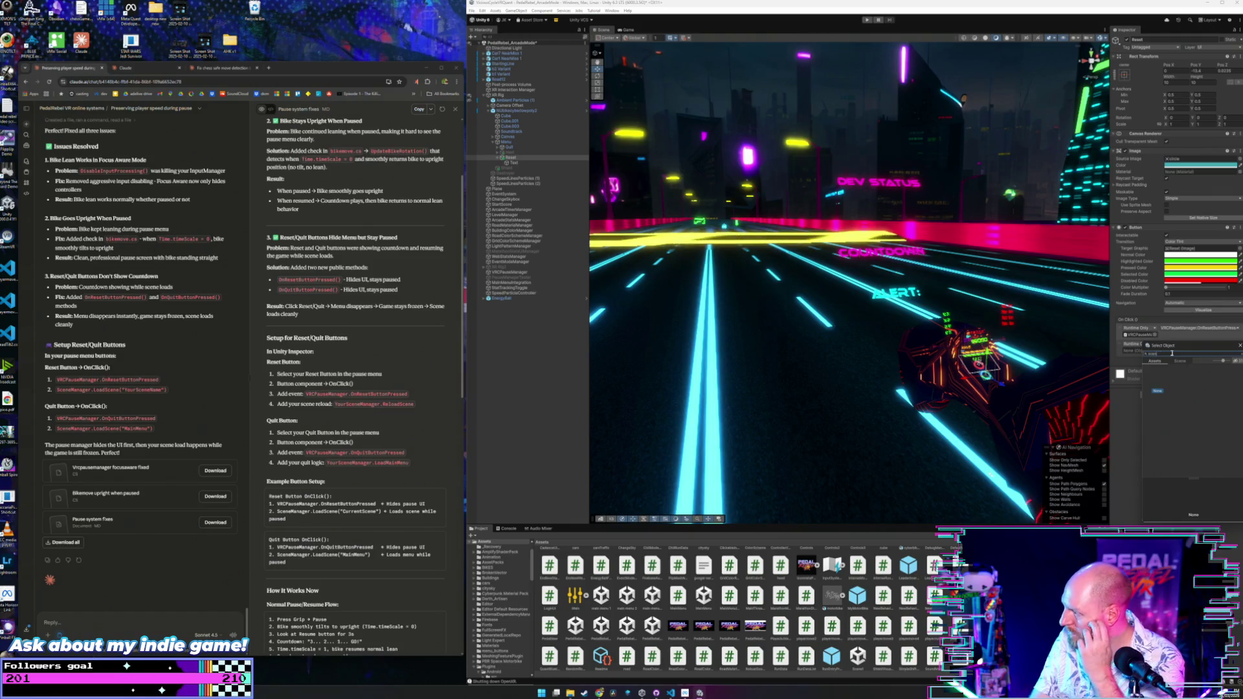
text(ne)
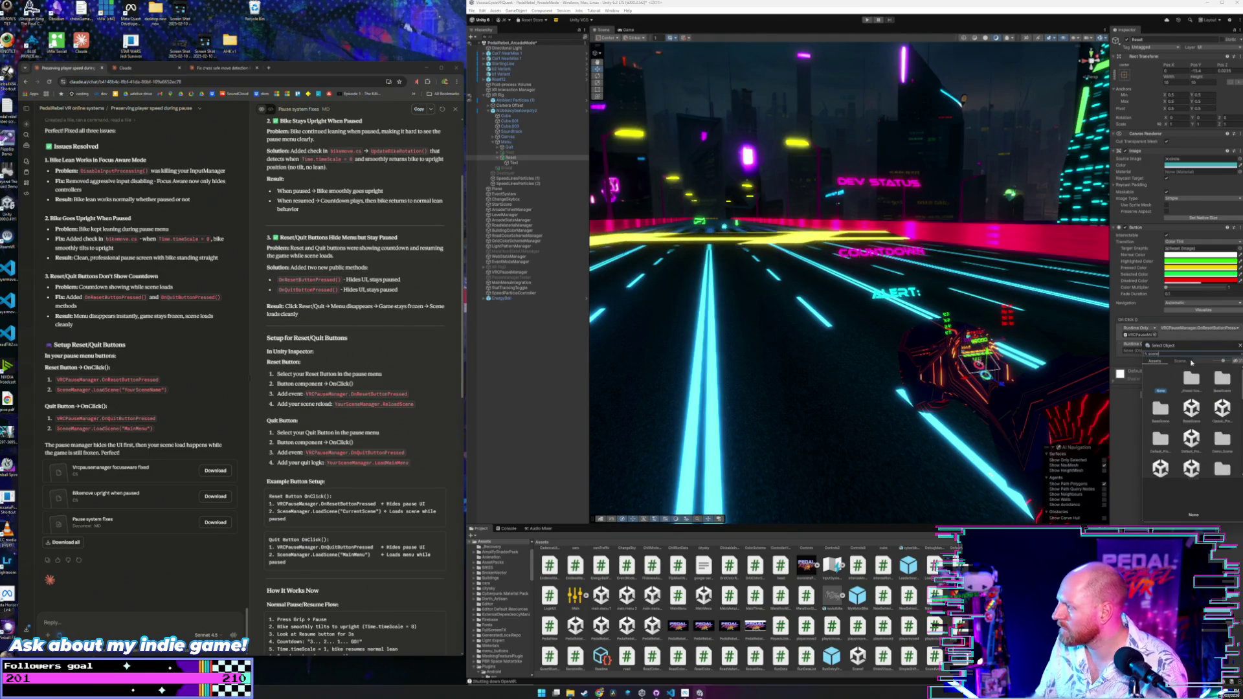
scroll(1200, 391, down, 1)
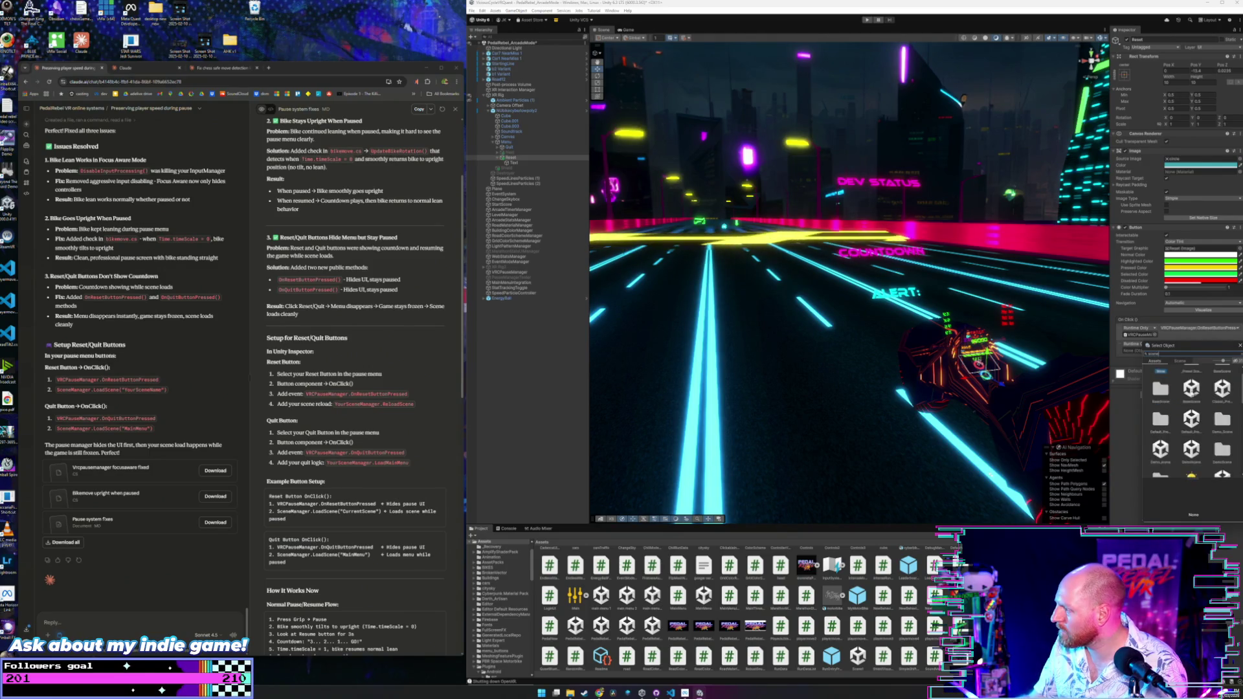
scroll(1196, 392, down, 3)
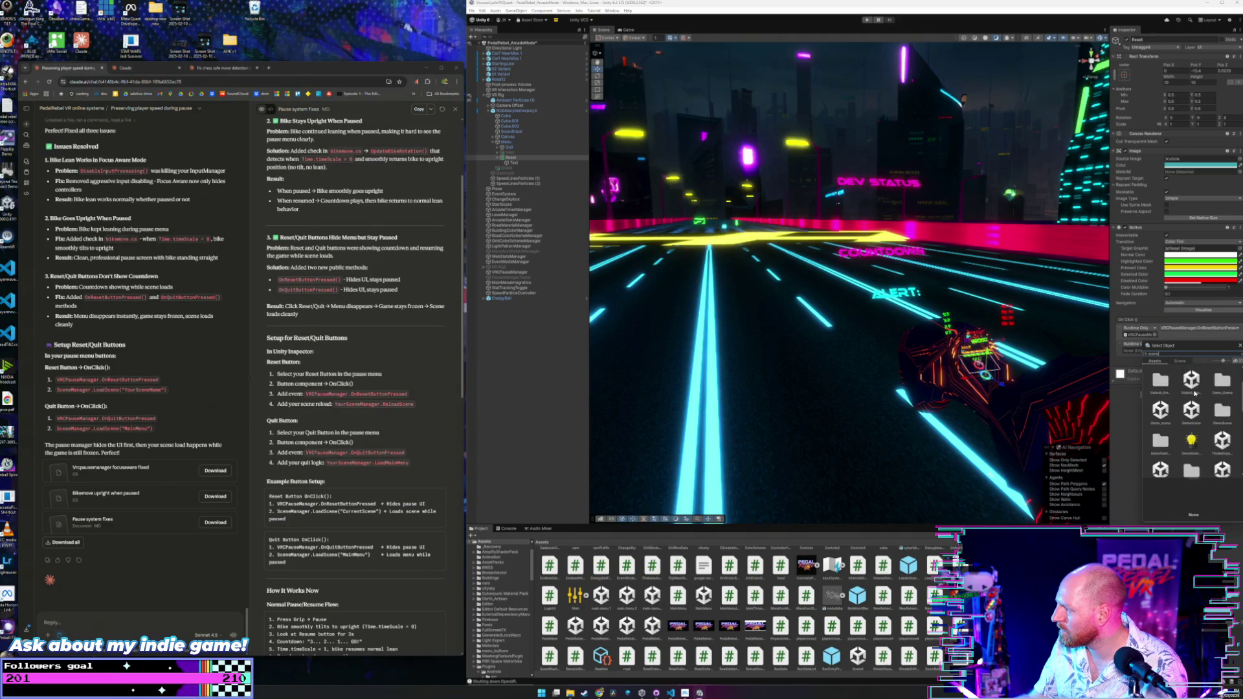
scroll(1194, 393, down, 1)
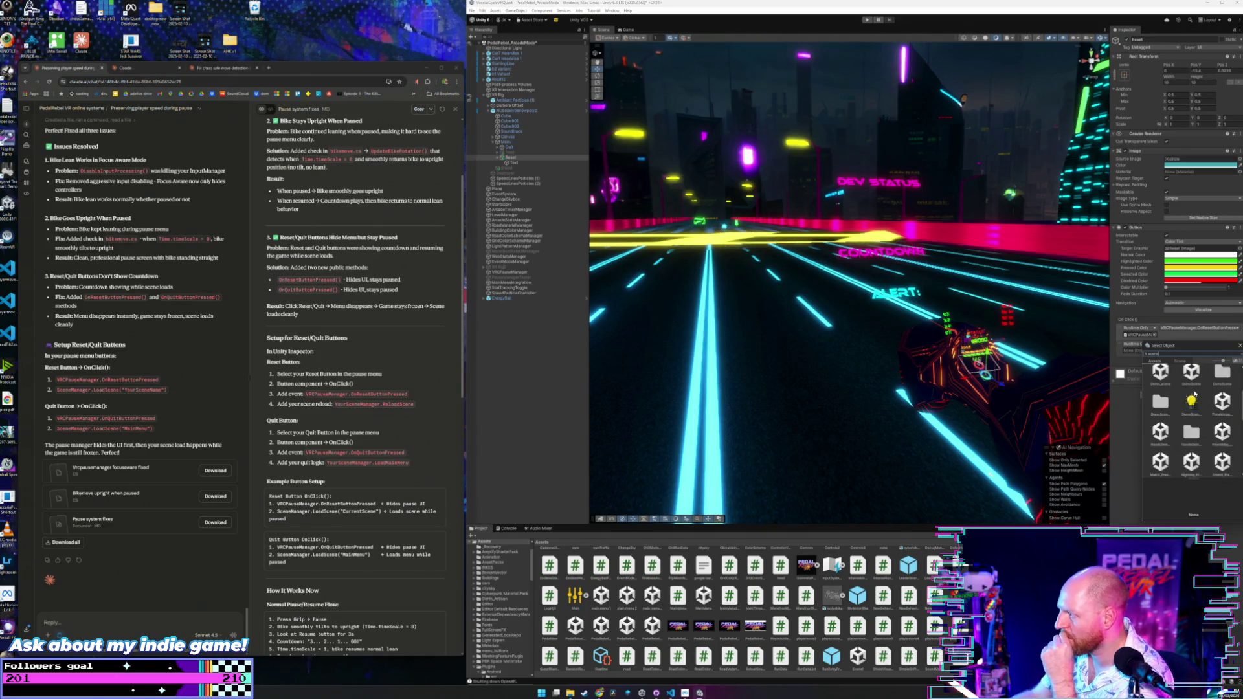
scroll(1194, 393, down, 5)
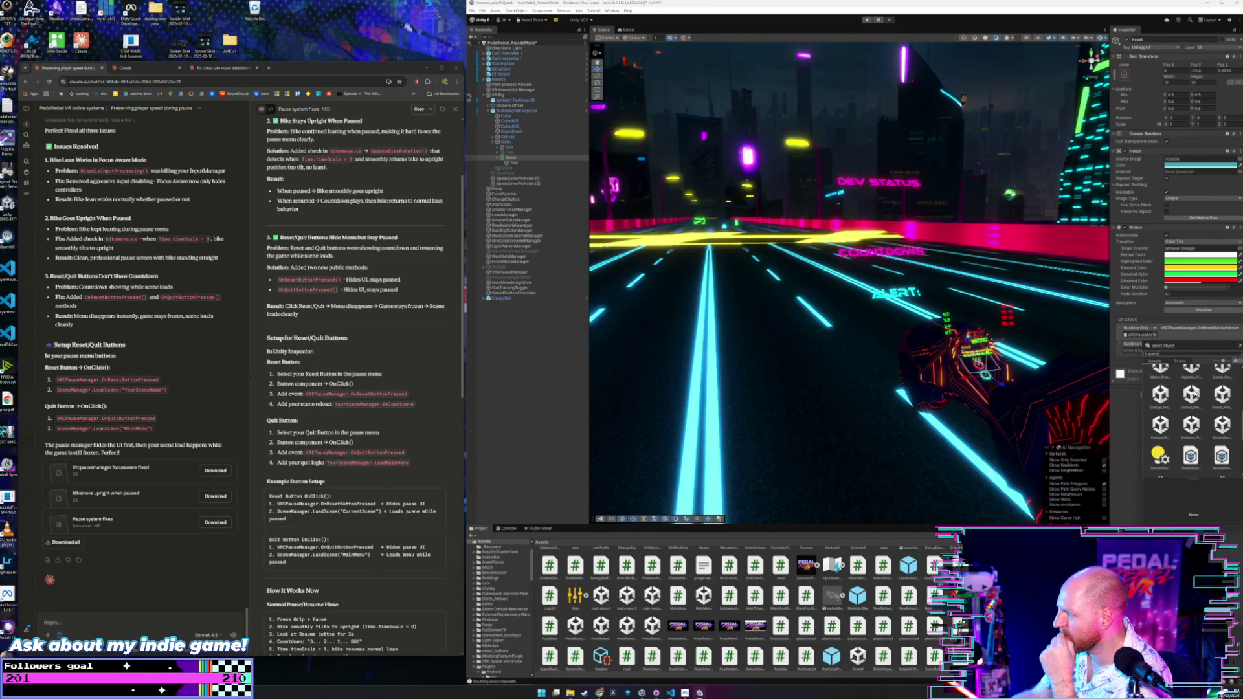
scroll(1194, 393, down, 1)
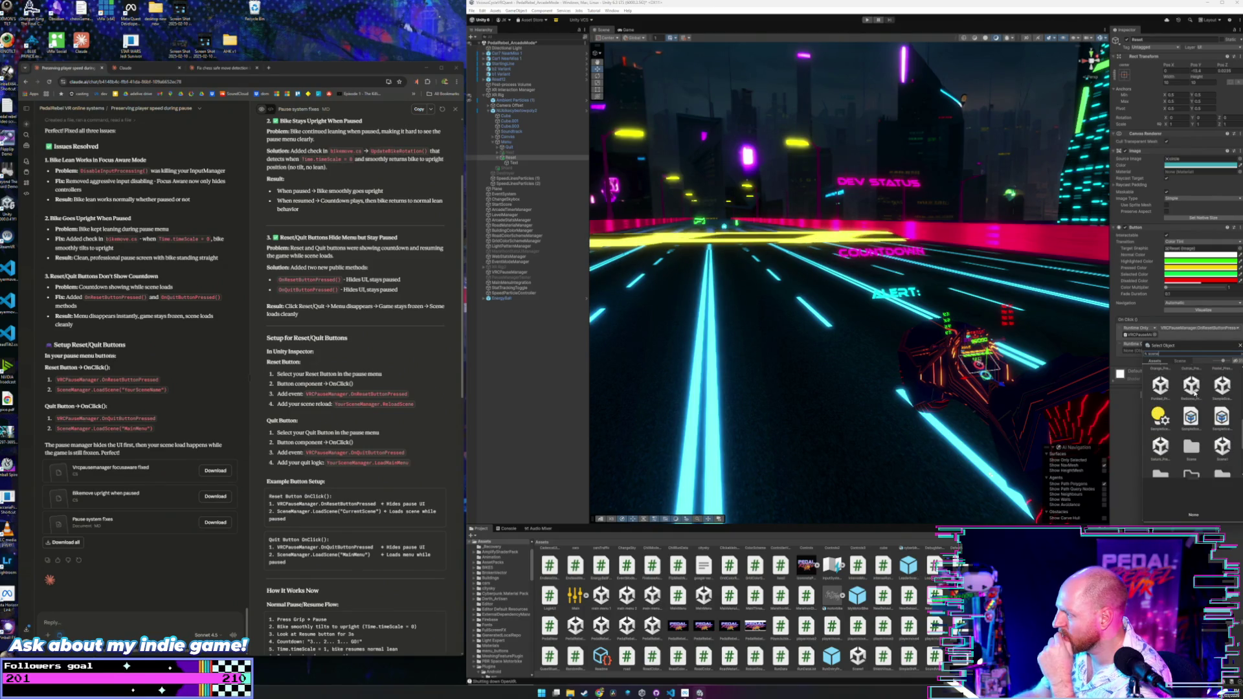
scroll(1195, 393, down, 4)
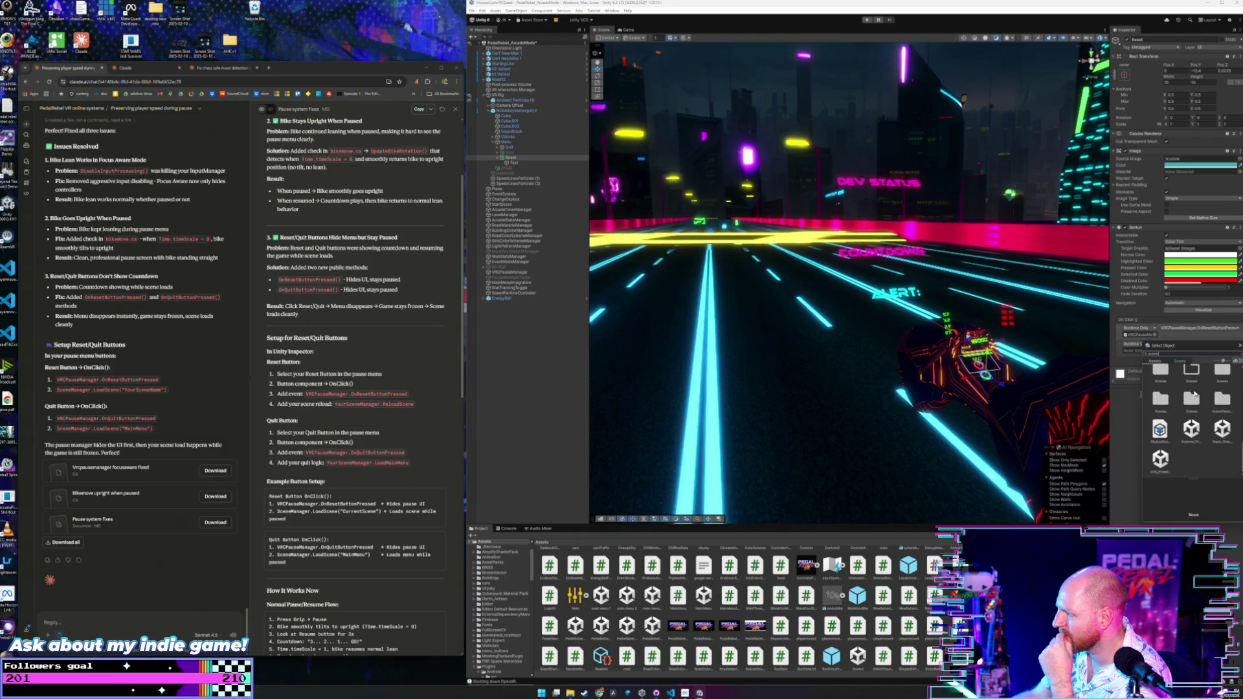
Step: Search 'mainmenu' and assign the MainMenu entry as the second On Click target
click(1151, 354)
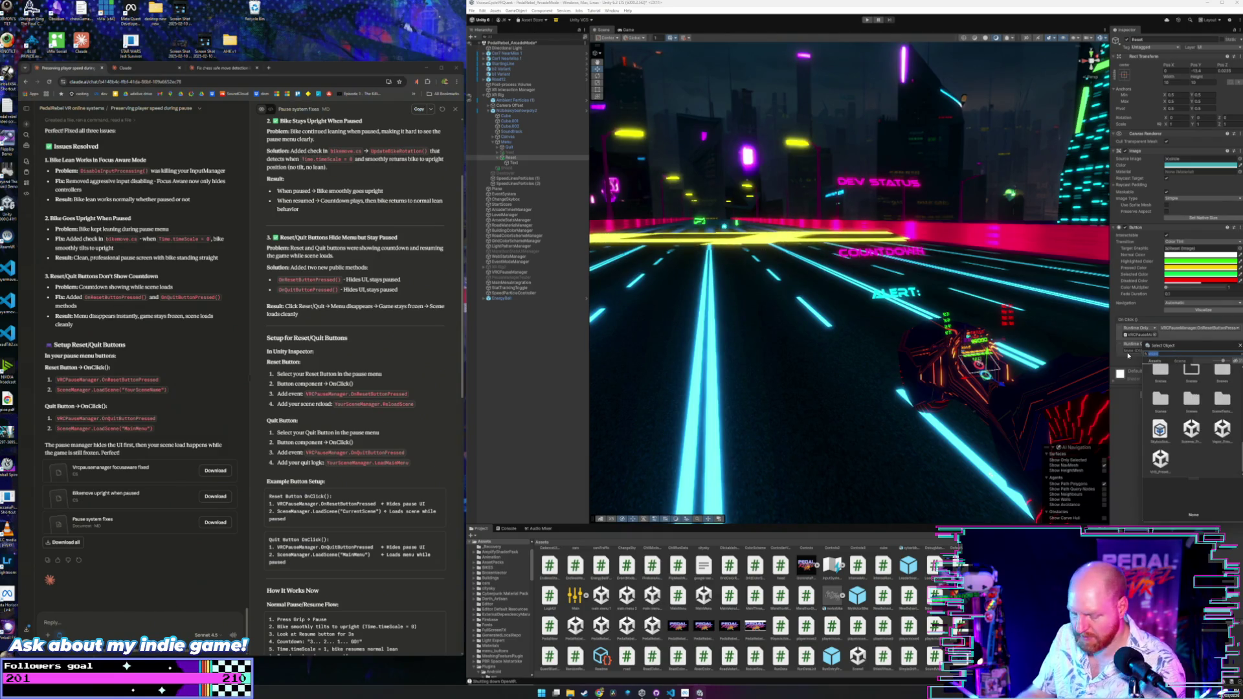
text(main)
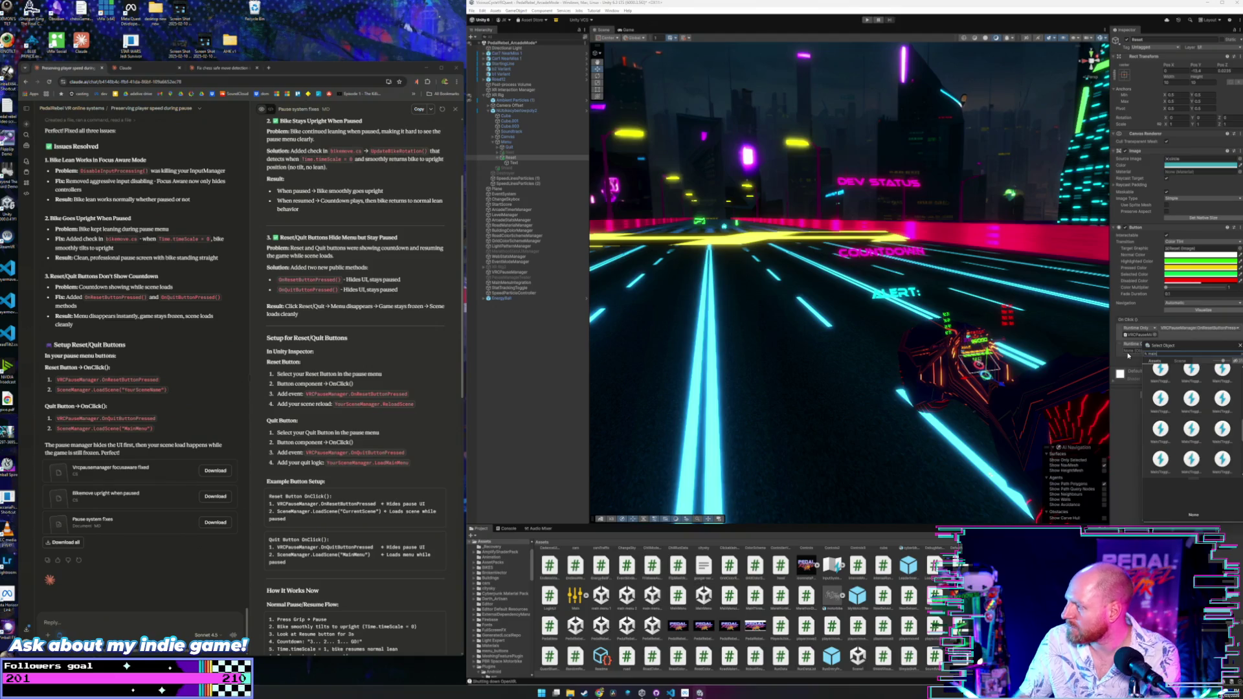
text(menu)
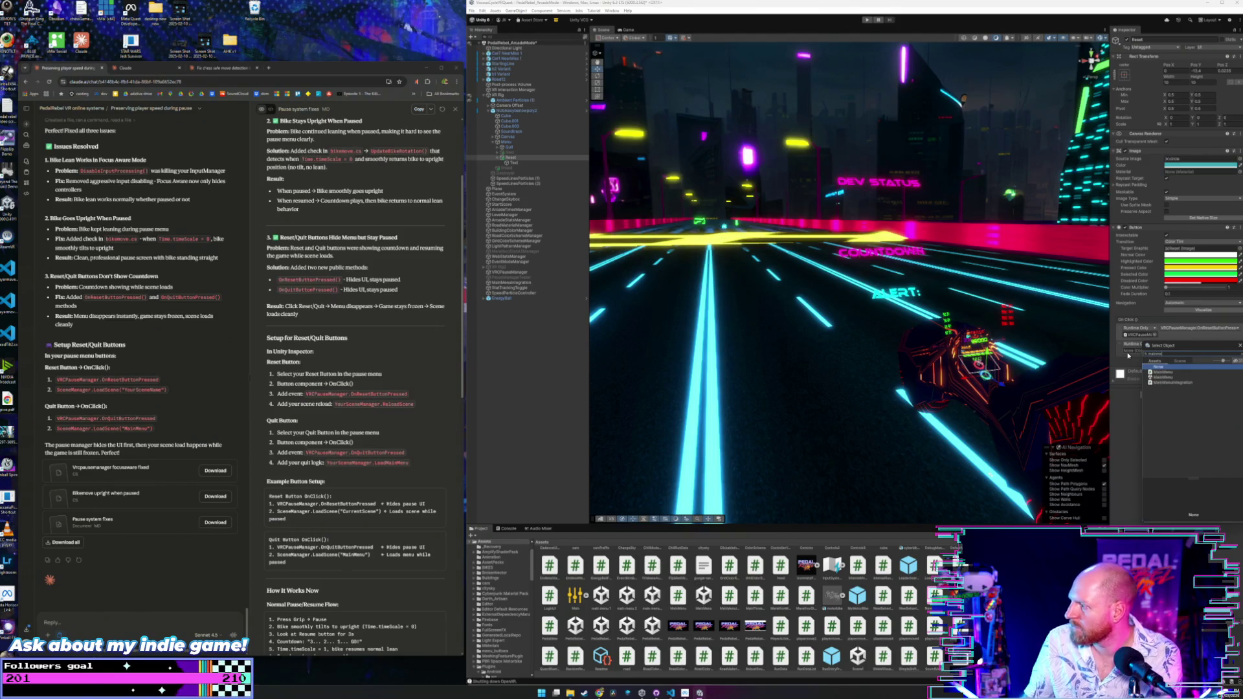
click(1171, 374)
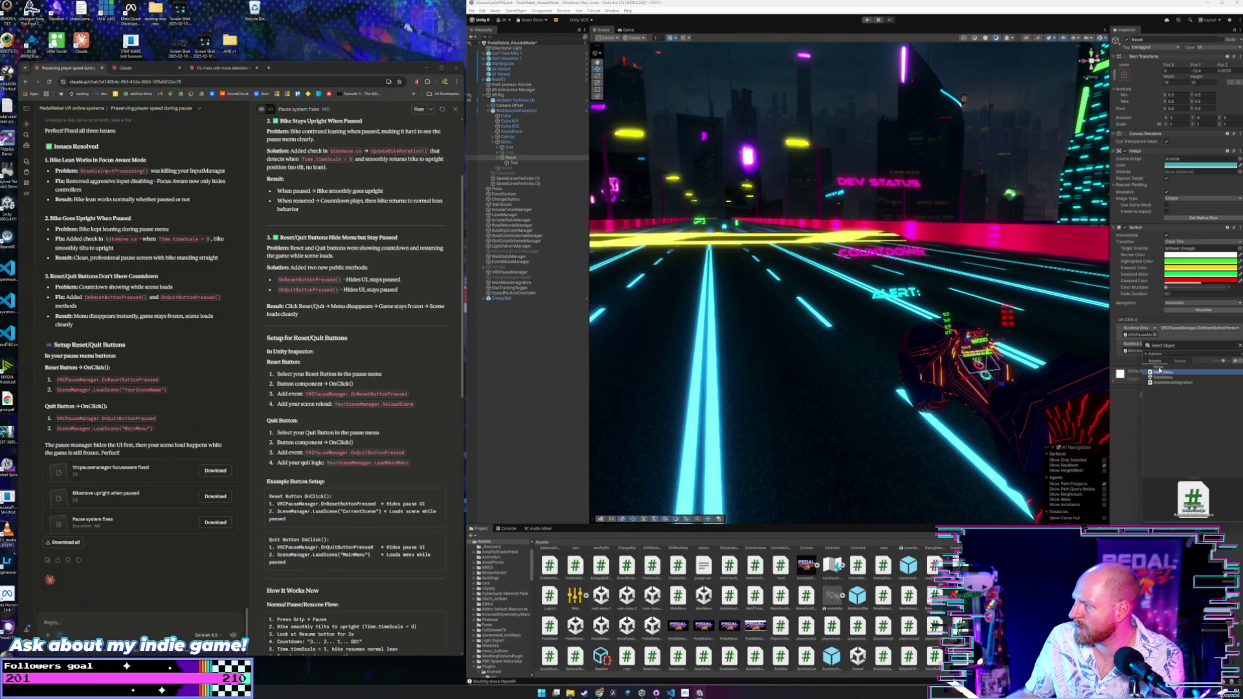
double_click(1160, 371)
Step: Search 'vrg' in the picker and assign MainMenuIntegration as the second On Click target
click(1184, 344)
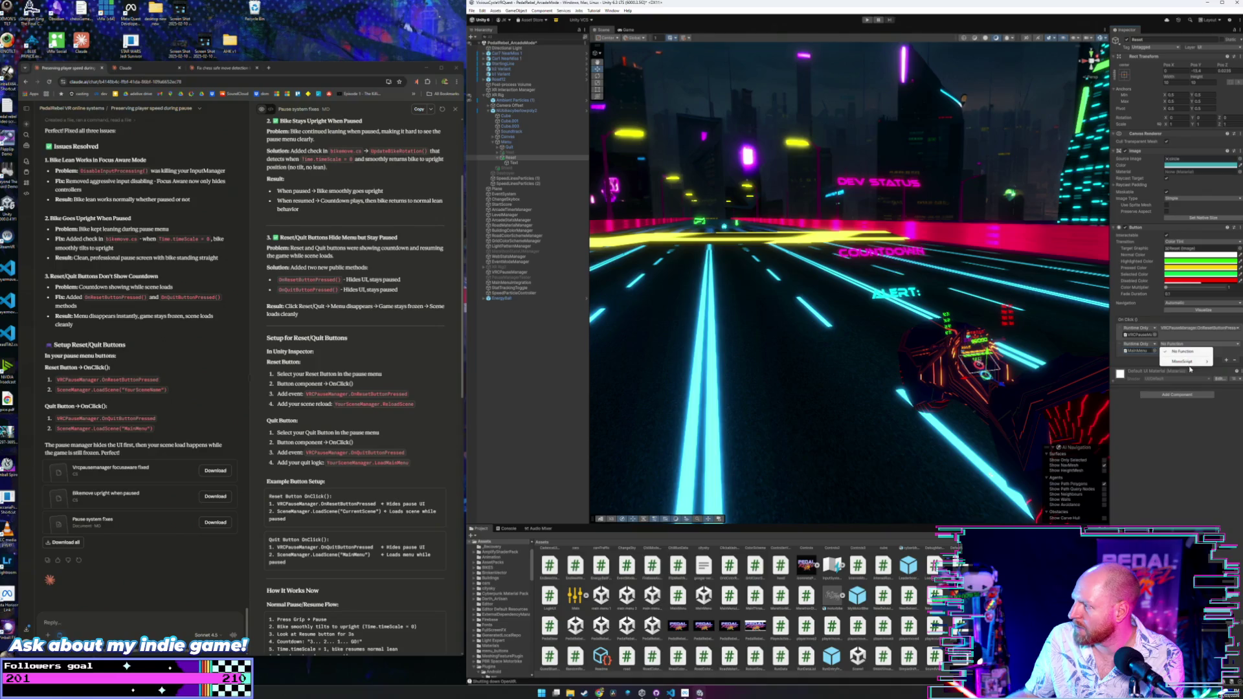
mouse_move(1197, 363)
click(1155, 350)
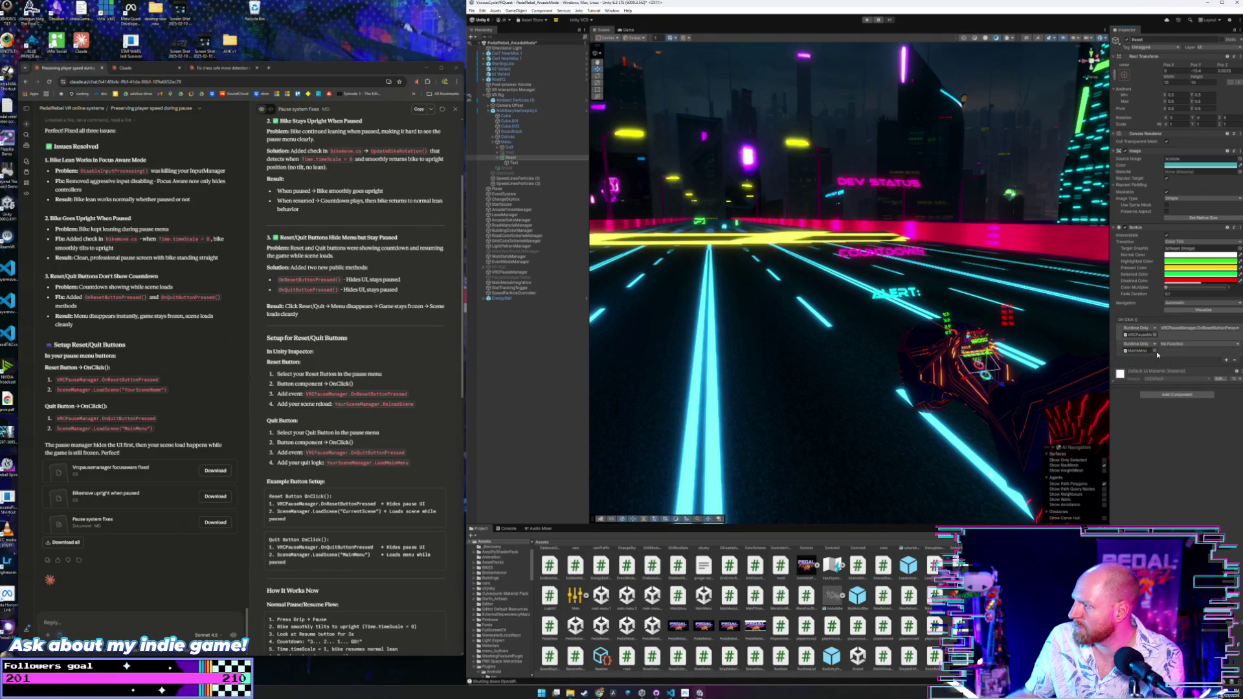
click(1155, 350)
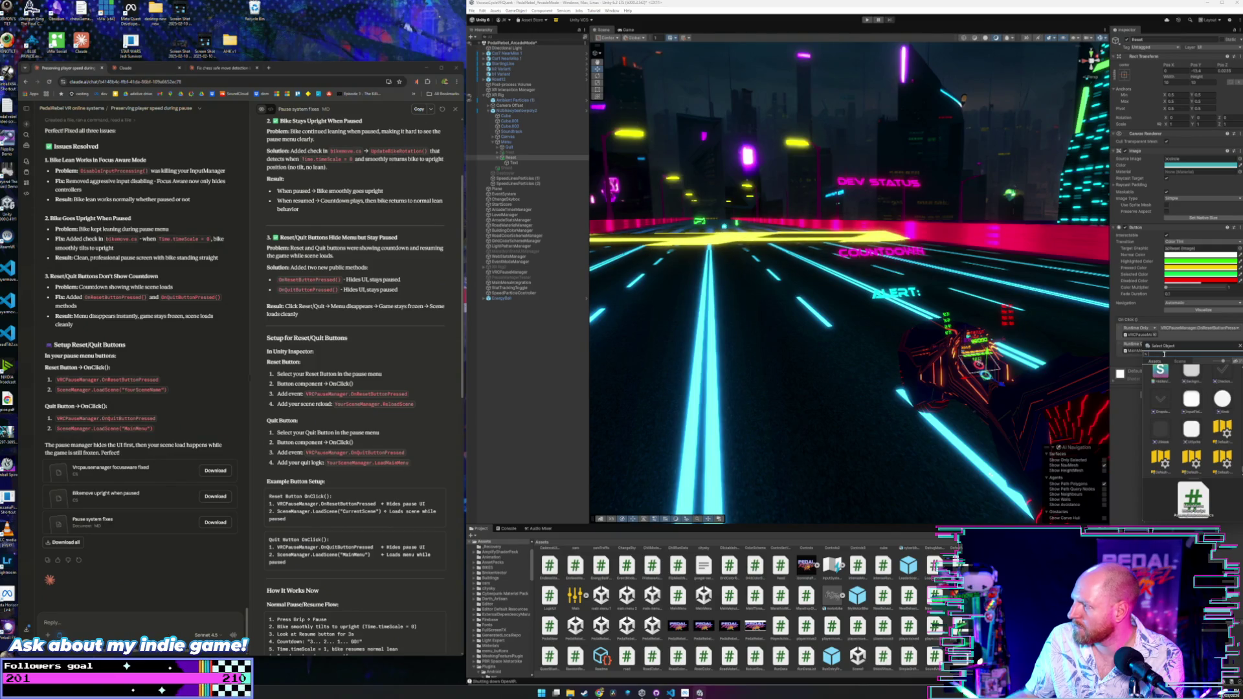
text(vr)
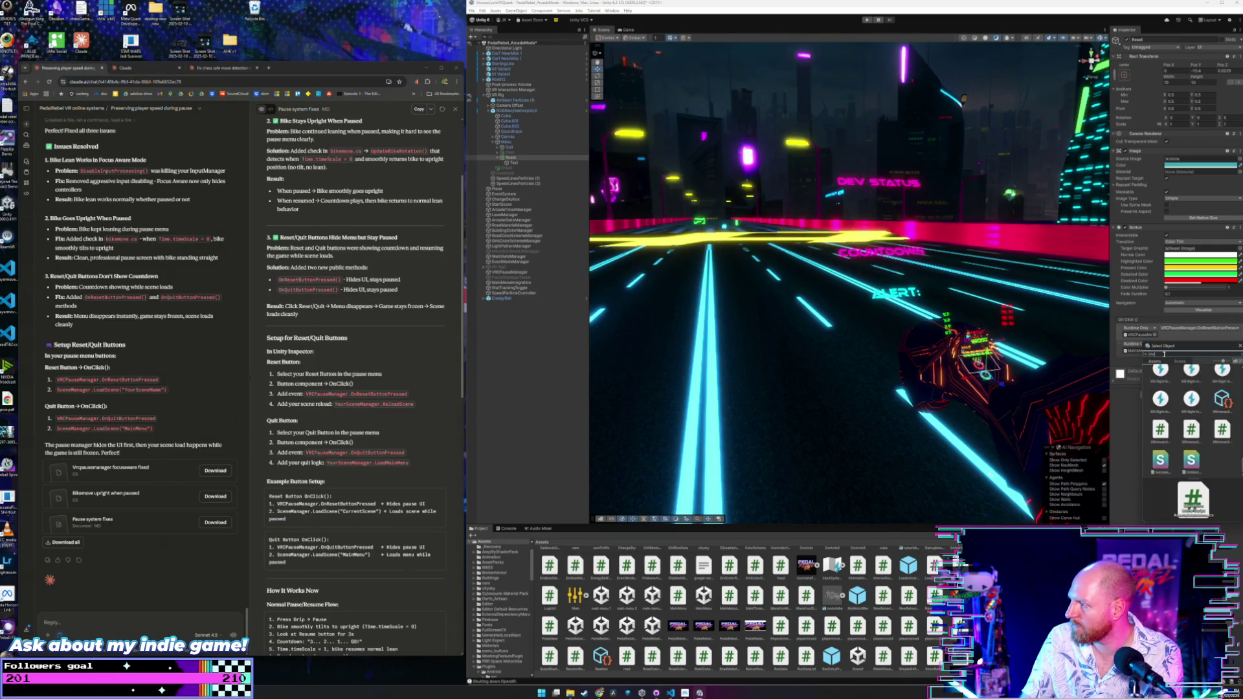
text(g)
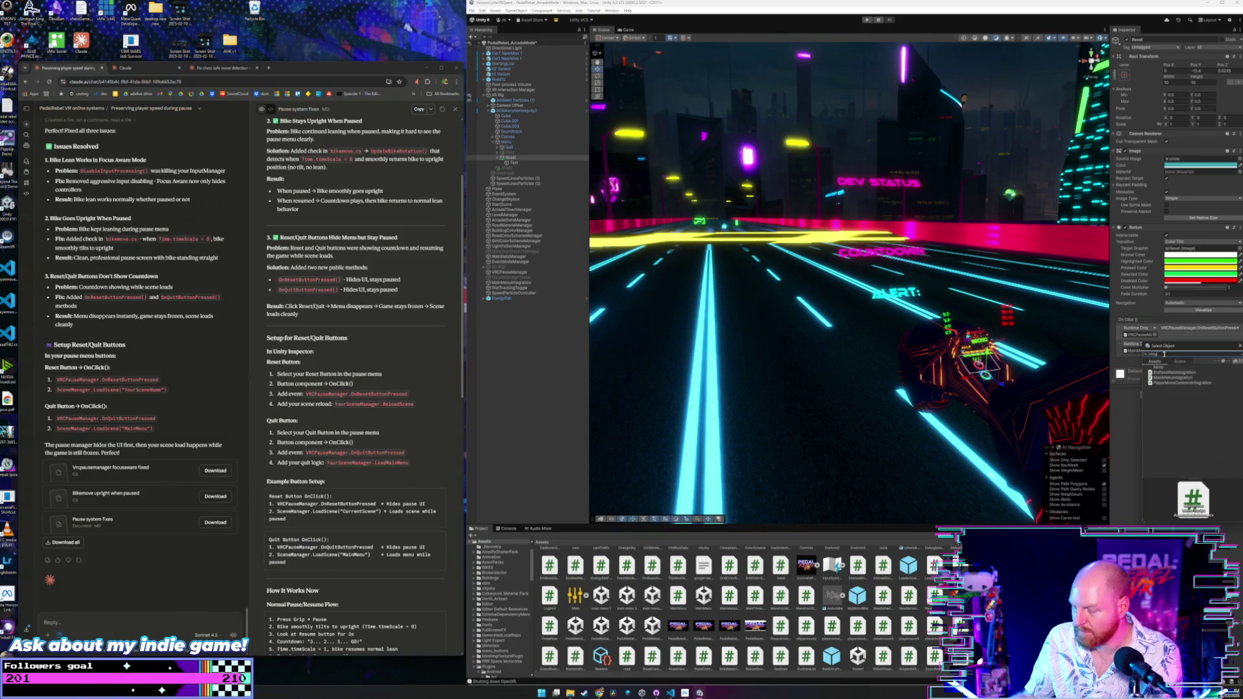
double_click(1172, 377)
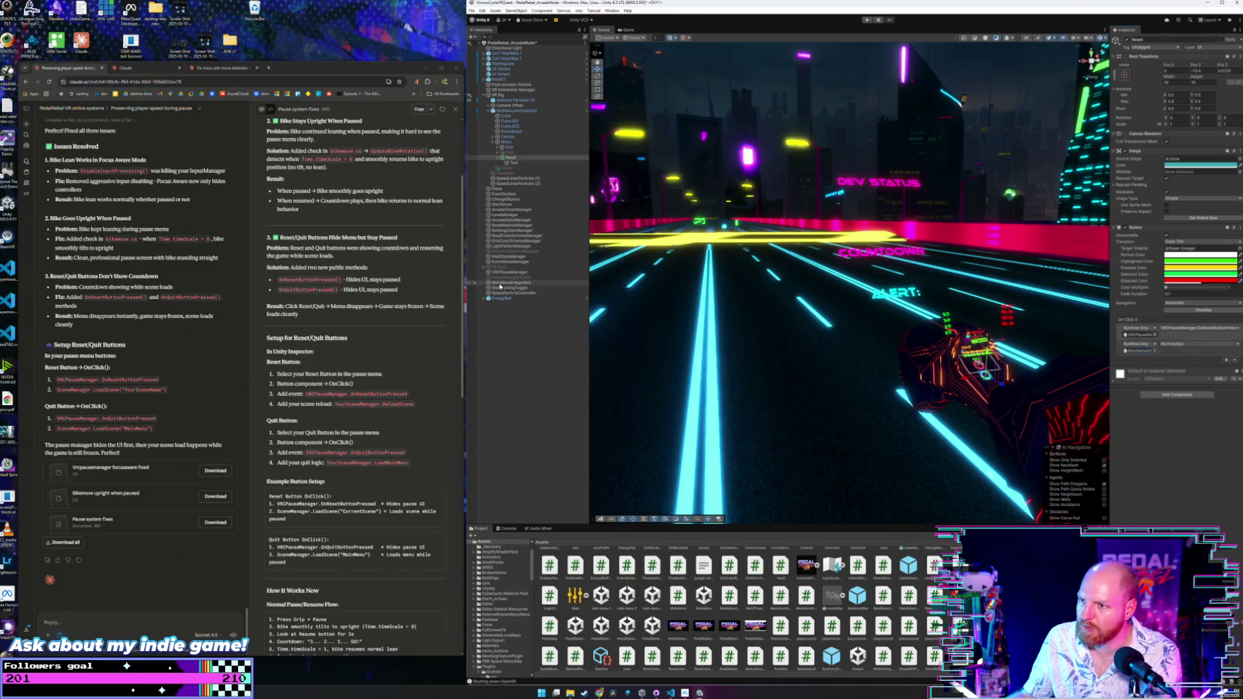
click(1184, 344)
mouse_move(1201, 377)
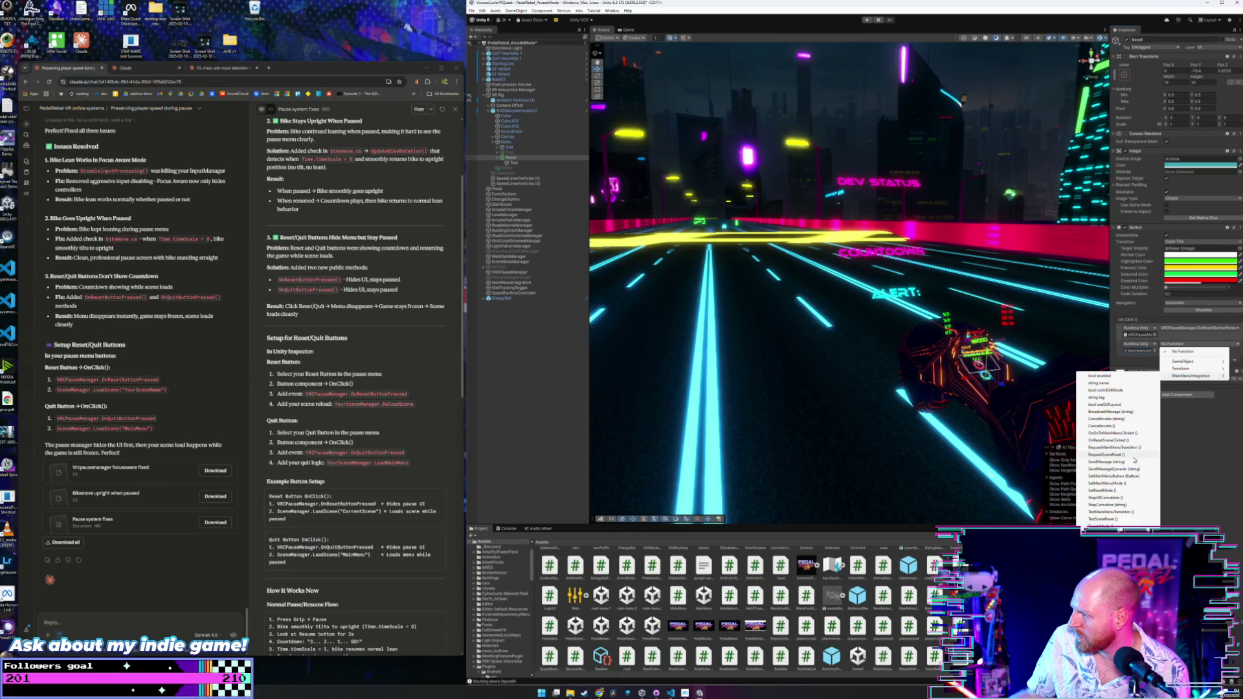
Step: Make the second Reset click call RequestSceneReset, then select Menu > Quit to review its button
click(1134, 455)
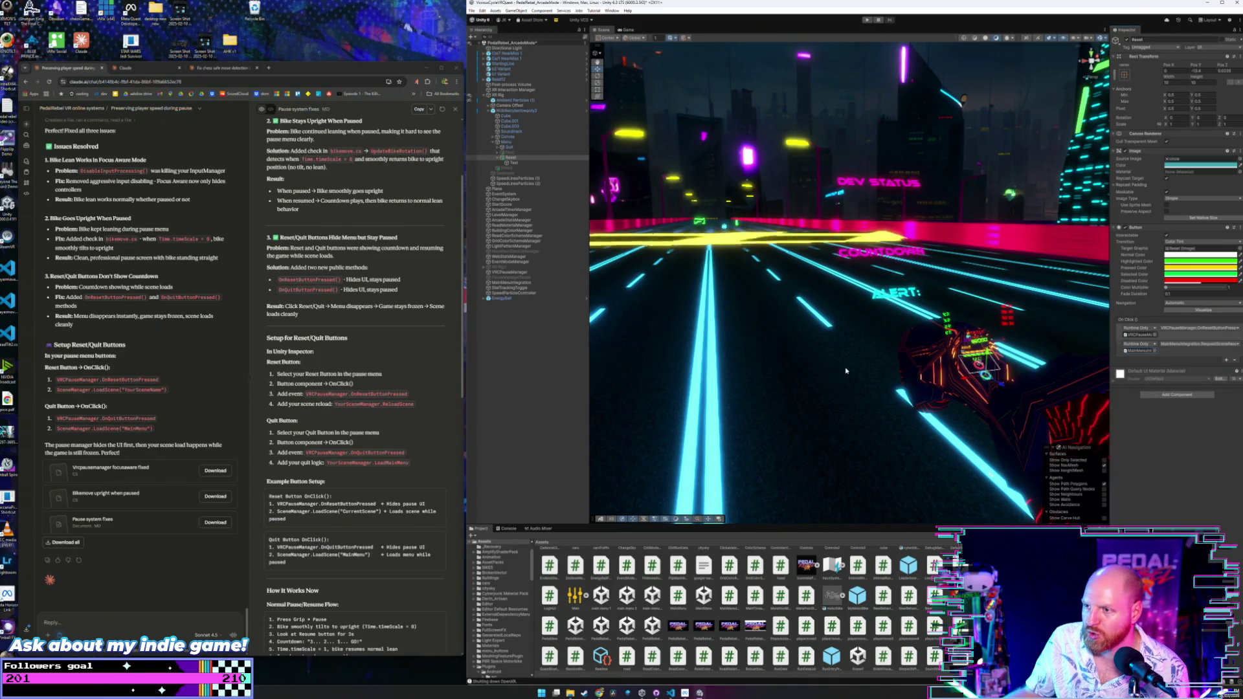
click(516, 283)
right_click(516, 282)
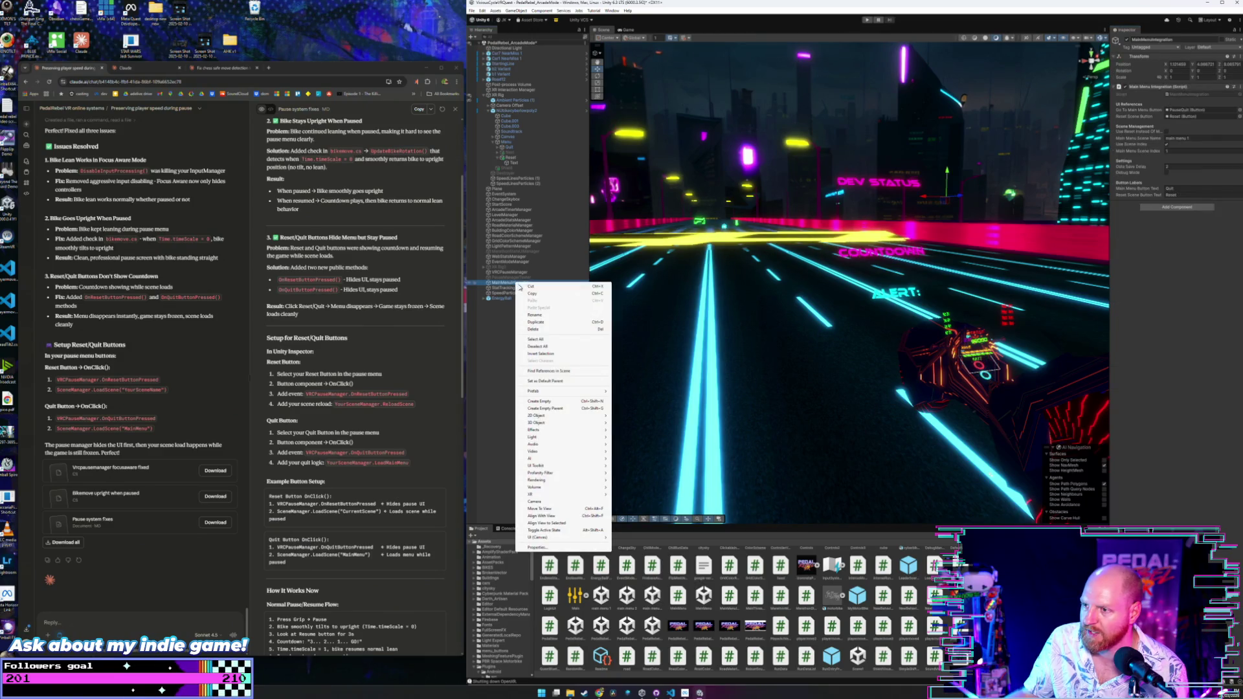
click(500, 348)
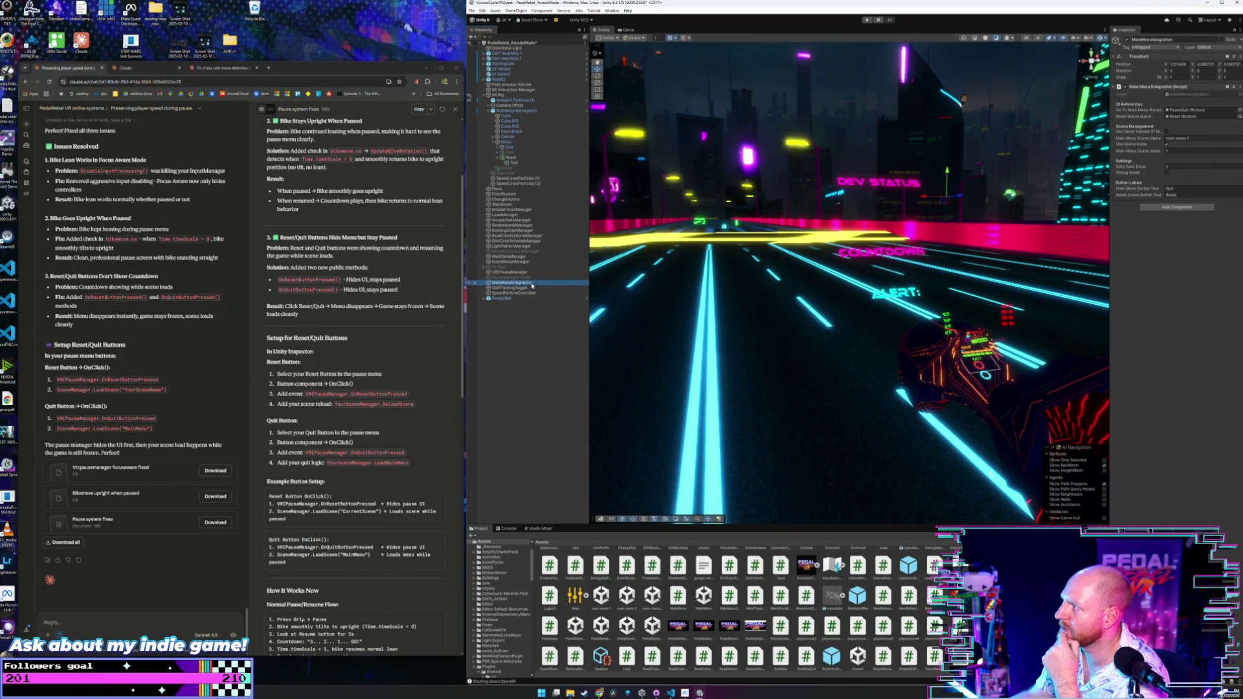
click(519, 147)
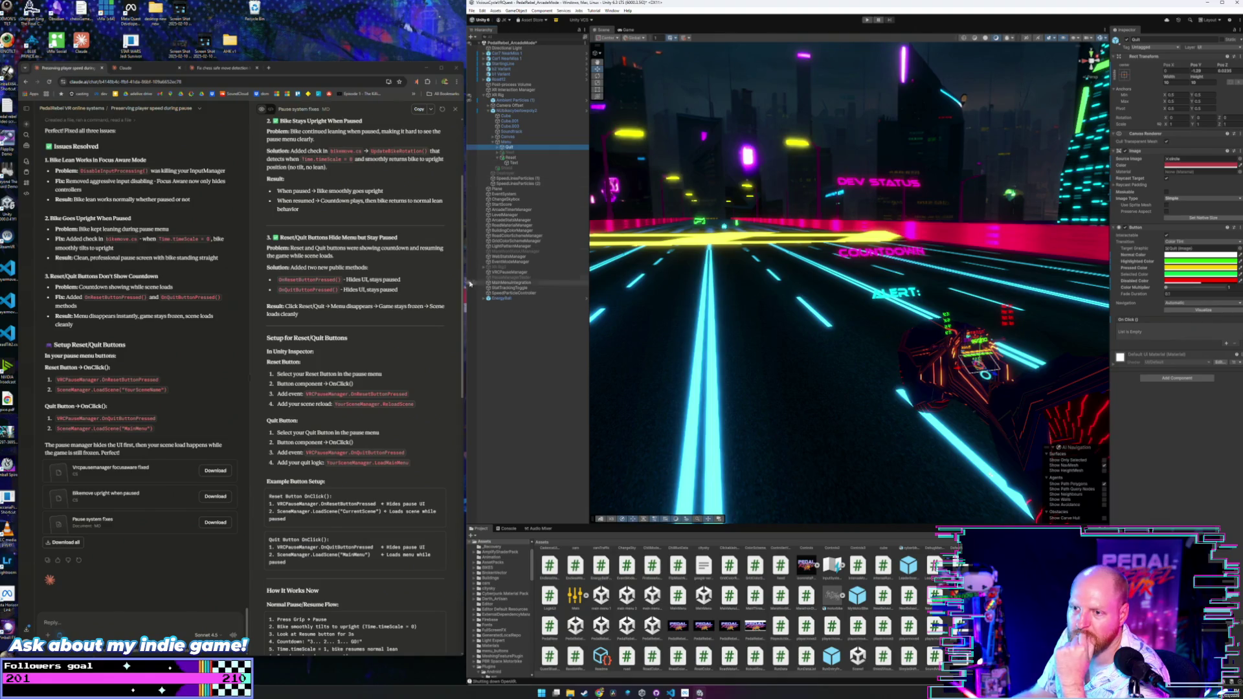
Step: Check Reset's click events, then expand Canvas and PauseMenuPanel and select the PauseReset button
scroll(406, 346, down, 1)
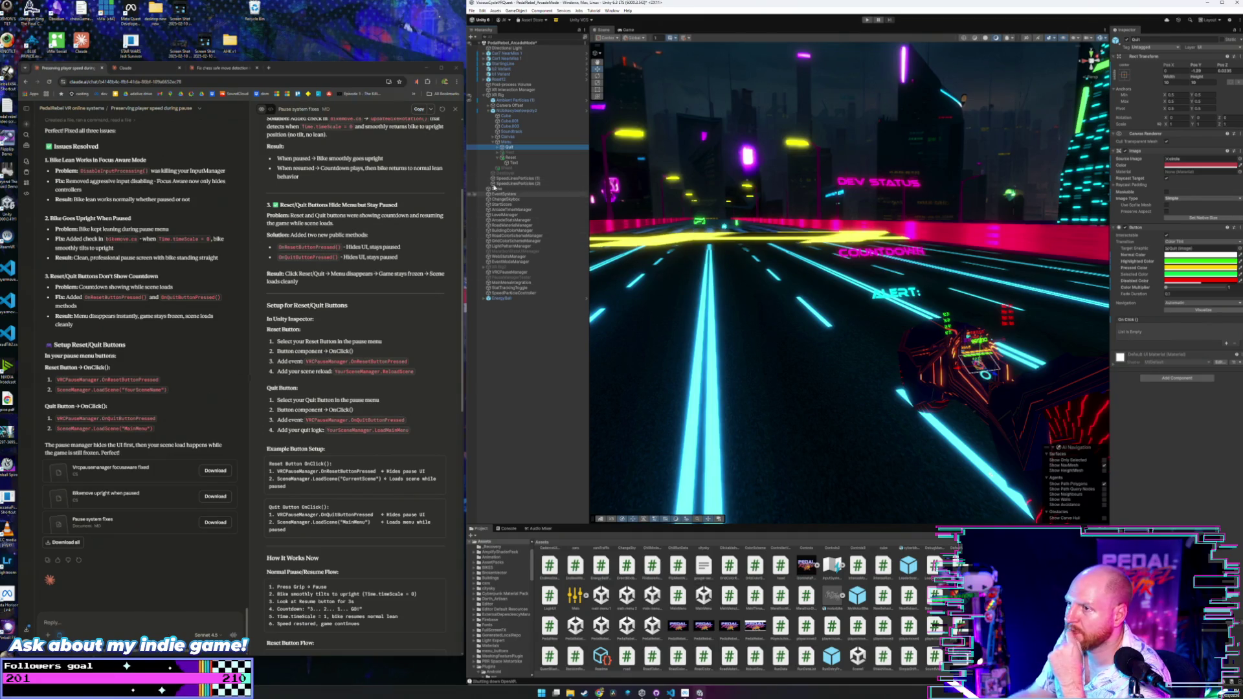
click(510, 158)
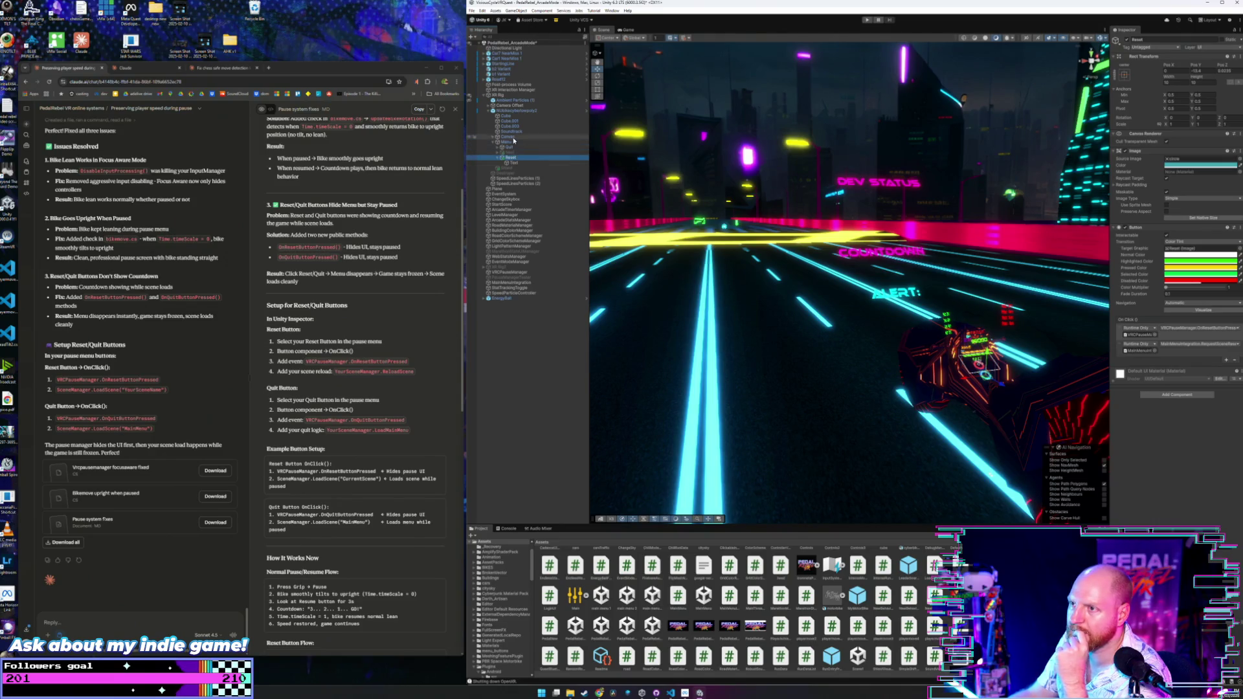
click(497, 137)
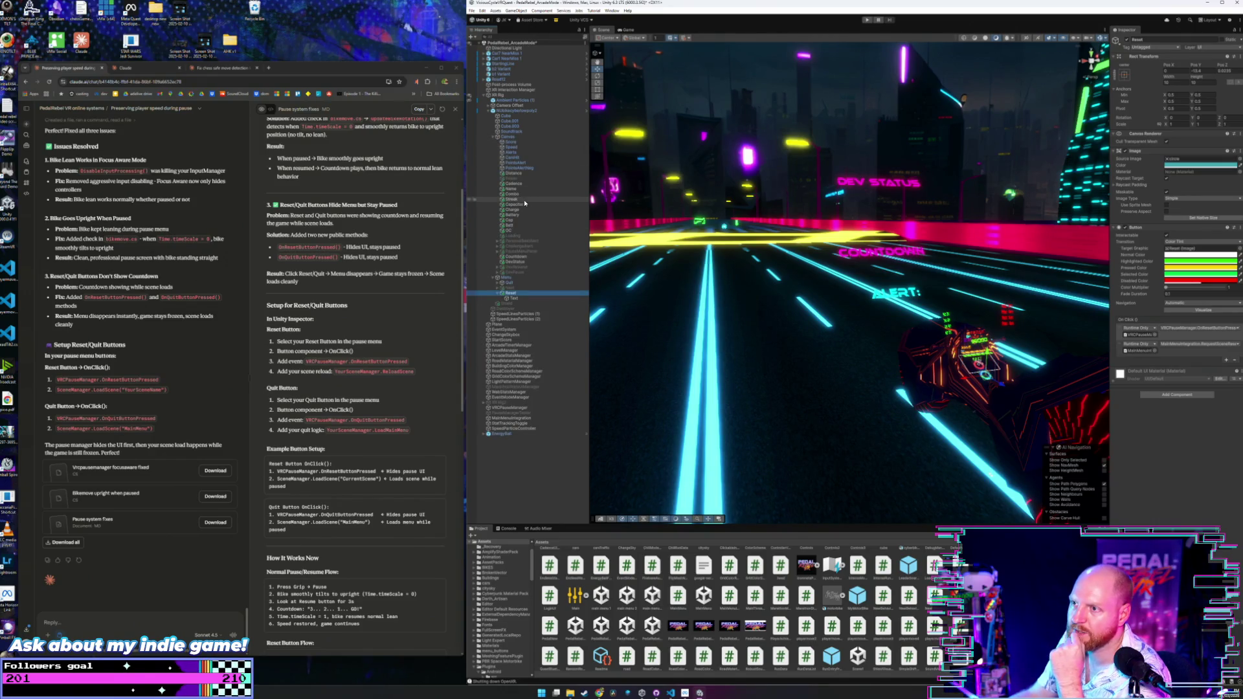
click(517, 252)
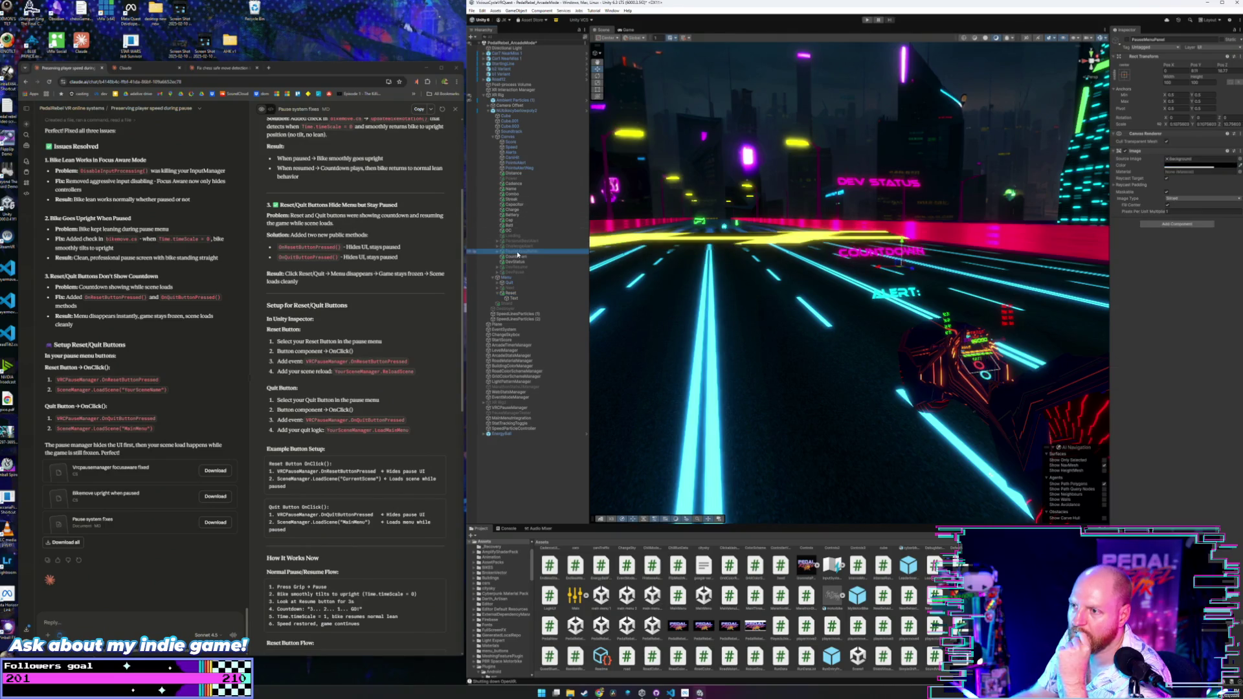
click(497, 251)
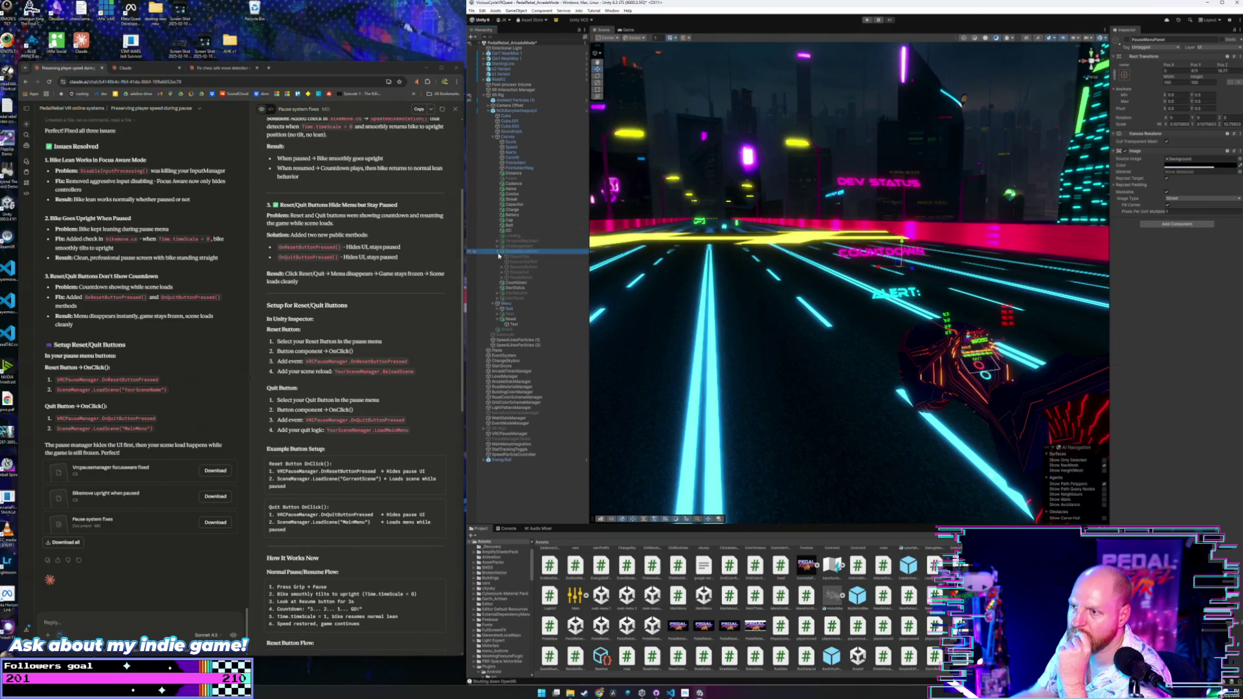
click(522, 278)
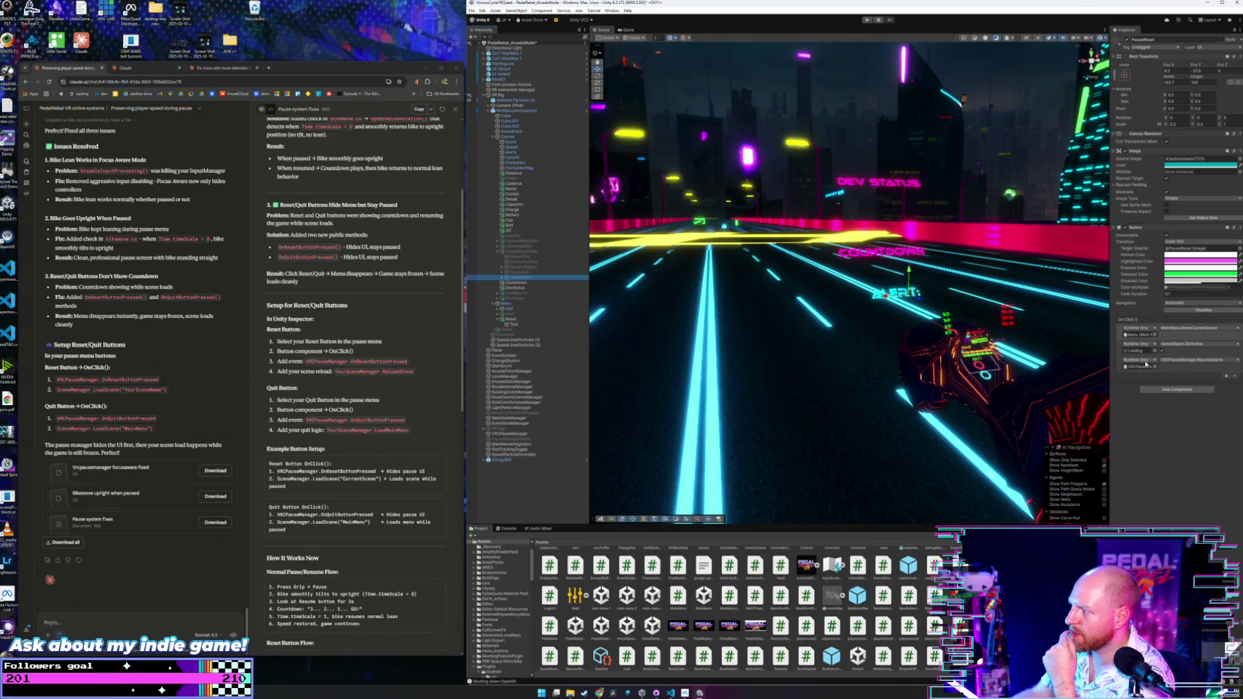
Step: Remove the ResumeGame click event from PauseReset, keeping MainMenu.ResetCurrentScene
click(1234, 379)
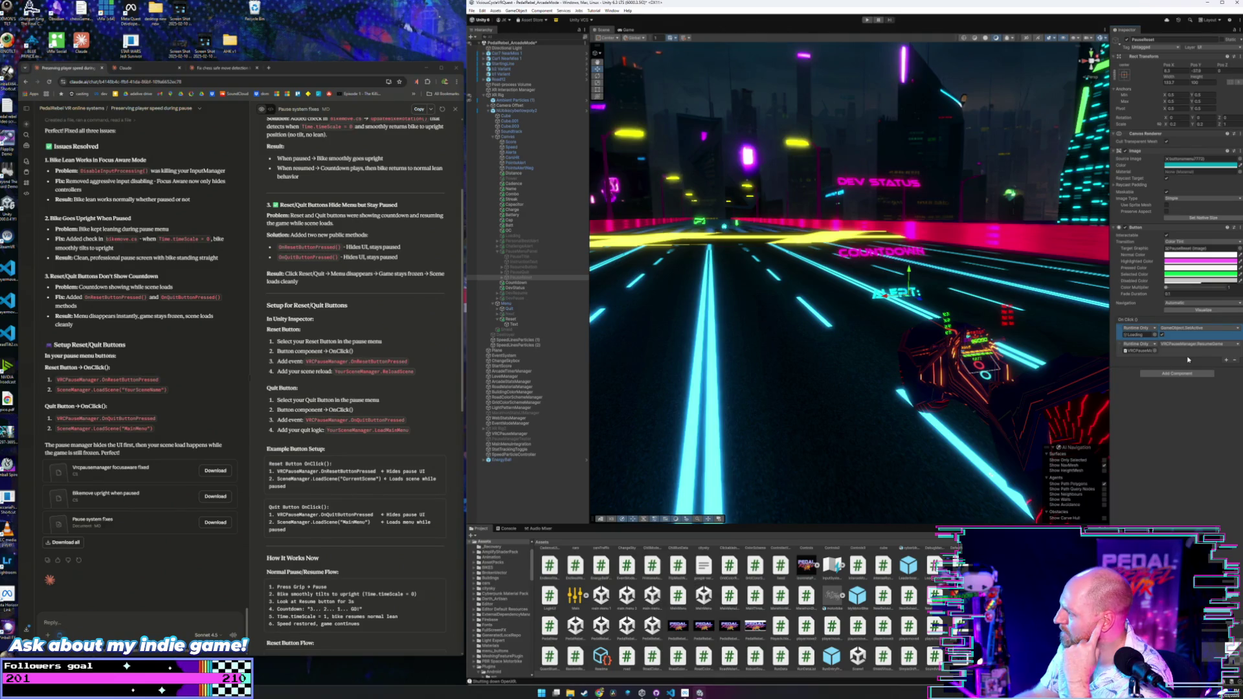
key(ctrl+z)
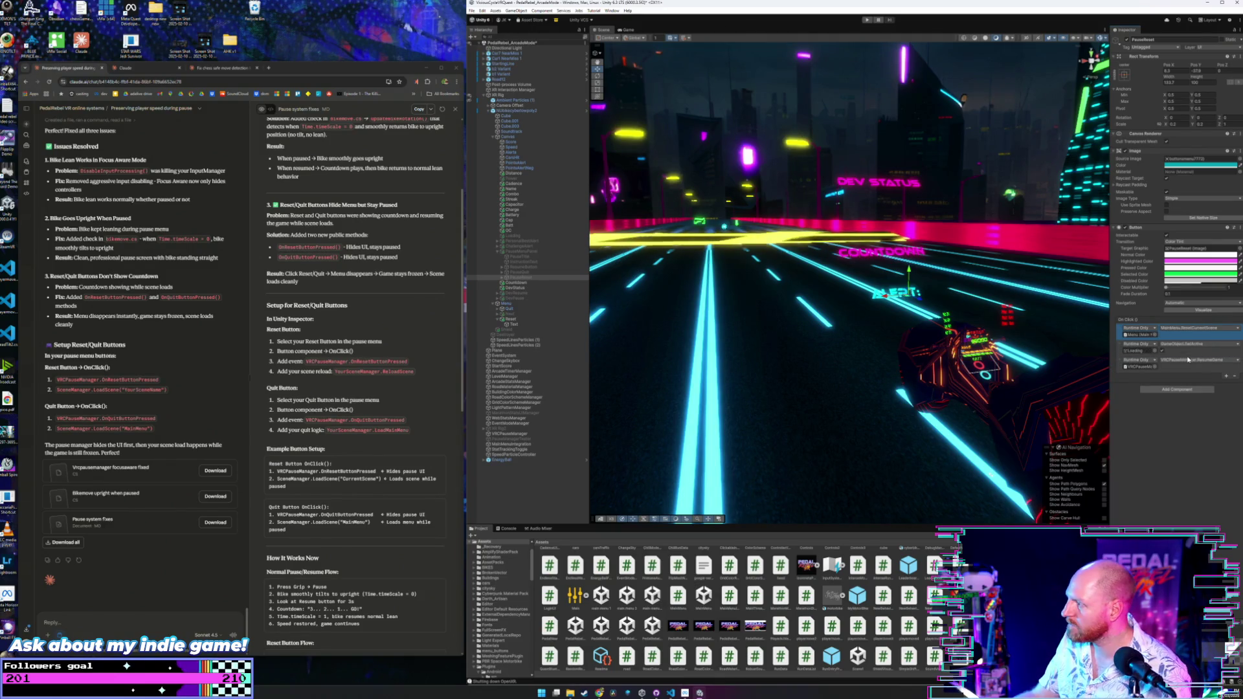
click(1122, 367)
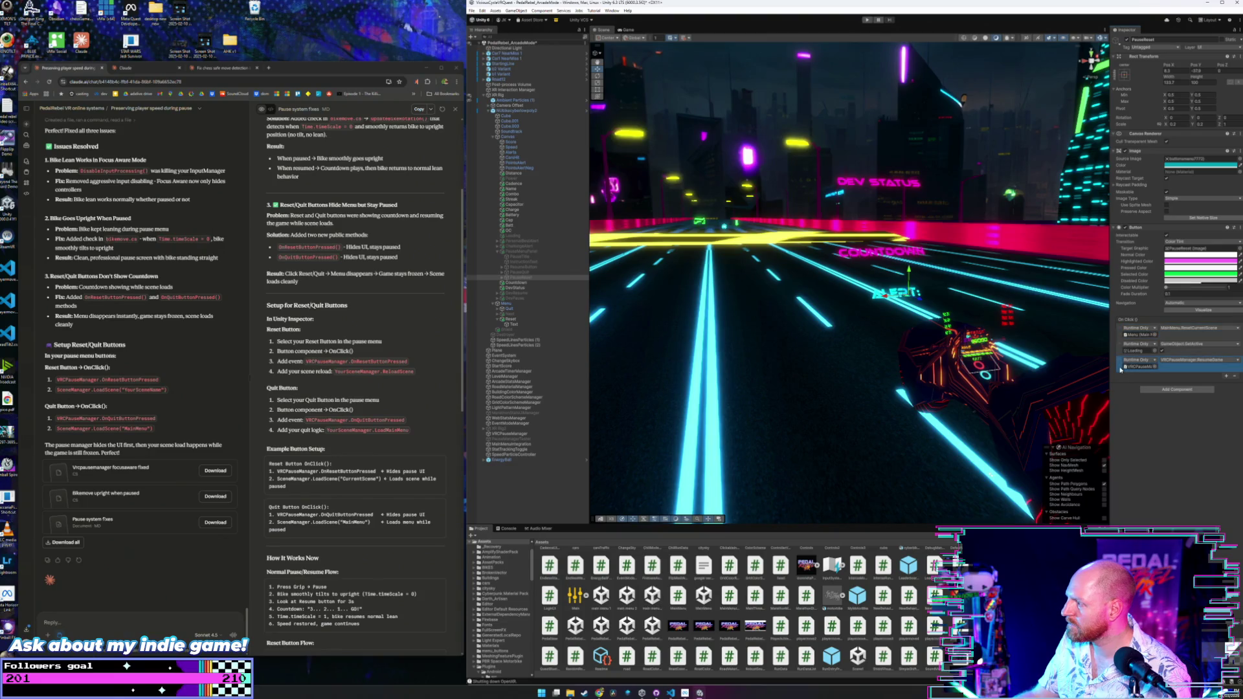
click(1235, 376)
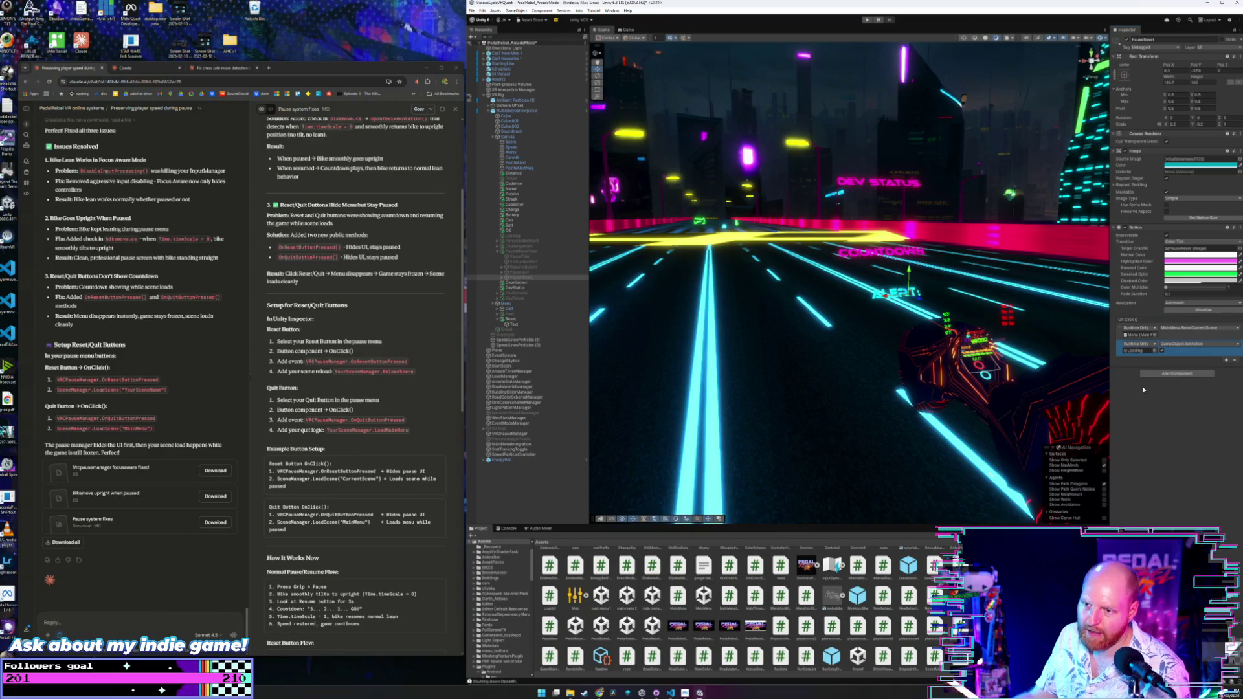
Step: Add a VRCPauseManager.OnQuitButtonPressed click event at the top, then open a new Claude chat
click(1225, 360)
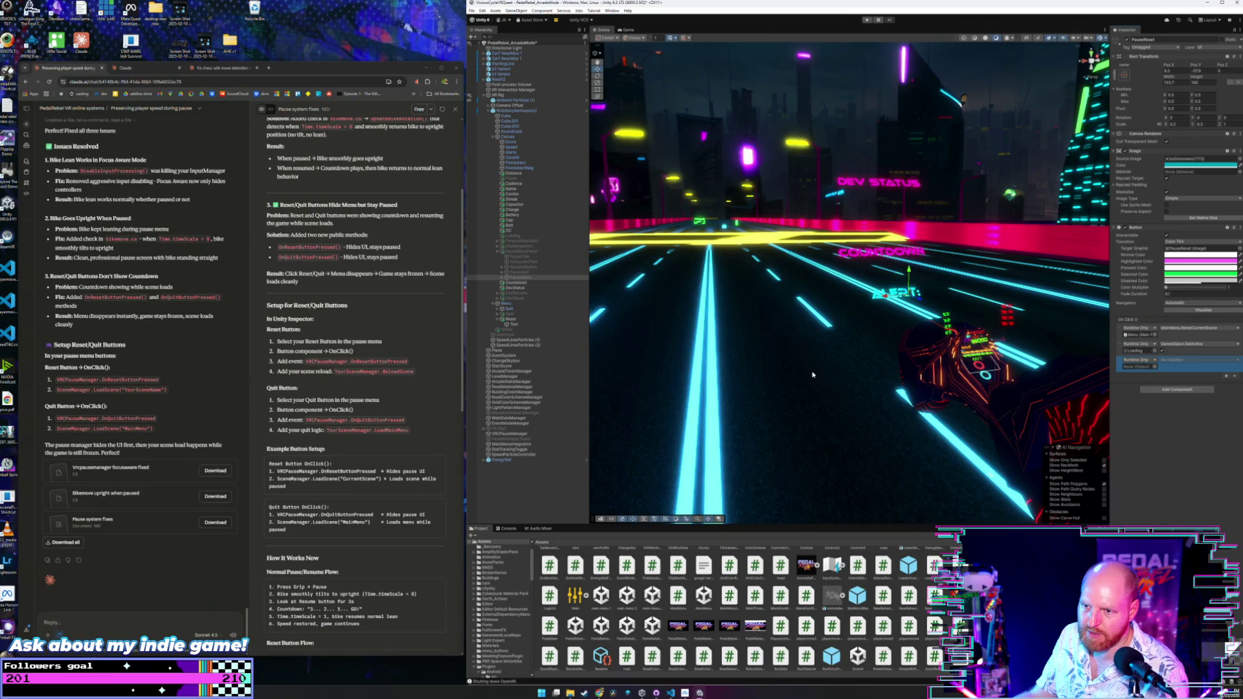
mouse_move(511, 433)
mouse_down()
mouse_move(971, 395)
mouse_move(1139, 366)
mouse_up()
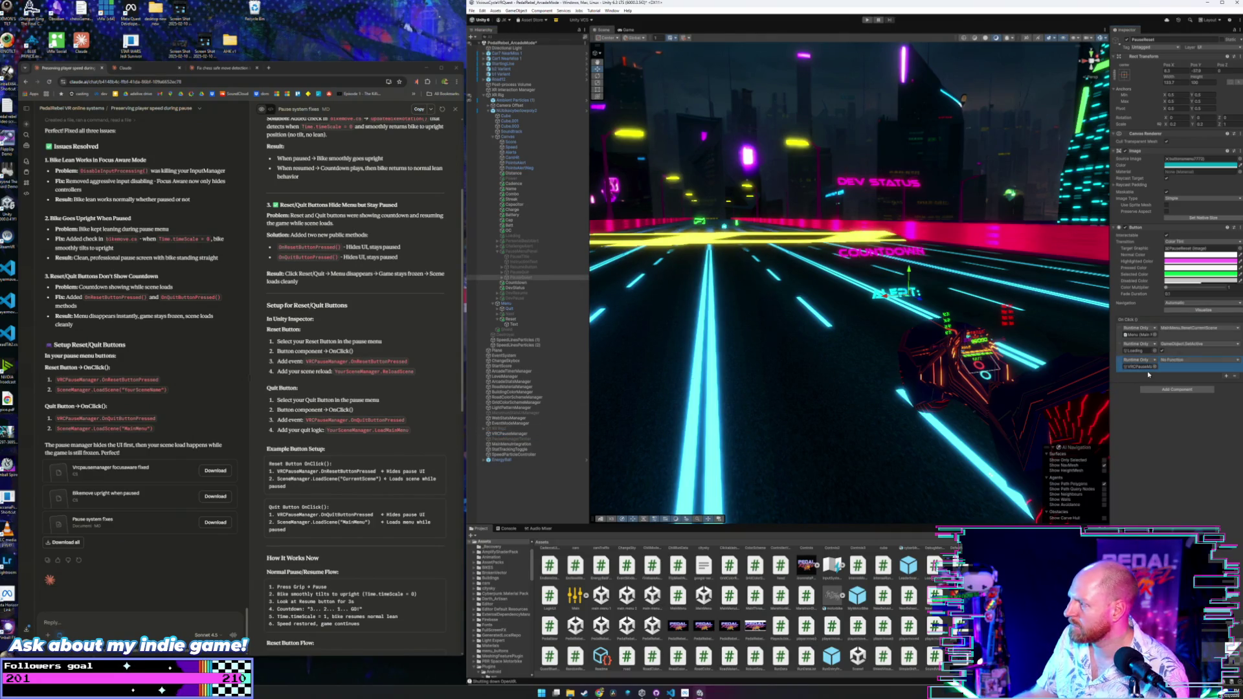
click(1197, 360)
mouse_move(1212, 393)
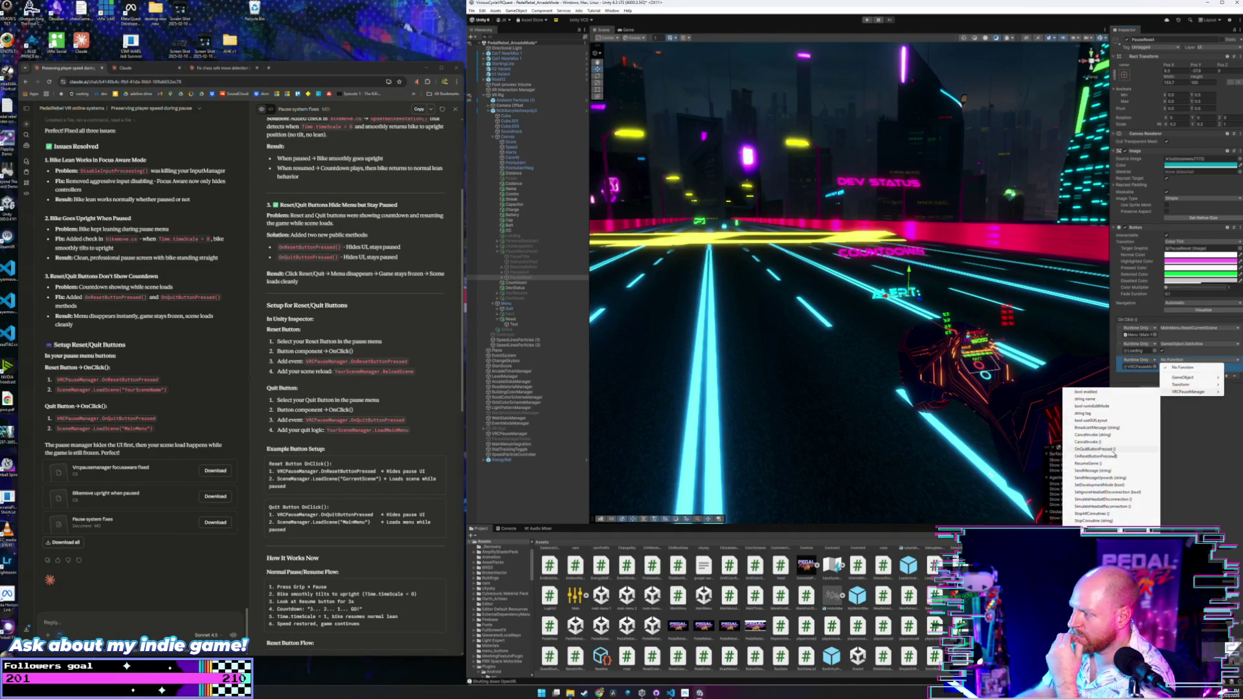
click(1109, 450)
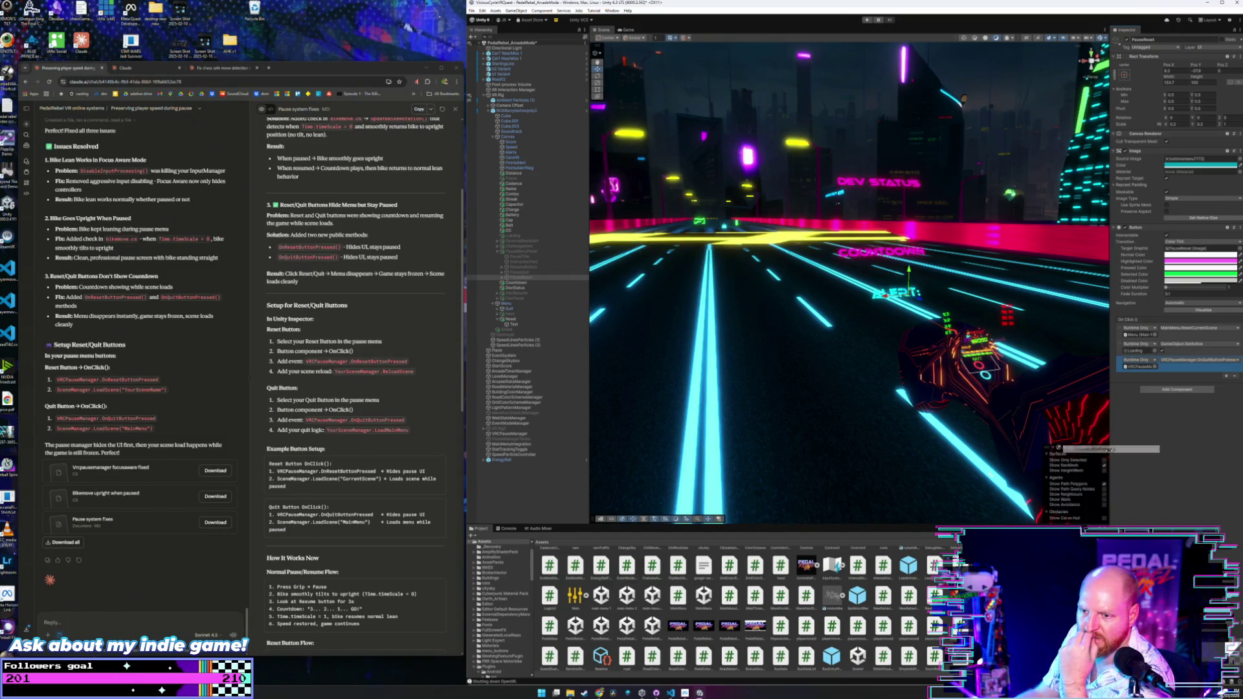
drag(1125, 366, 1125, 328)
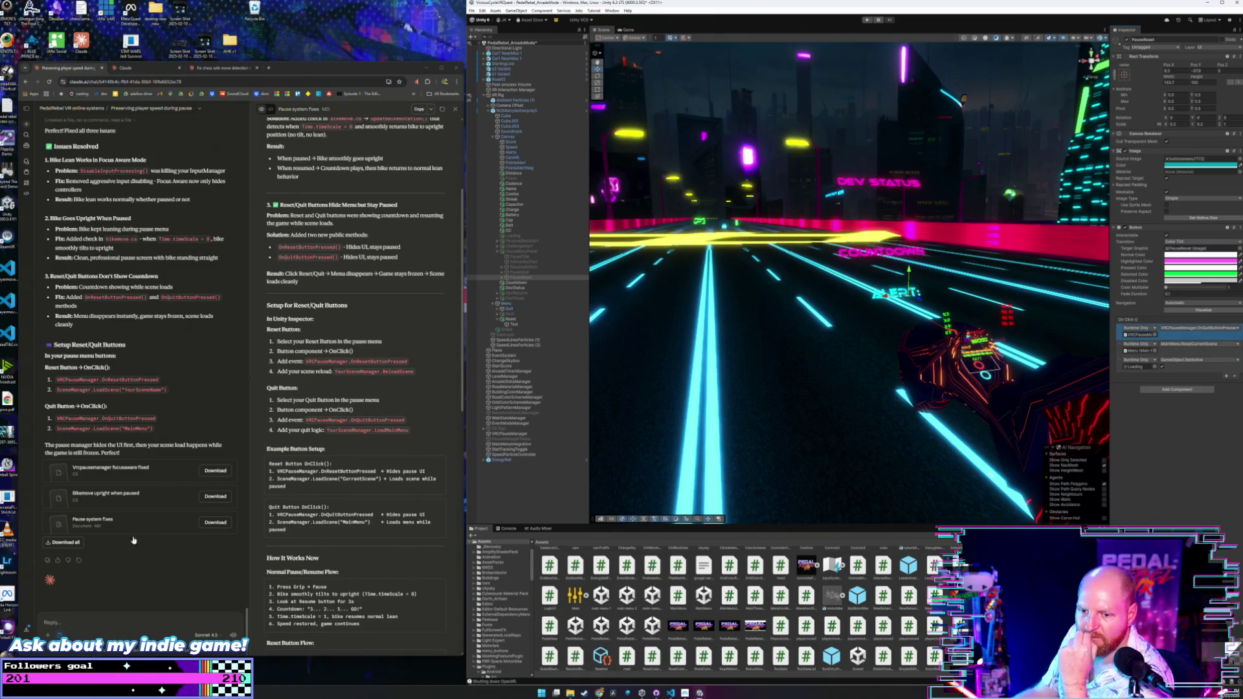
click(106, 621)
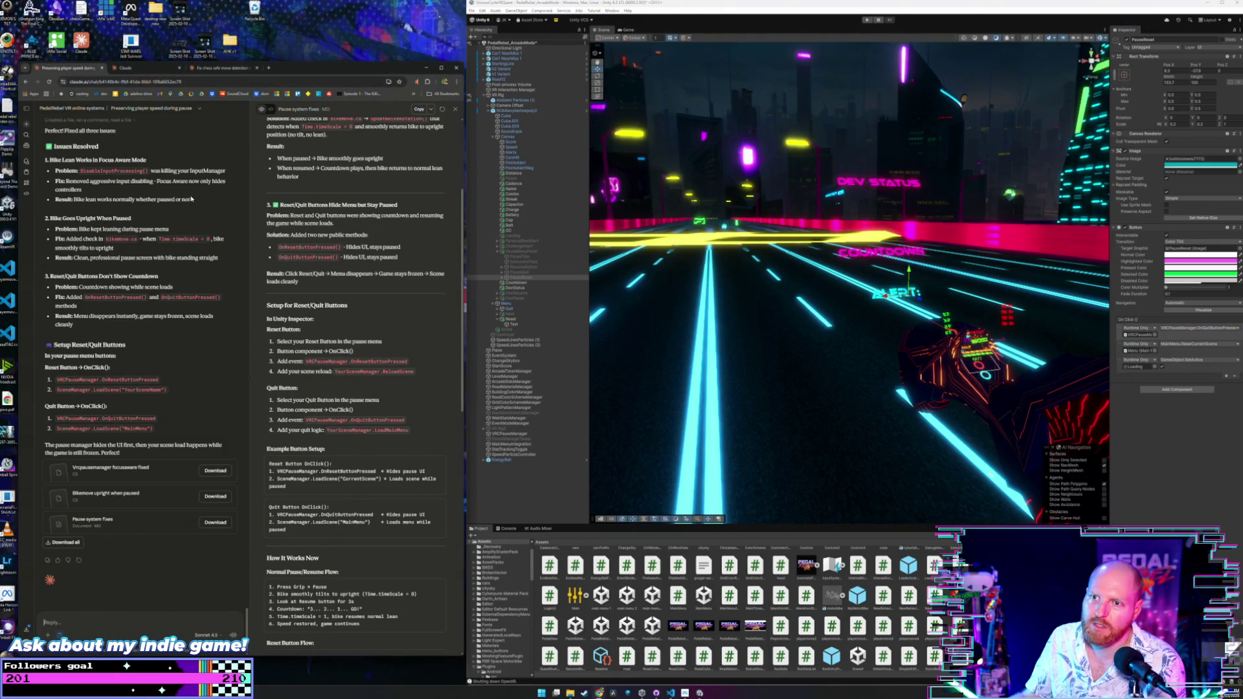
key(ctrl+Tab)
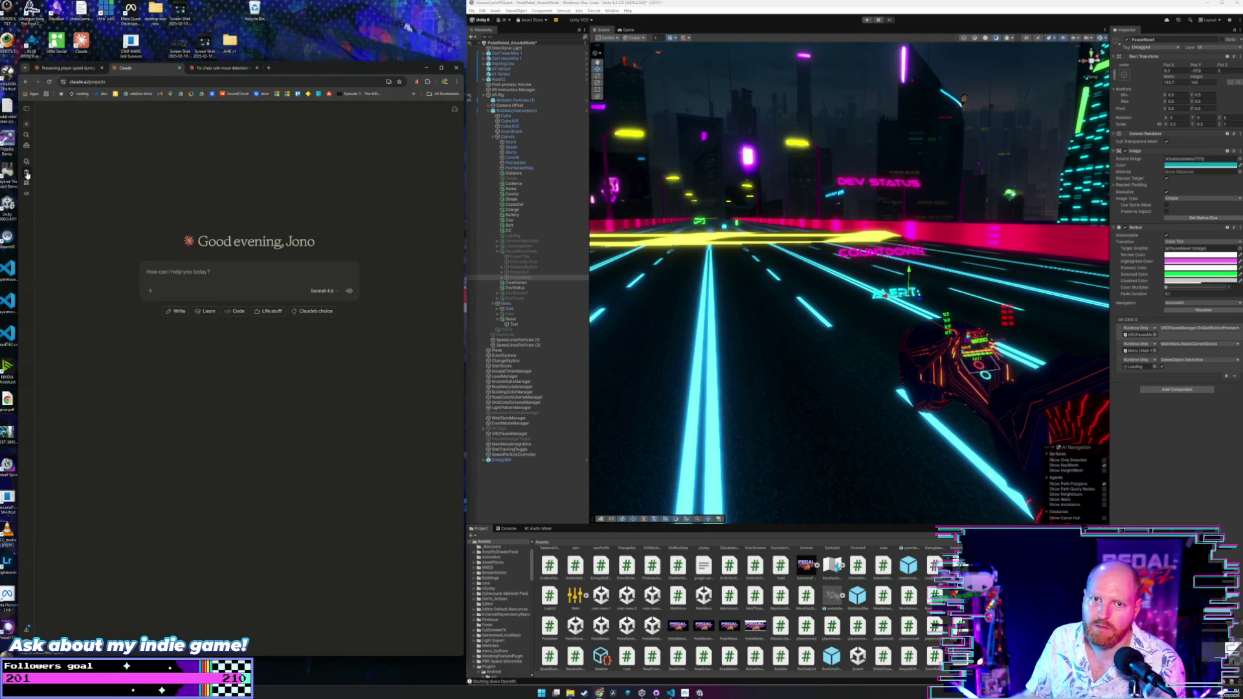
Step: Open the PedalRebel VR online systems project in Claude, then bring up Unity's File menu
click(28, 173)
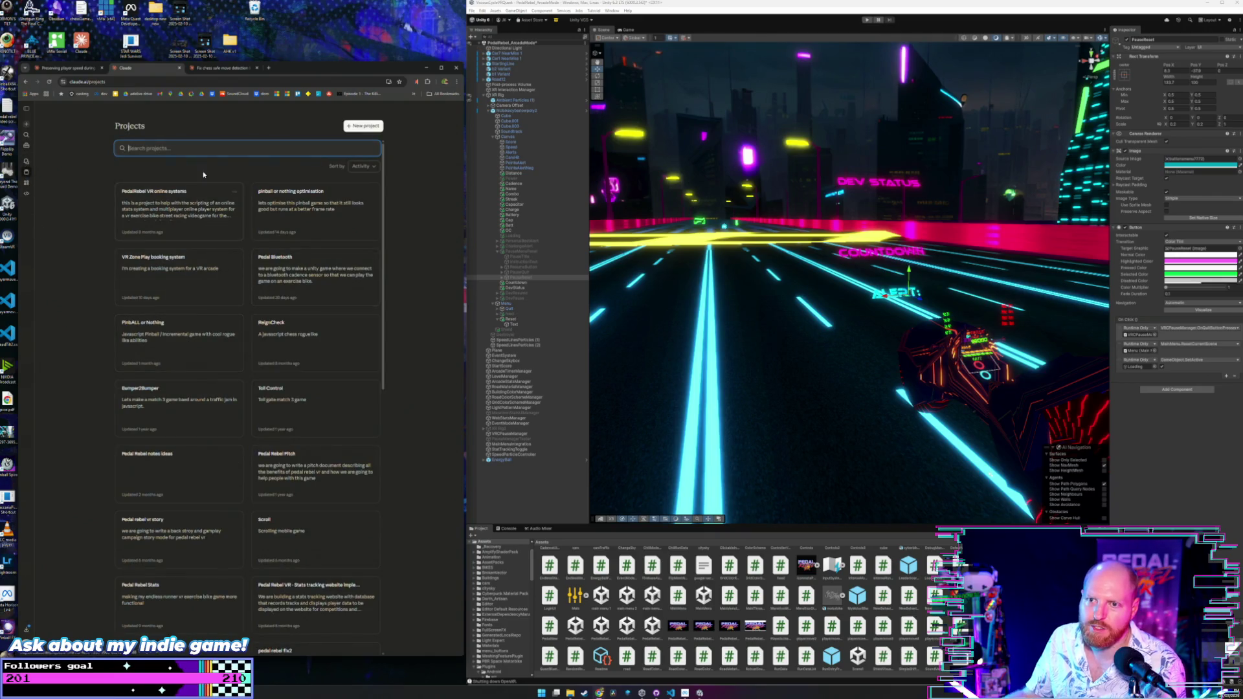
click(187, 216)
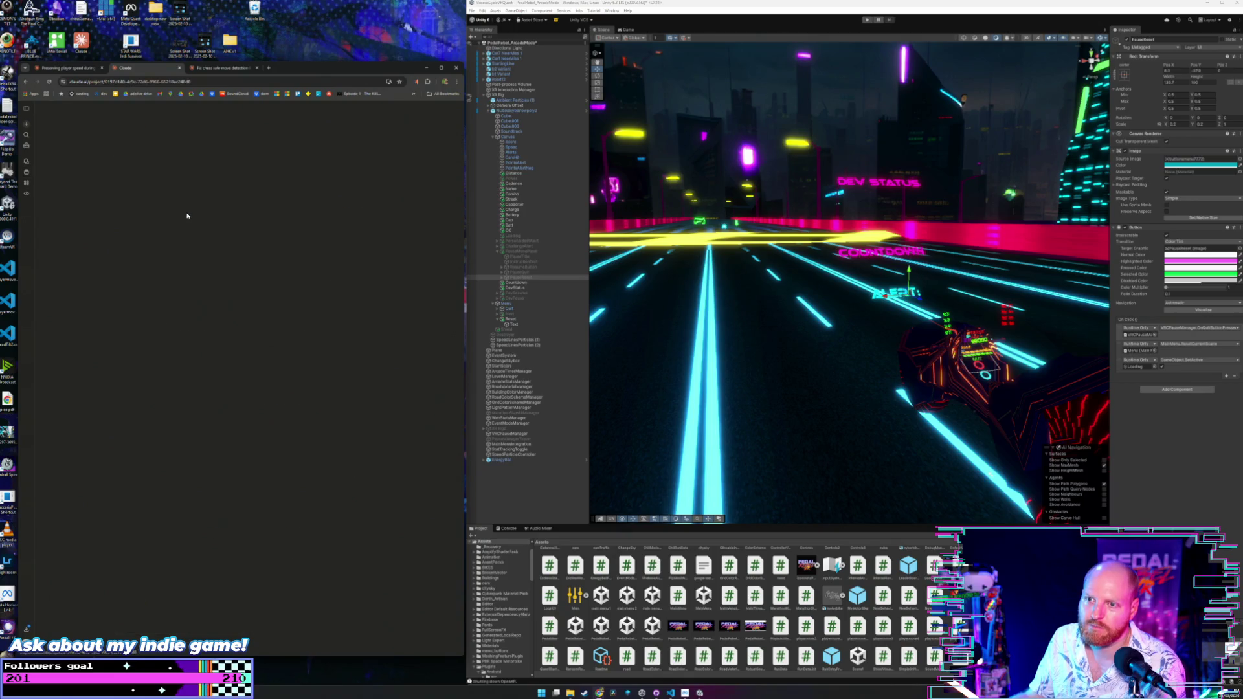
click(473, 10)
click(473, 11)
click(473, 10)
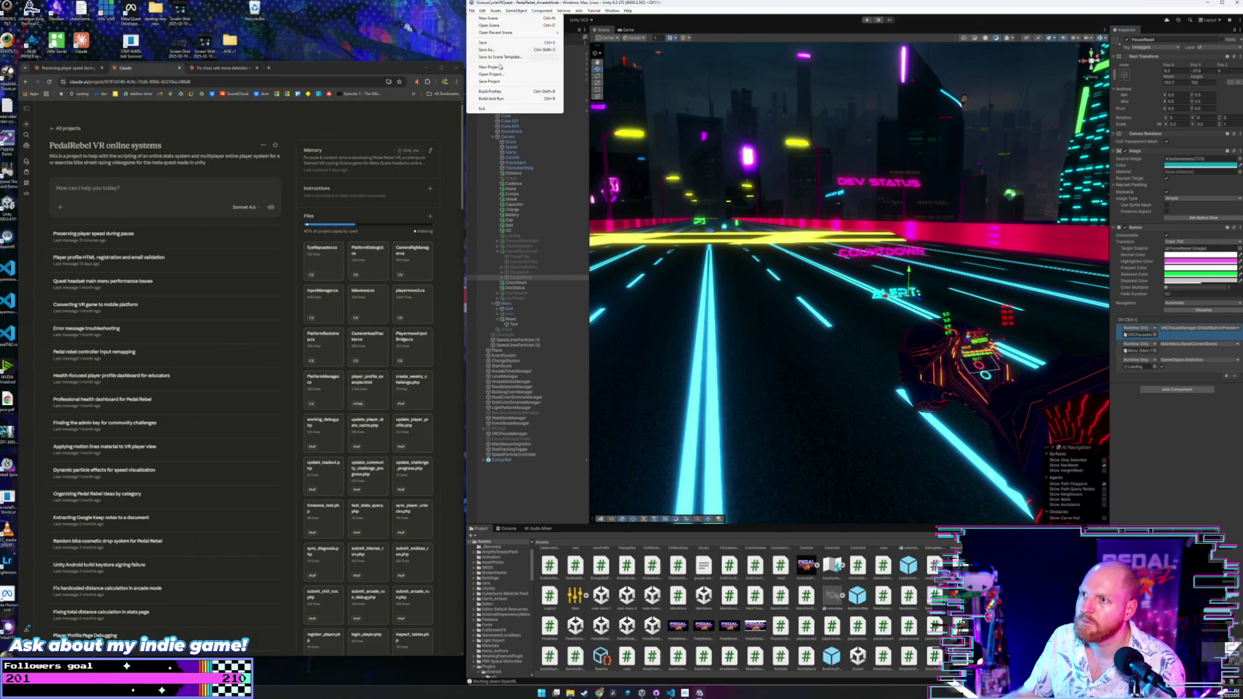
Step: Dismiss the File menu and run the arcade scene in Play mode as a test
click(683, 266)
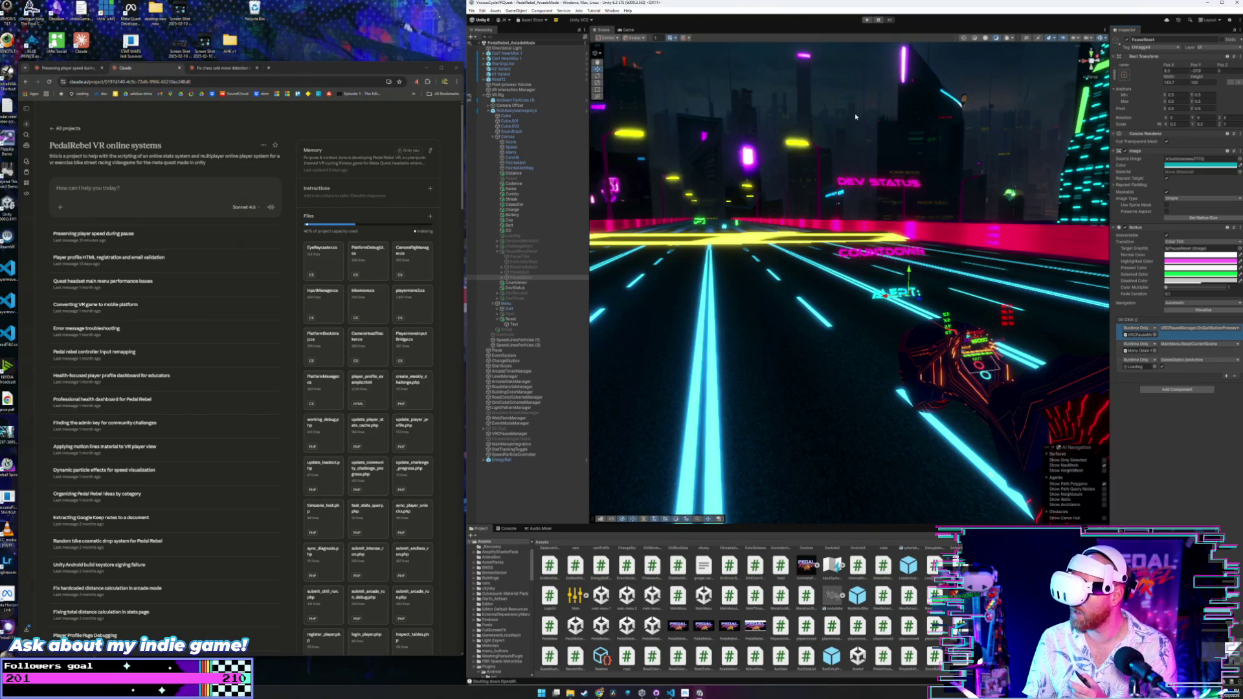
click(867, 20)
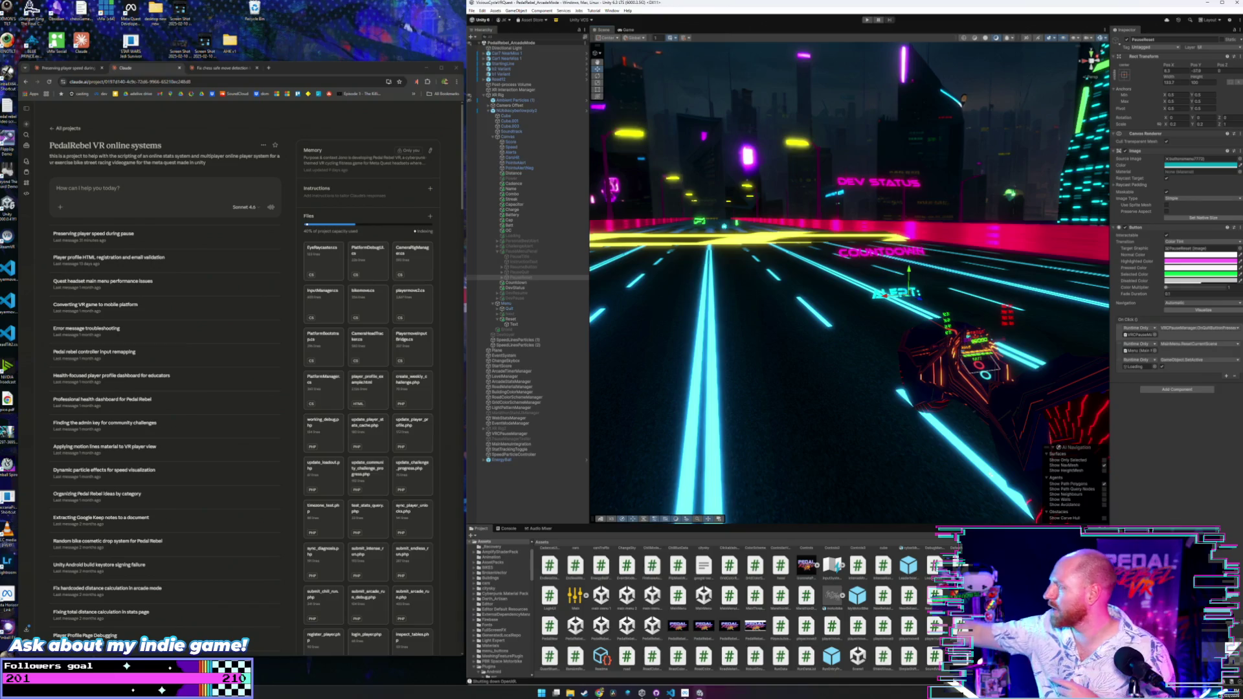
Step: Set the Reset button's On Click function to MainMenuIntegration.RequestSceneReset
click(510, 319)
click(1197, 327)
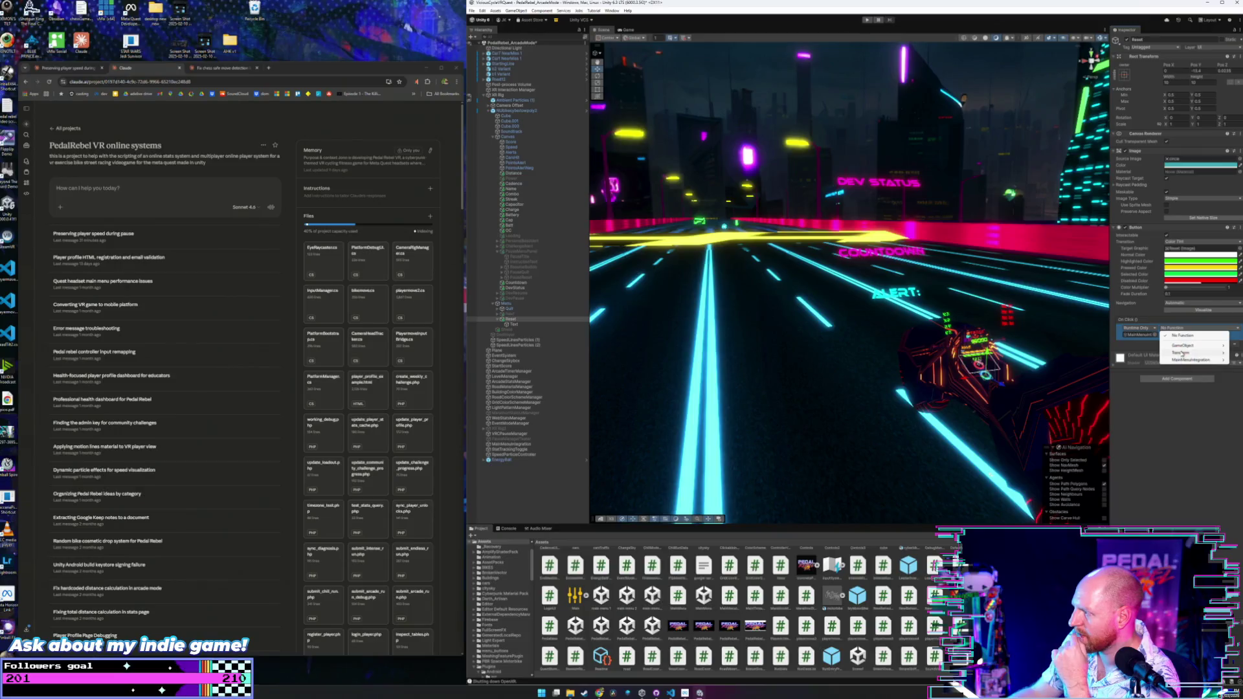
mouse_move(1187, 360)
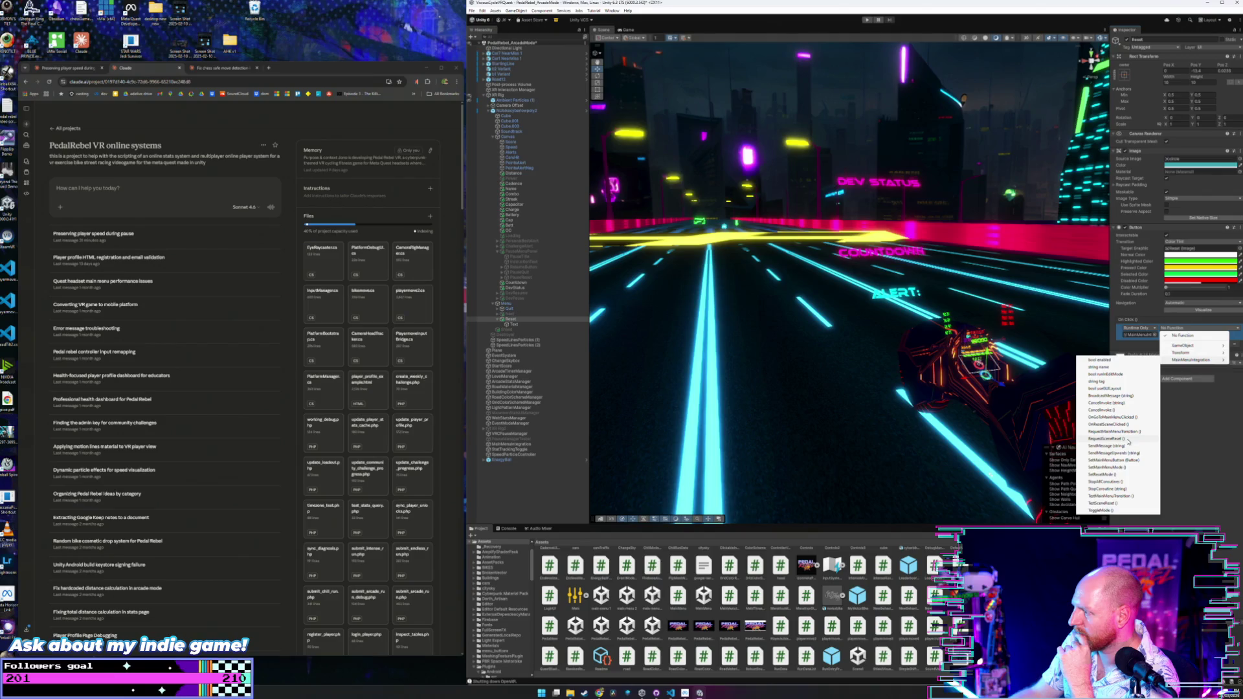
click(1128, 441)
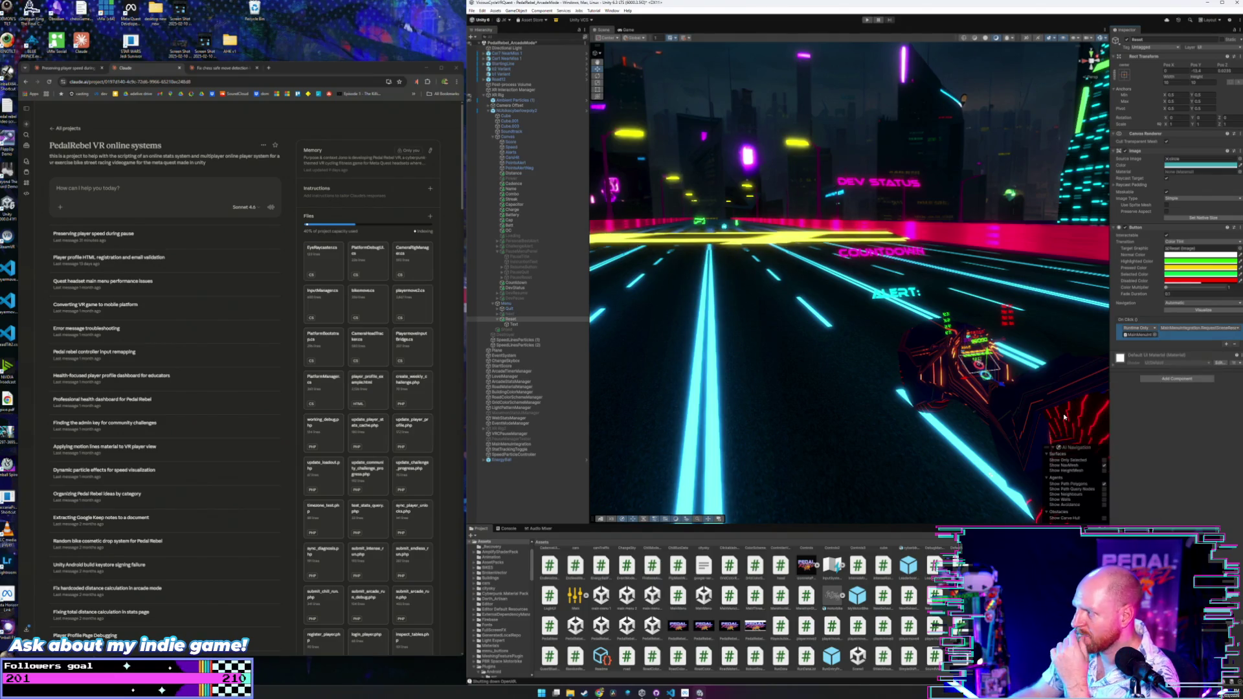
Step: Save the project and select the NewBehaviourScript asset
click(472, 11)
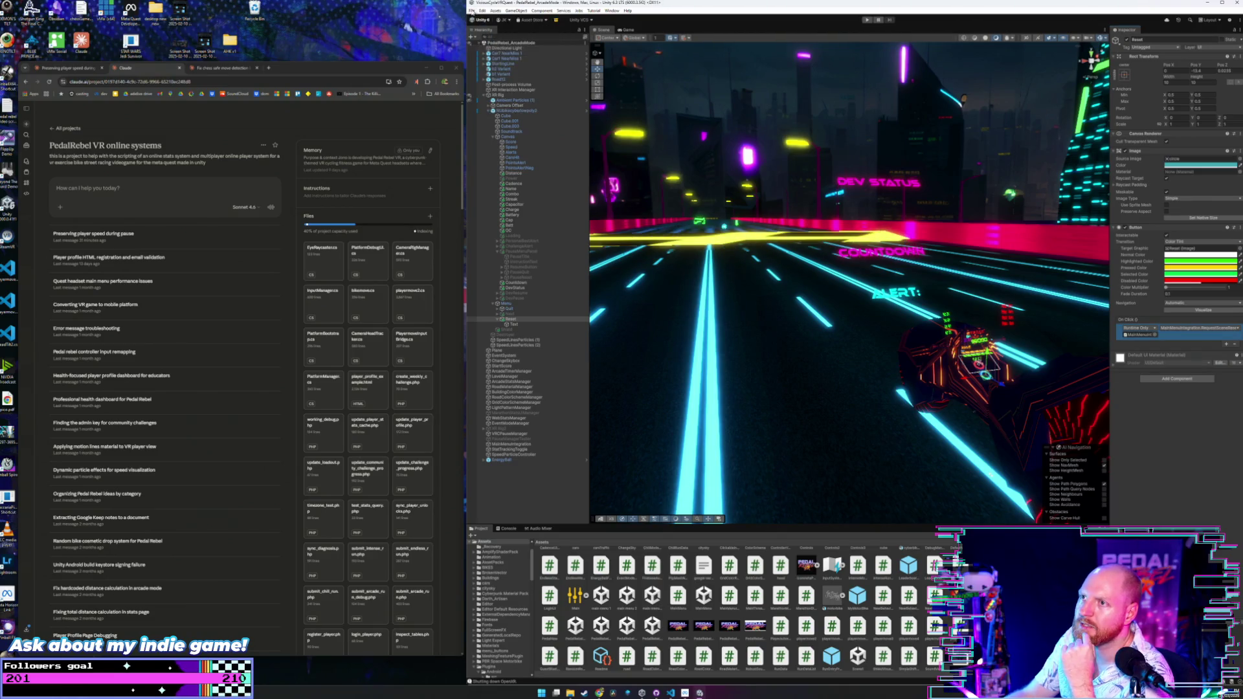
click(495, 81)
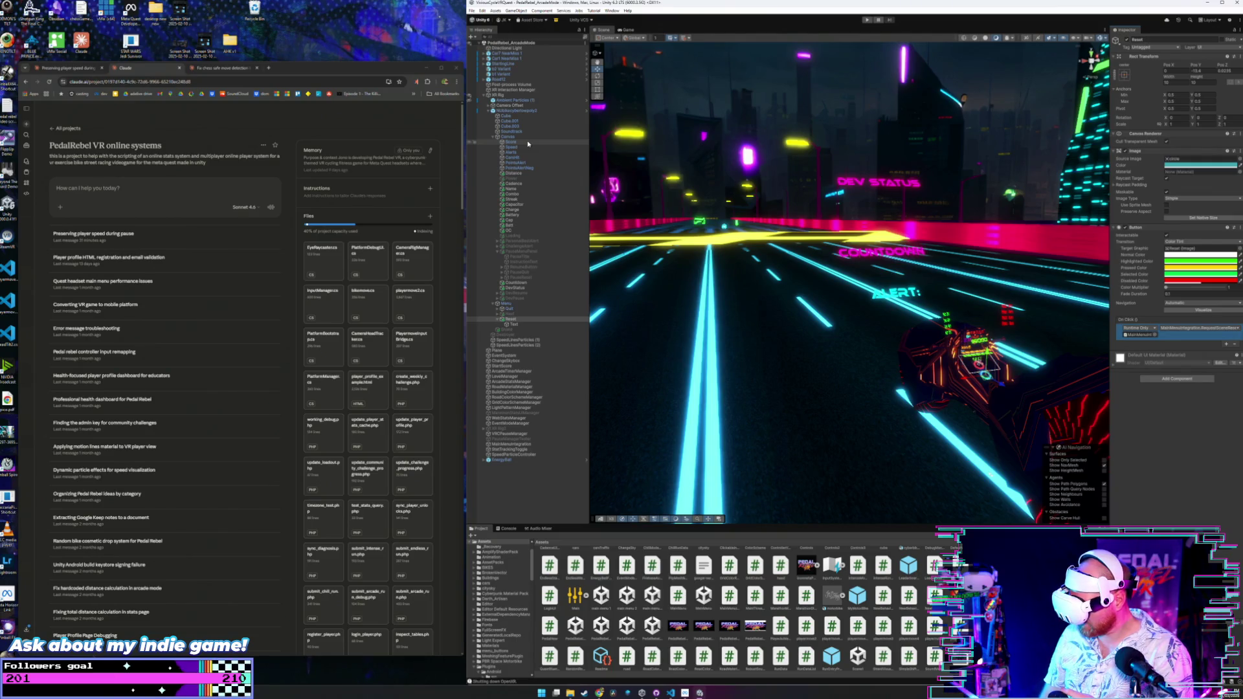
click(916, 604)
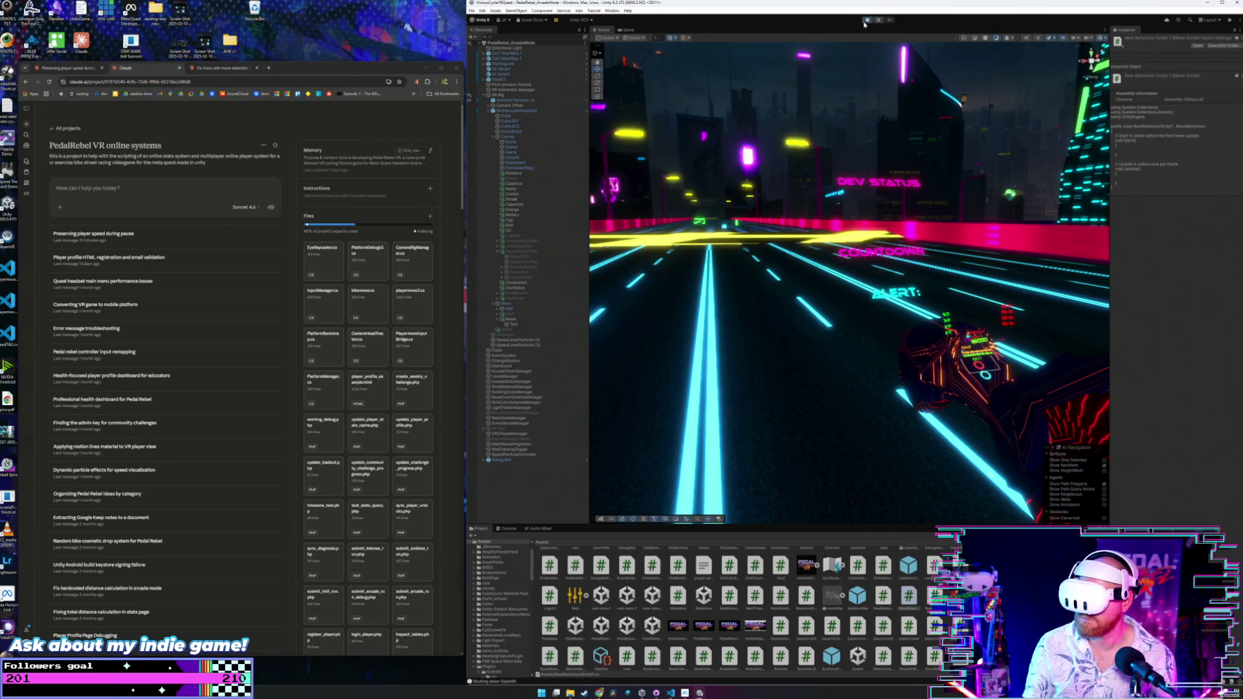
click(865, 21)
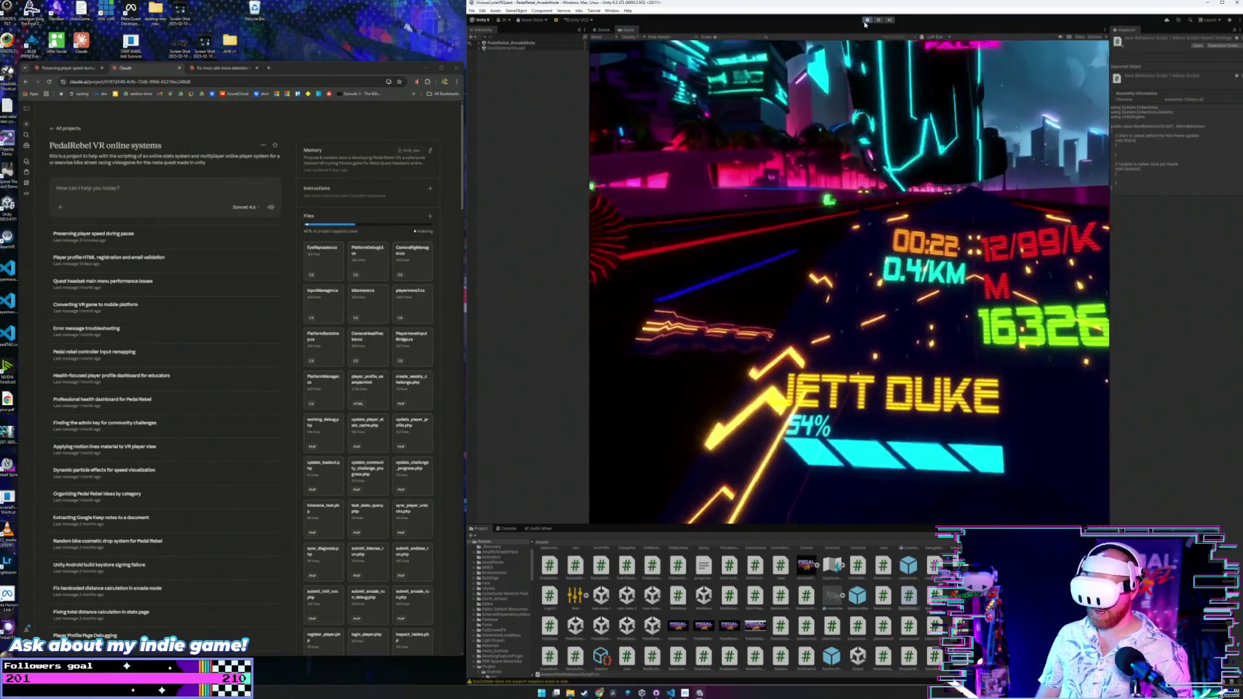
click(866, 20)
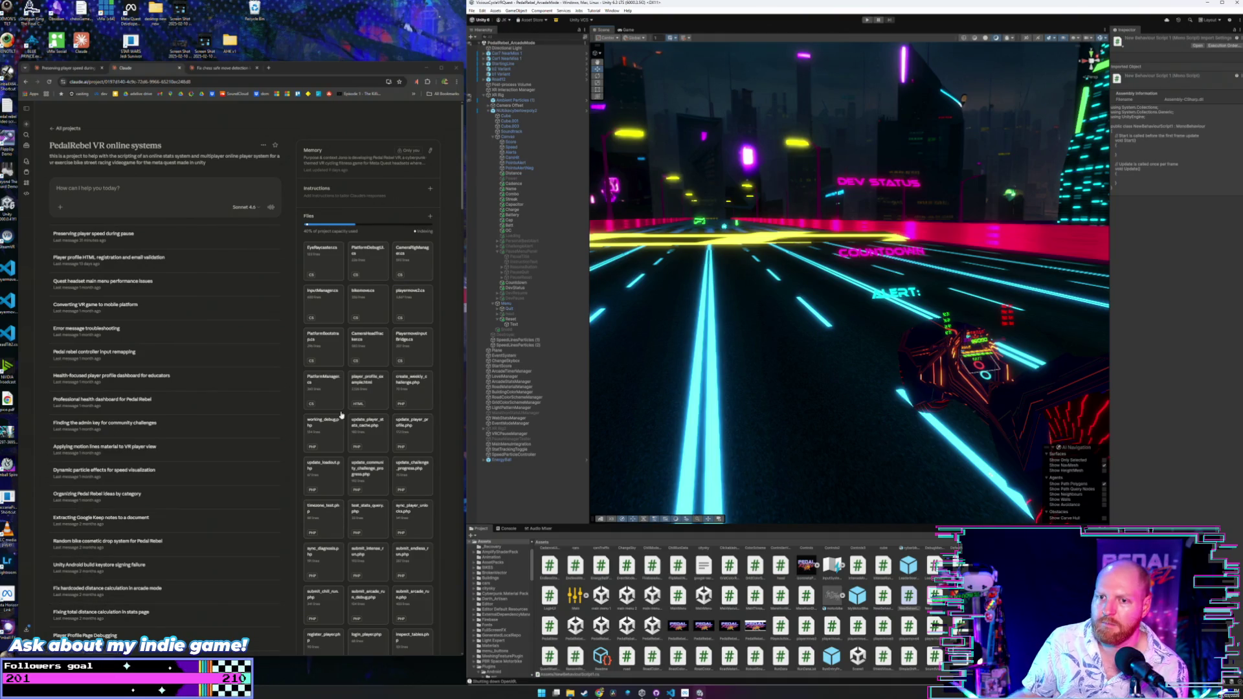
click(343, 73)
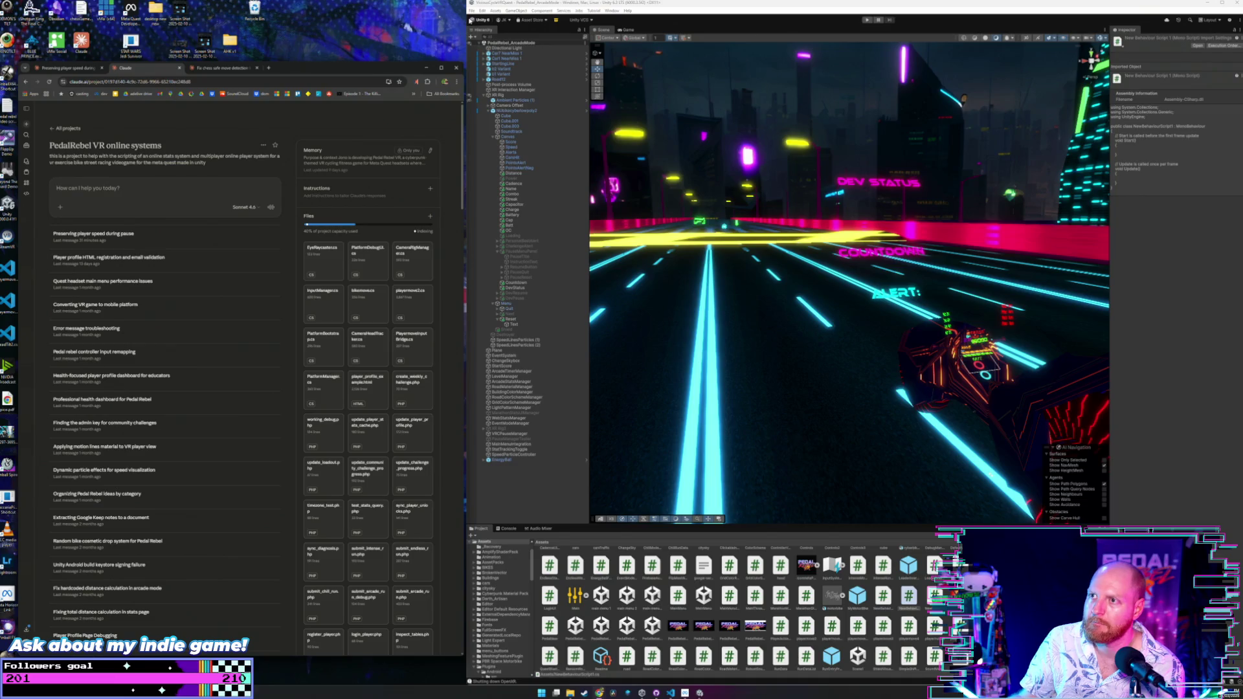
click(472, 11)
click(474, 12)
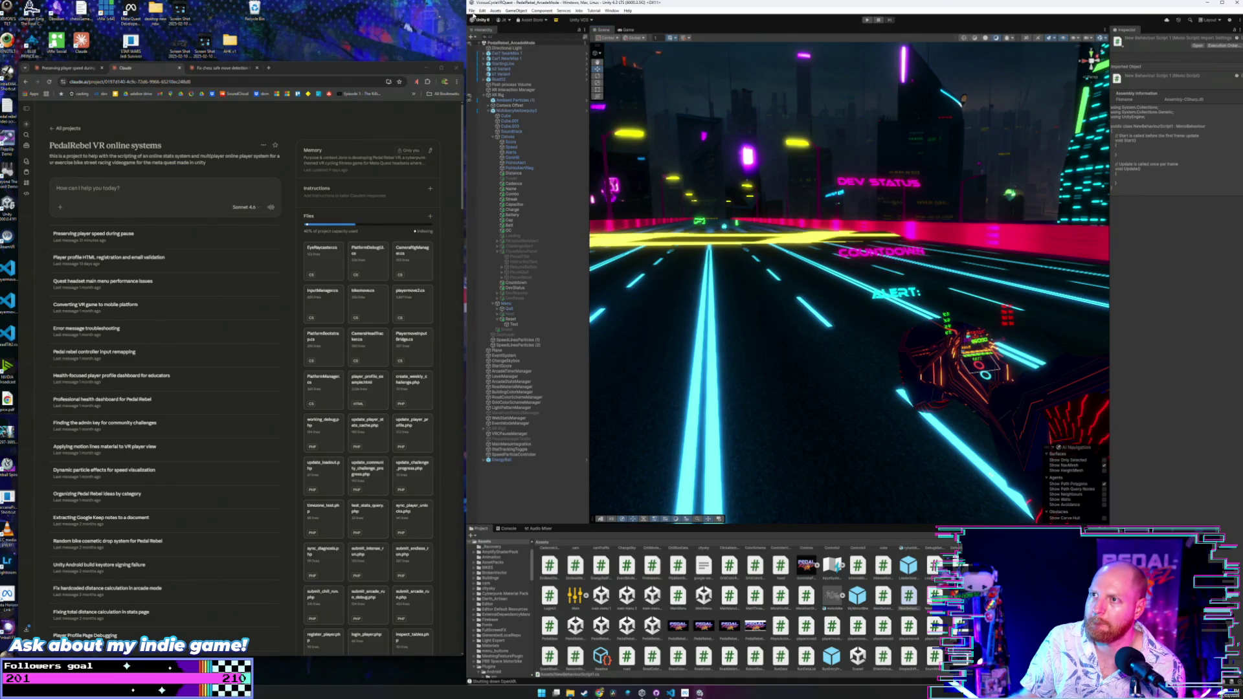
click(472, 12)
click(495, 81)
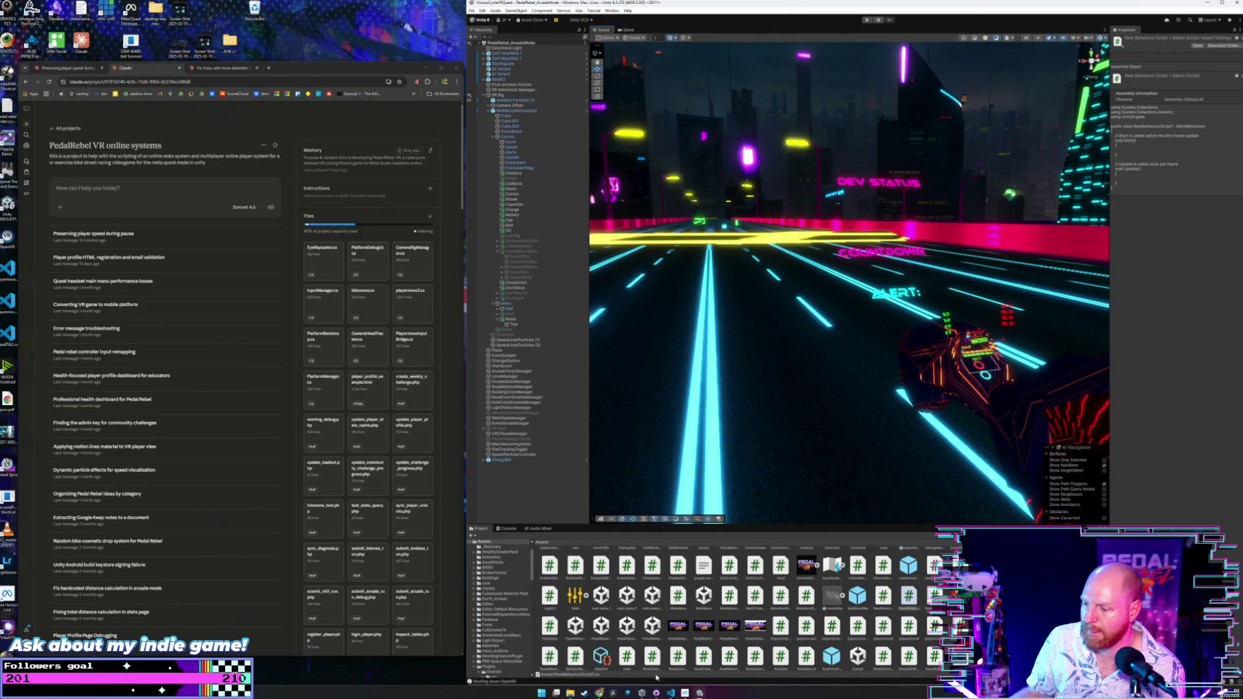
click(472, 11)
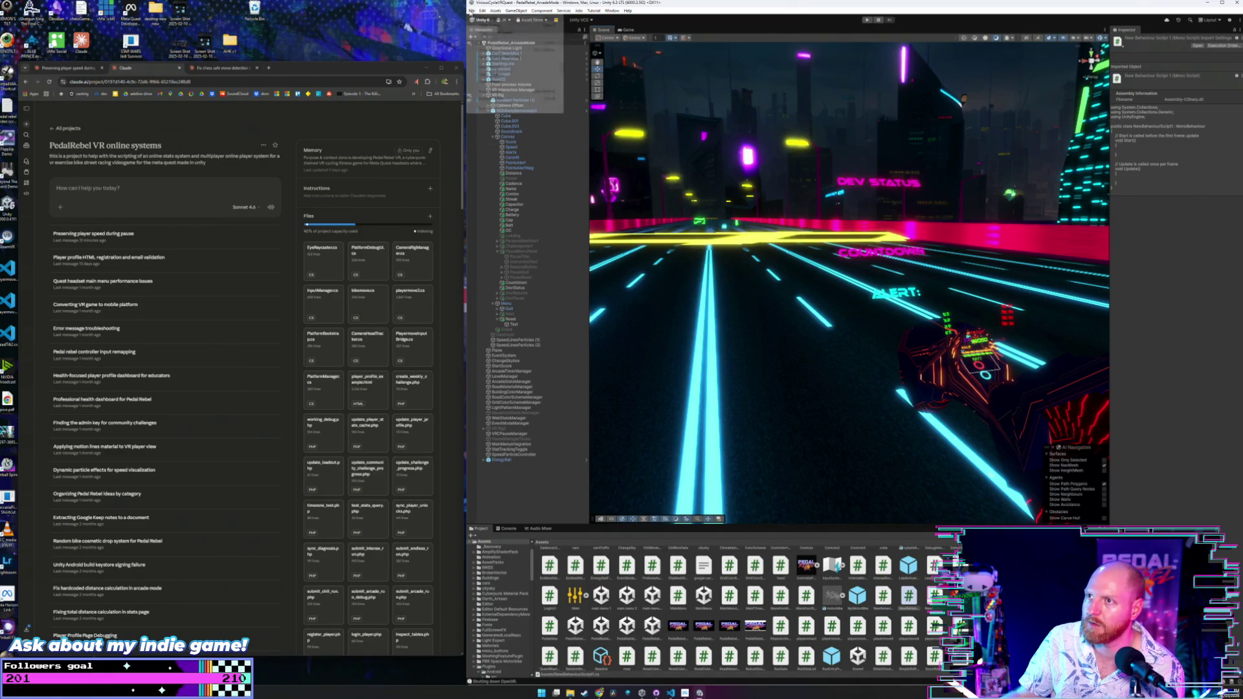
click(500, 92)
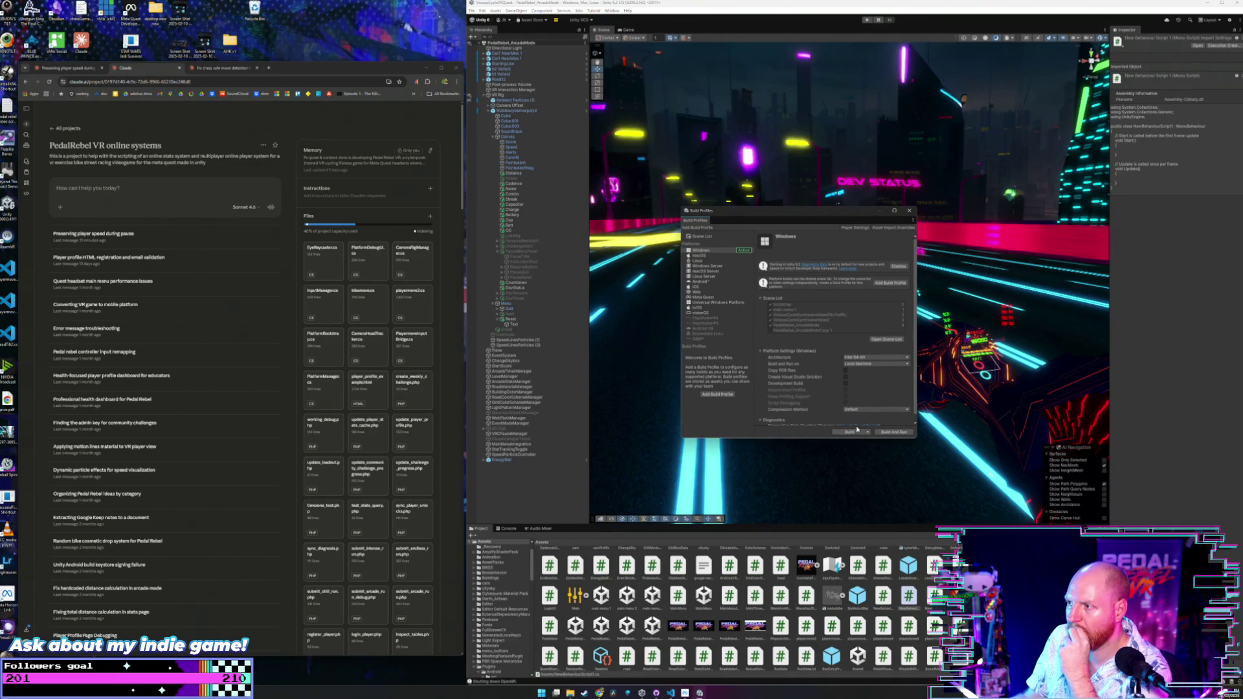
click(909, 211)
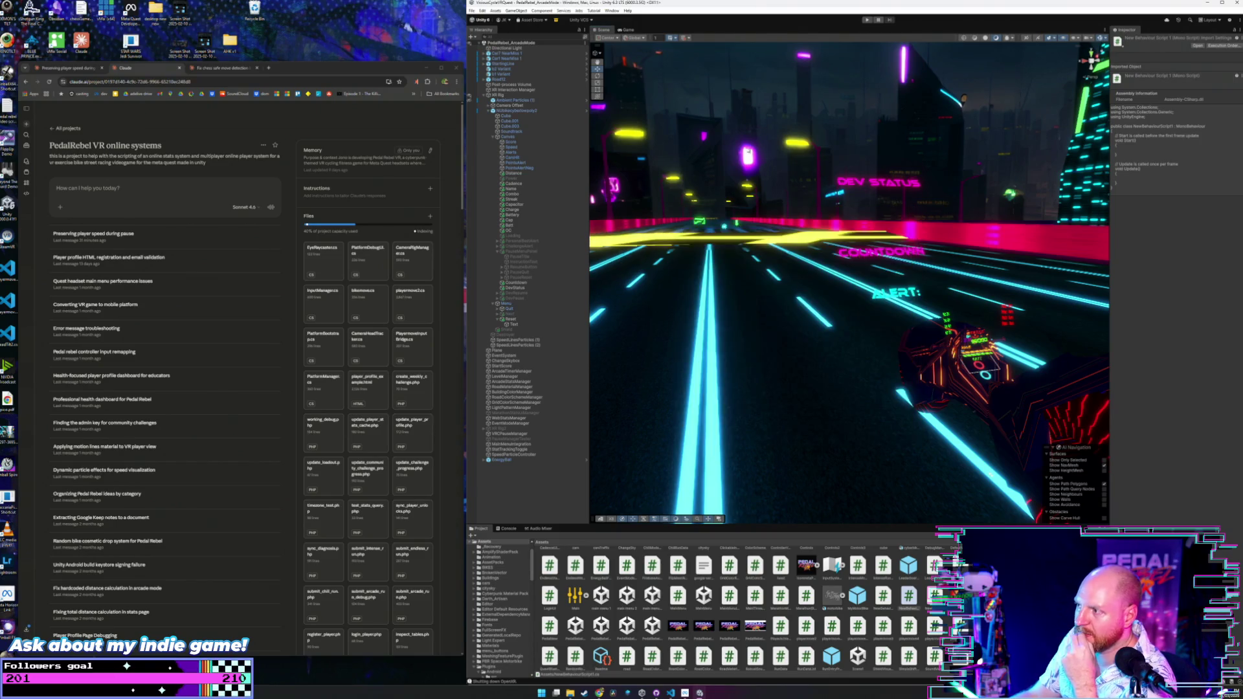
click(471, 10)
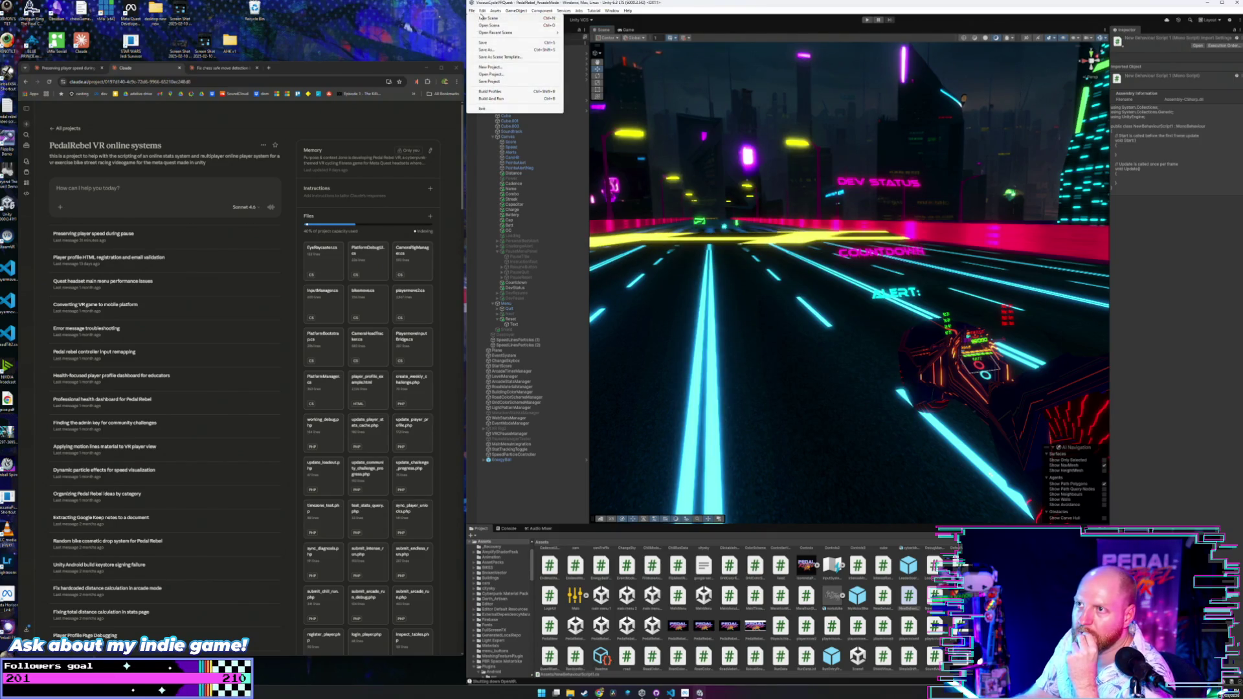
key(Right)
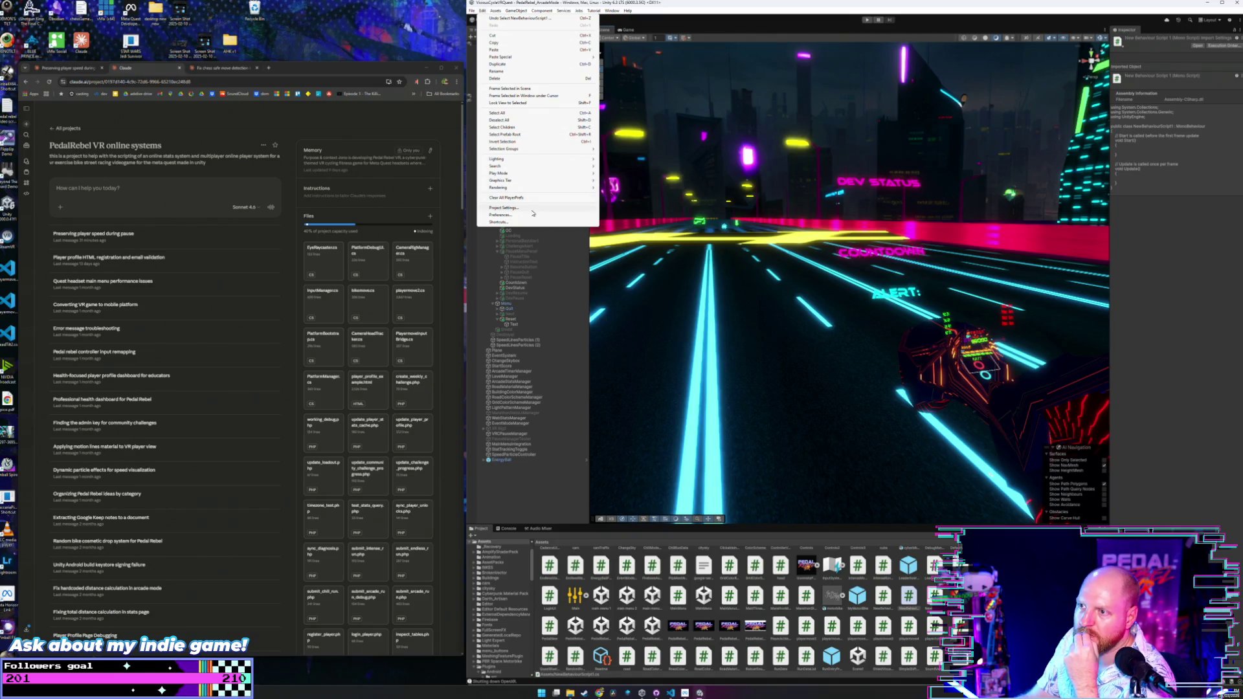
click(534, 209)
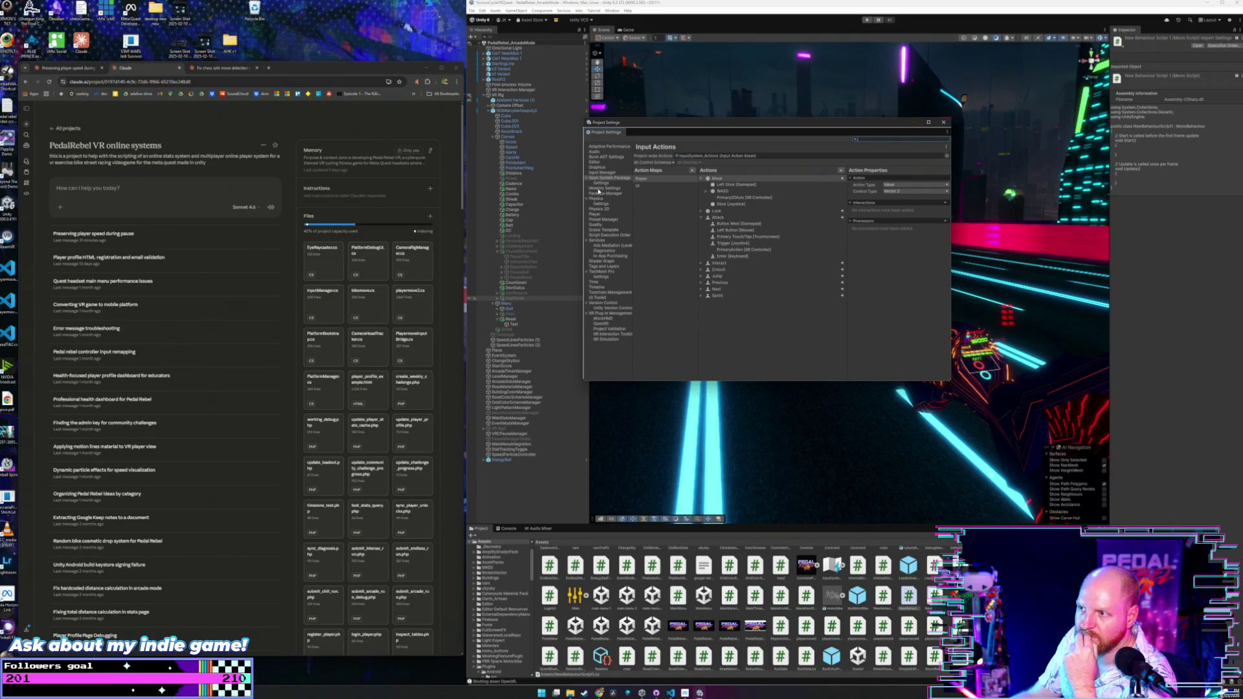
click(600, 215)
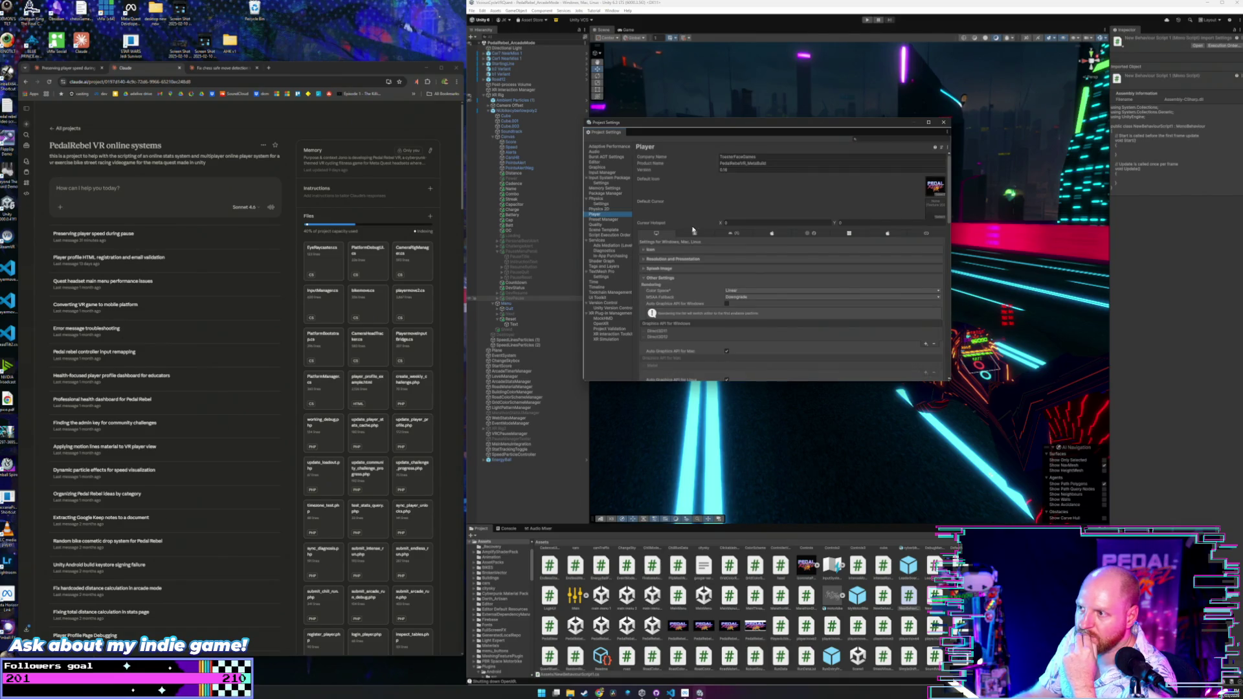
scroll(686, 227, down, 3)
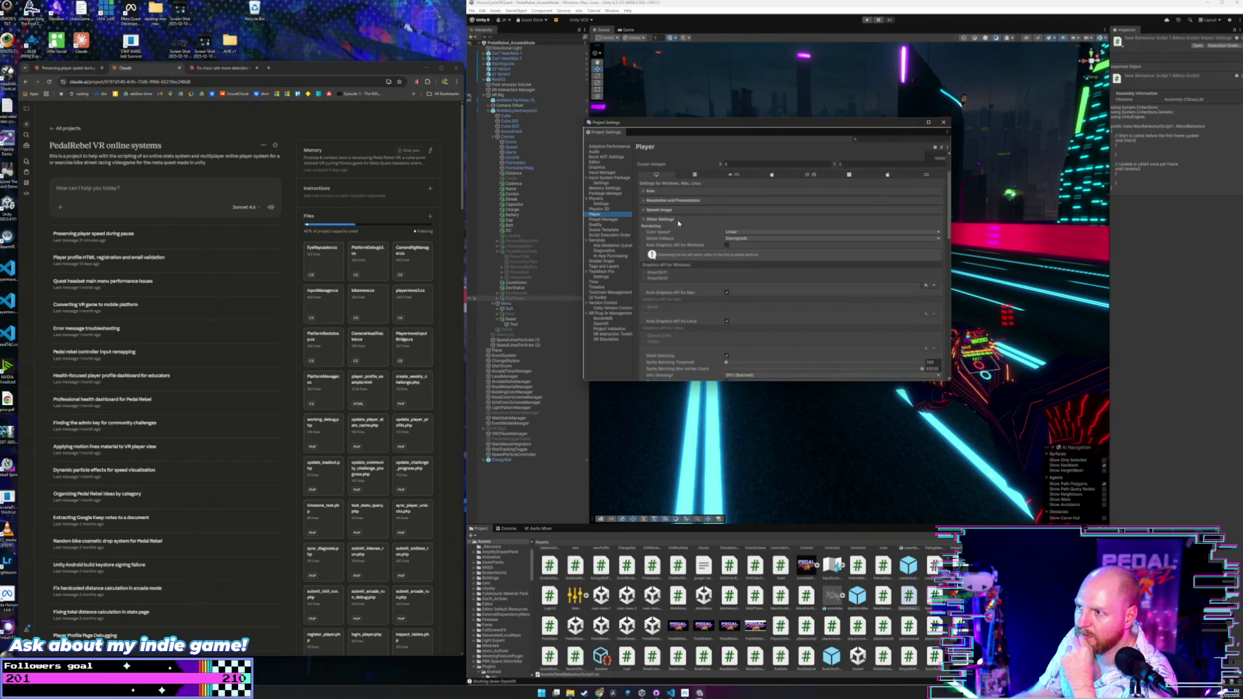
click(676, 223)
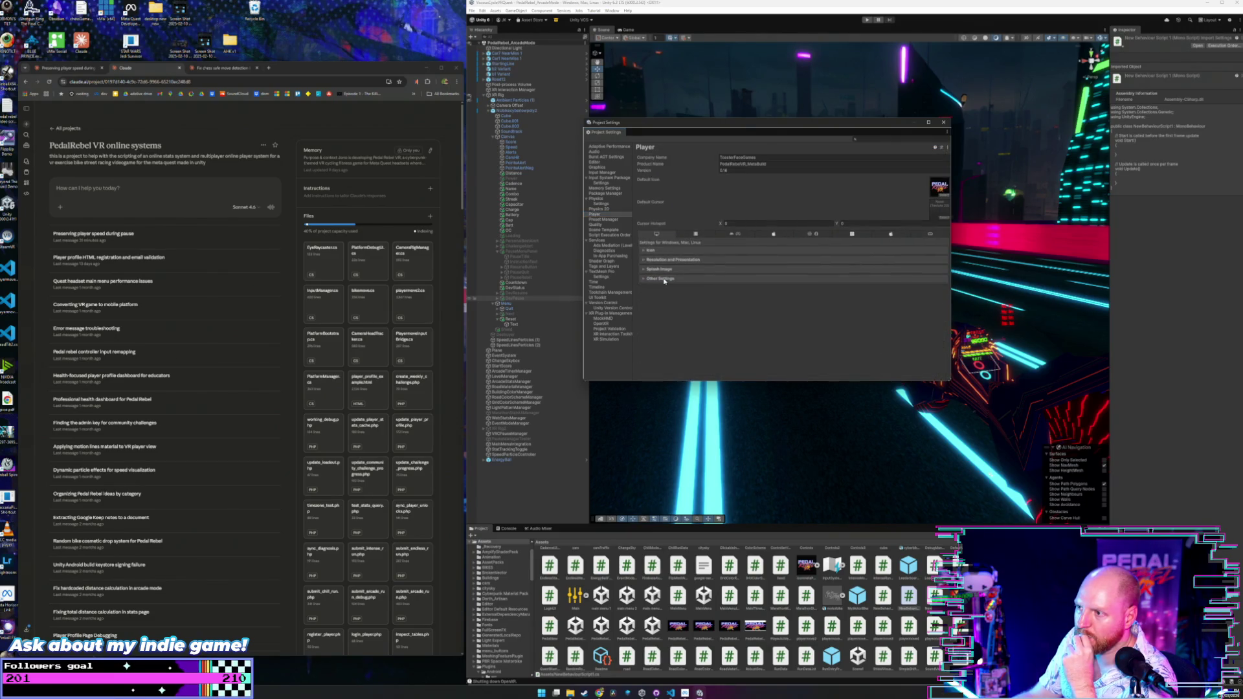
click(664, 281)
scroll(667, 280, down, 10)
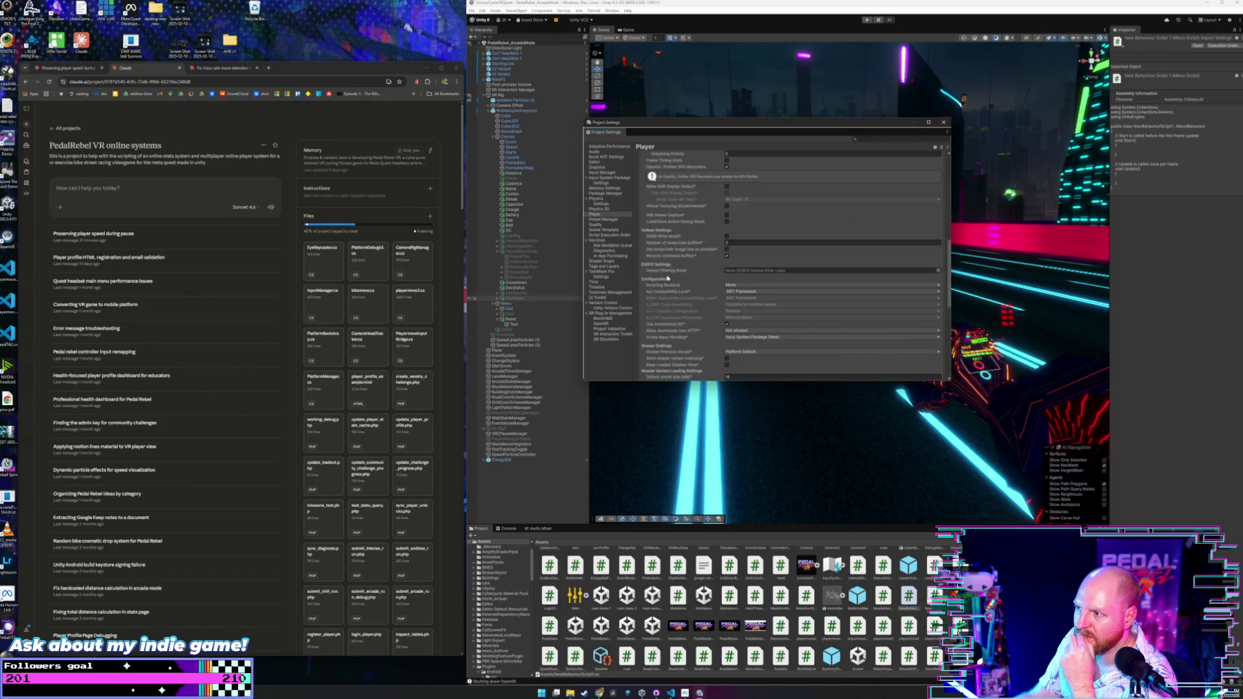
scroll(668, 278, down, 10)
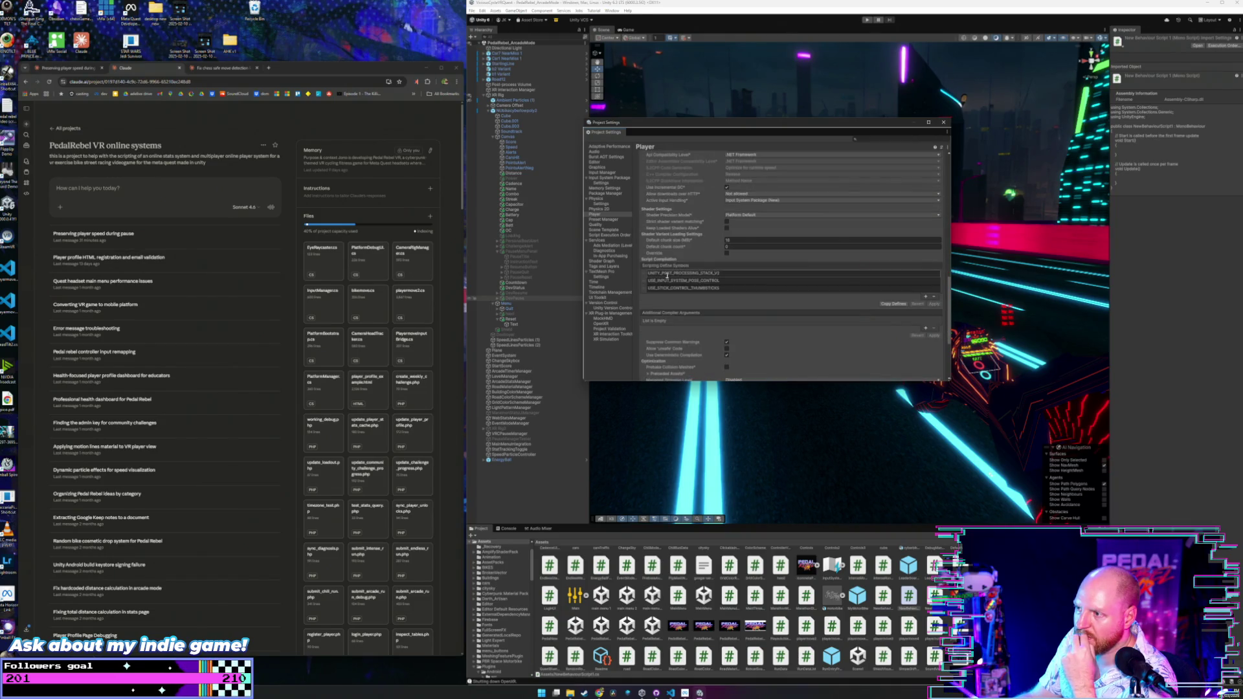
scroll(673, 304, up, 15)
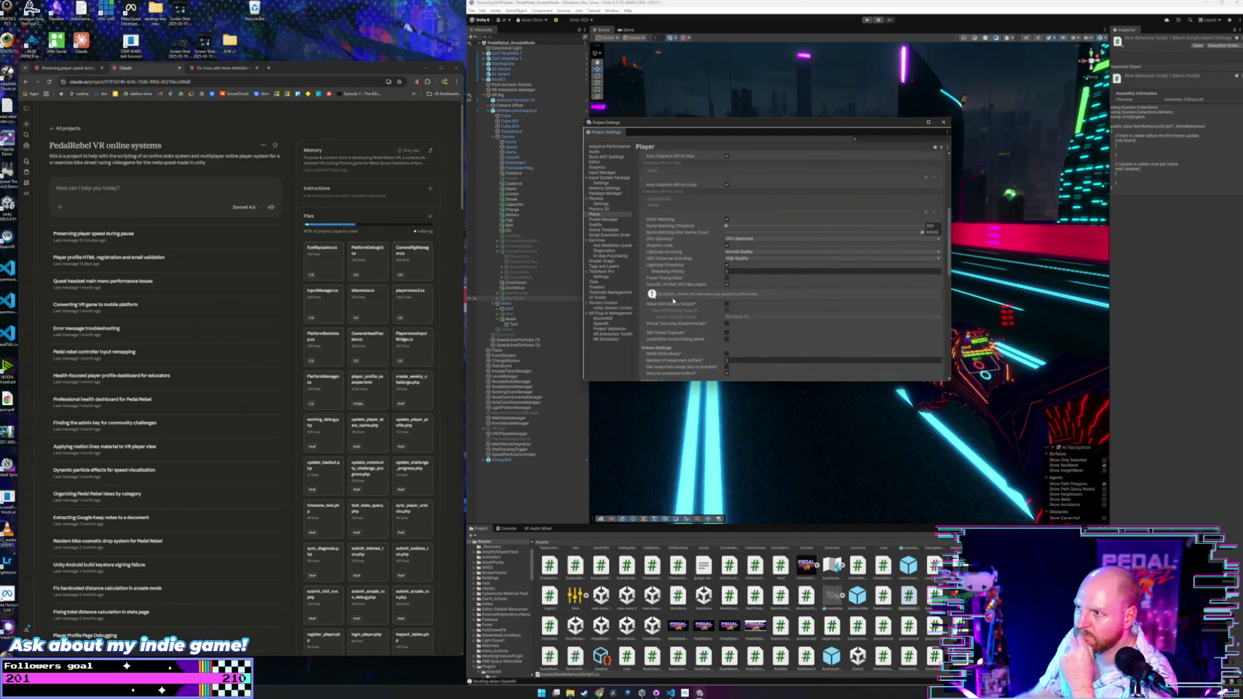
scroll(659, 201, up, 3)
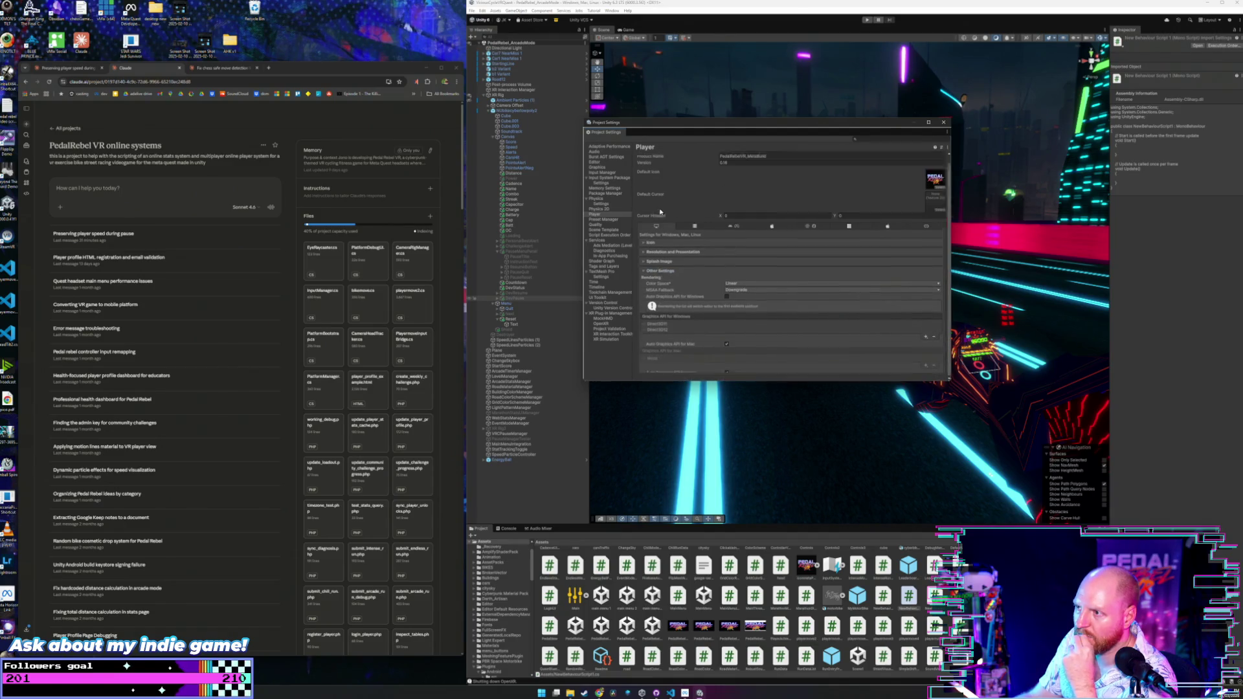
click(660, 277)
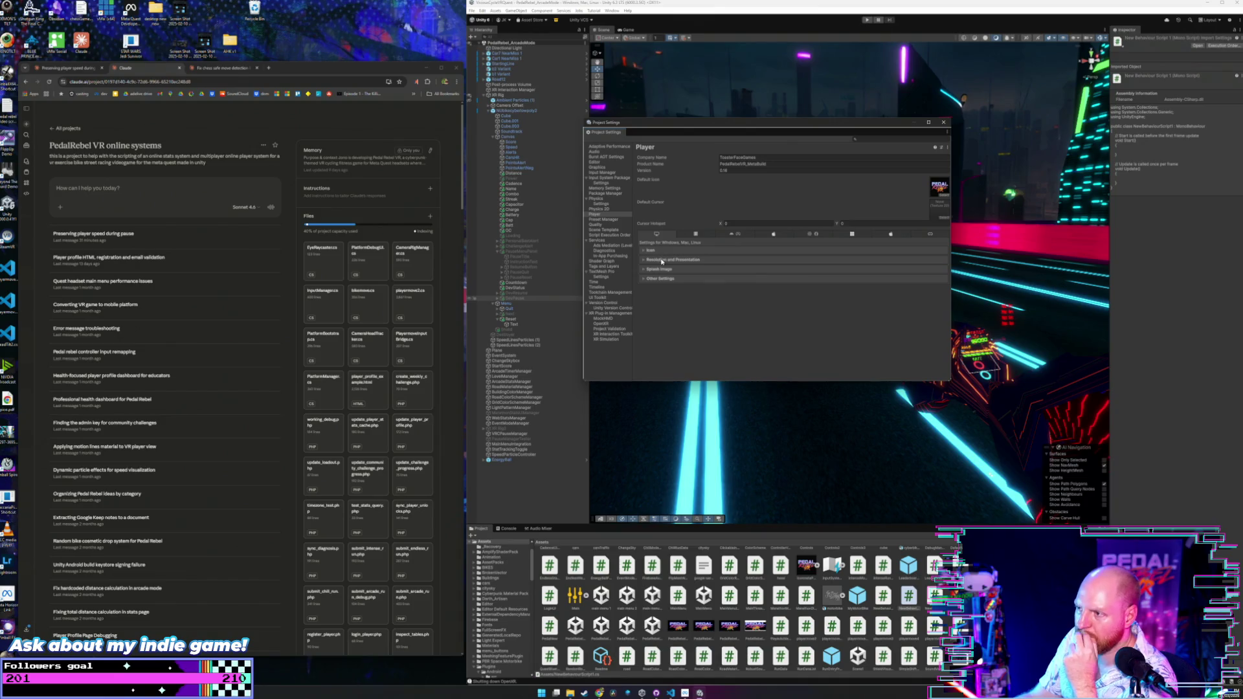
click(660, 278)
scroll(660, 282, down, 5)
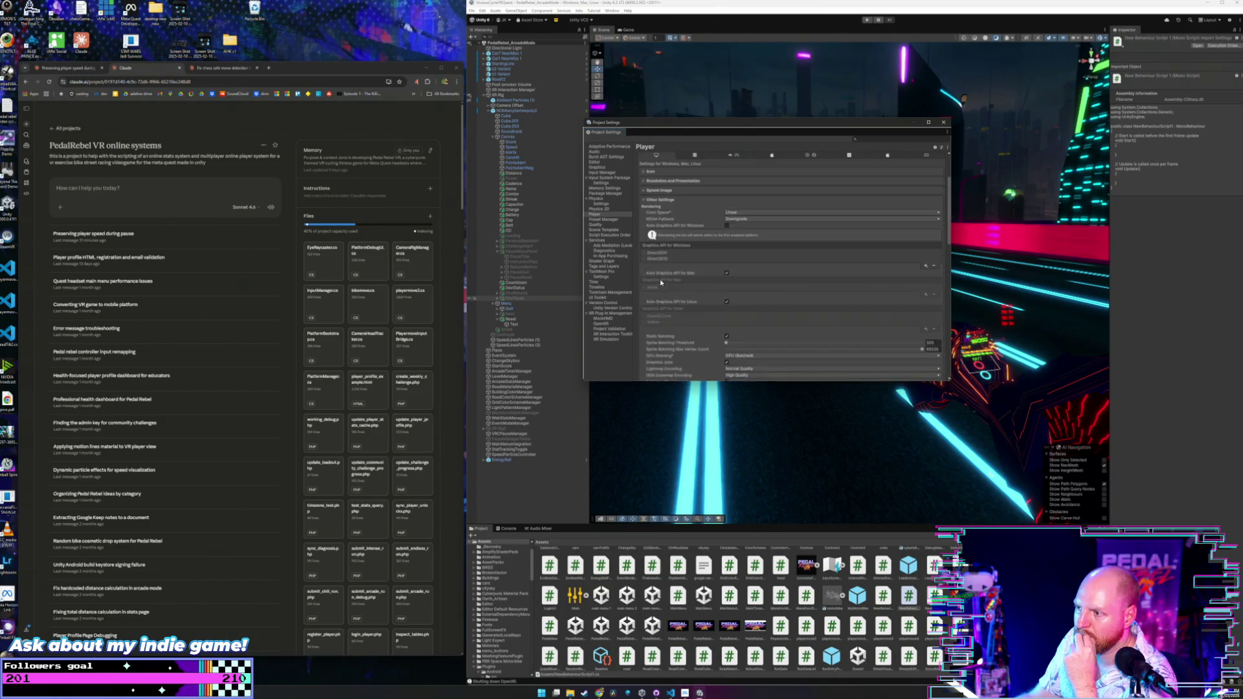
scroll(660, 283, down, 2)
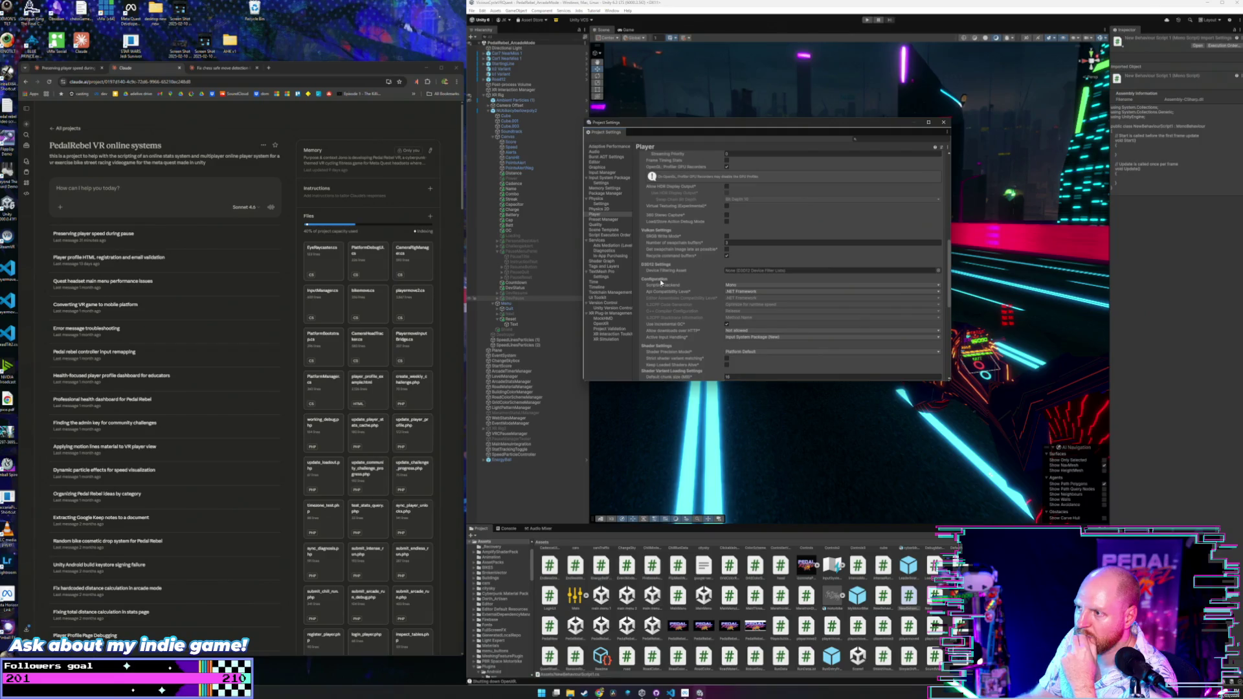
scroll(660, 282, down, 2)
scroll(660, 282, down, 4)
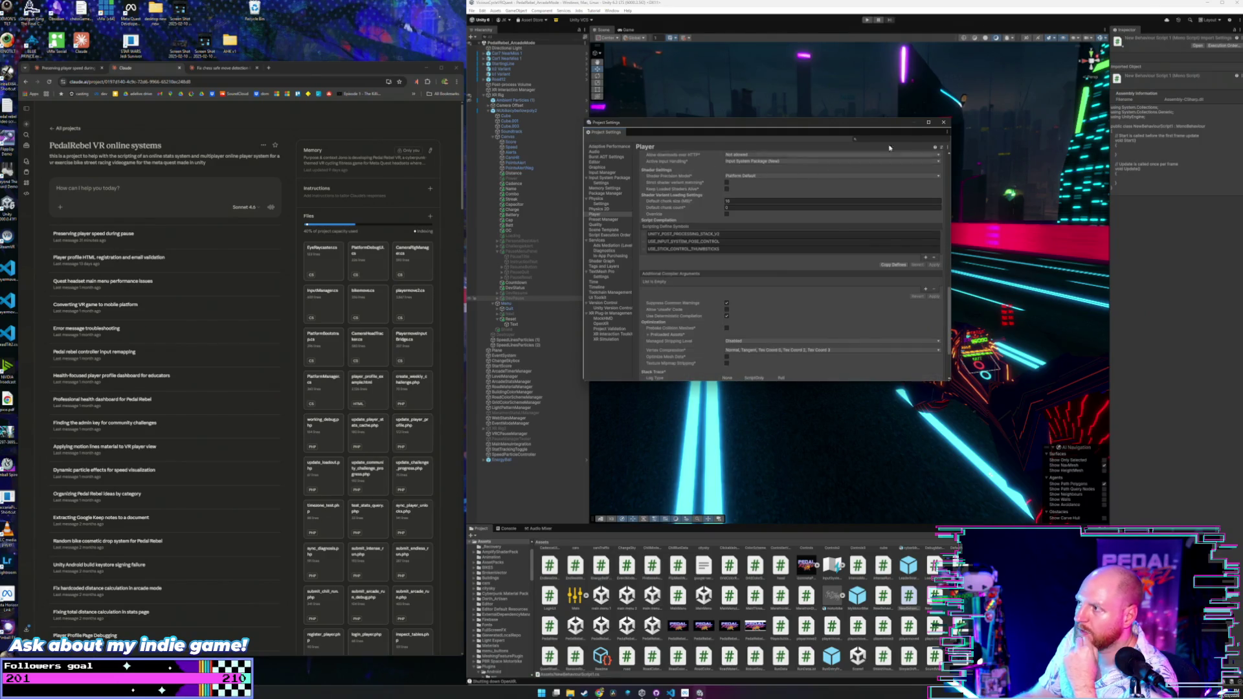
click(943, 122)
click(471, 11)
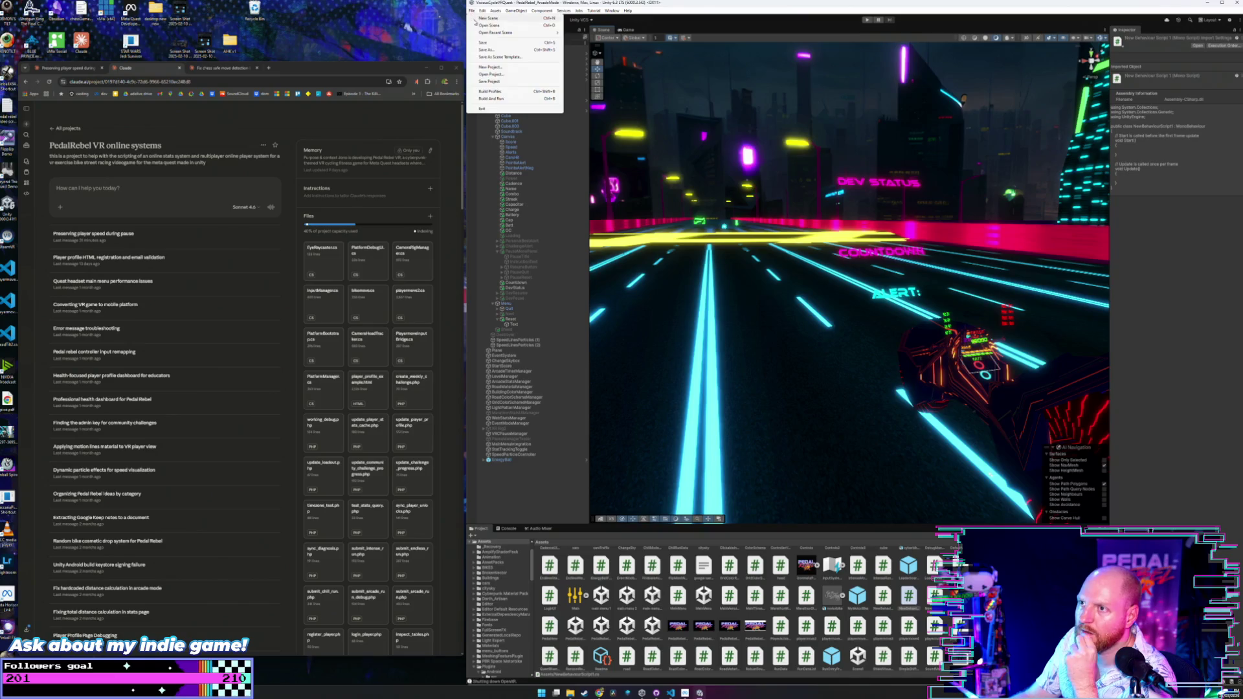
Step: In Build Profiles, select Android and switch the project's platform to it
click(519, 94)
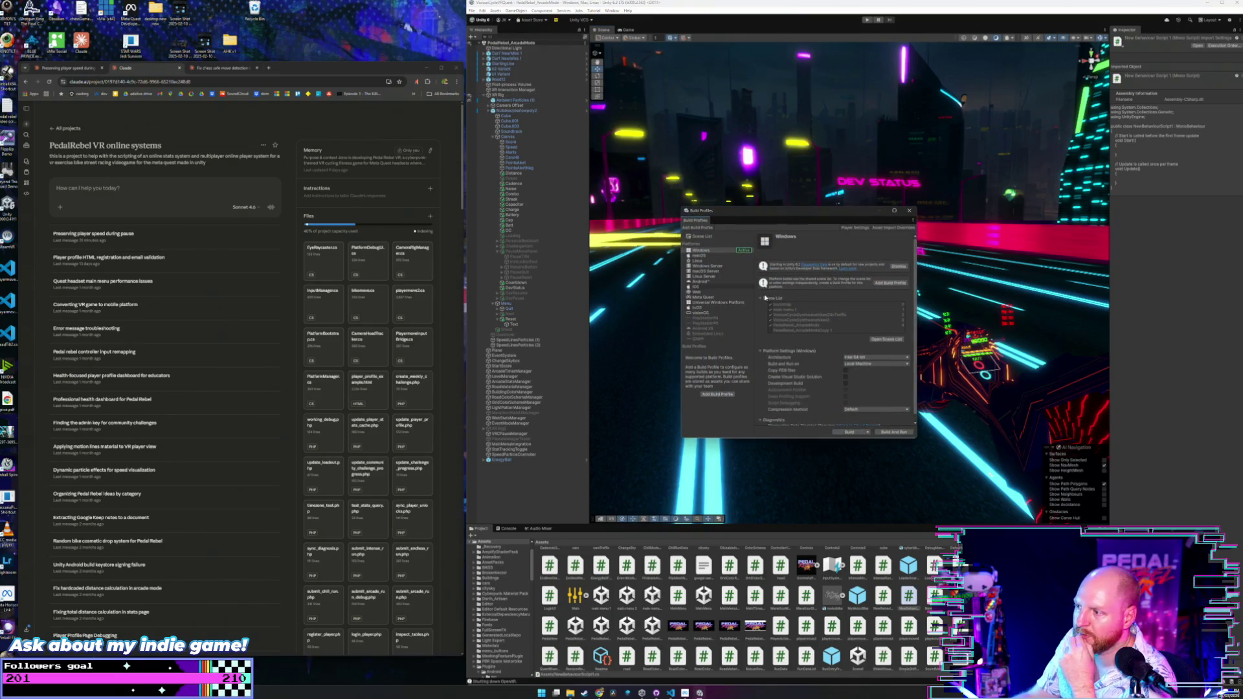
click(702, 282)
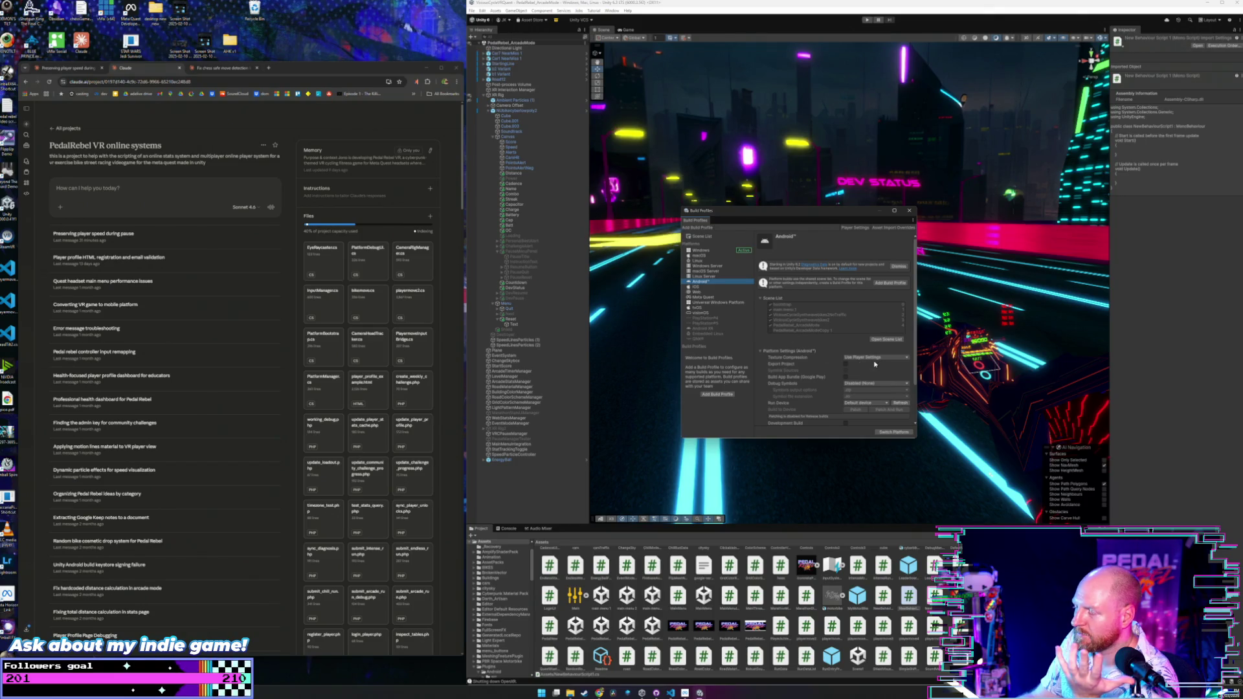
scroll(835, 365, down, 2)
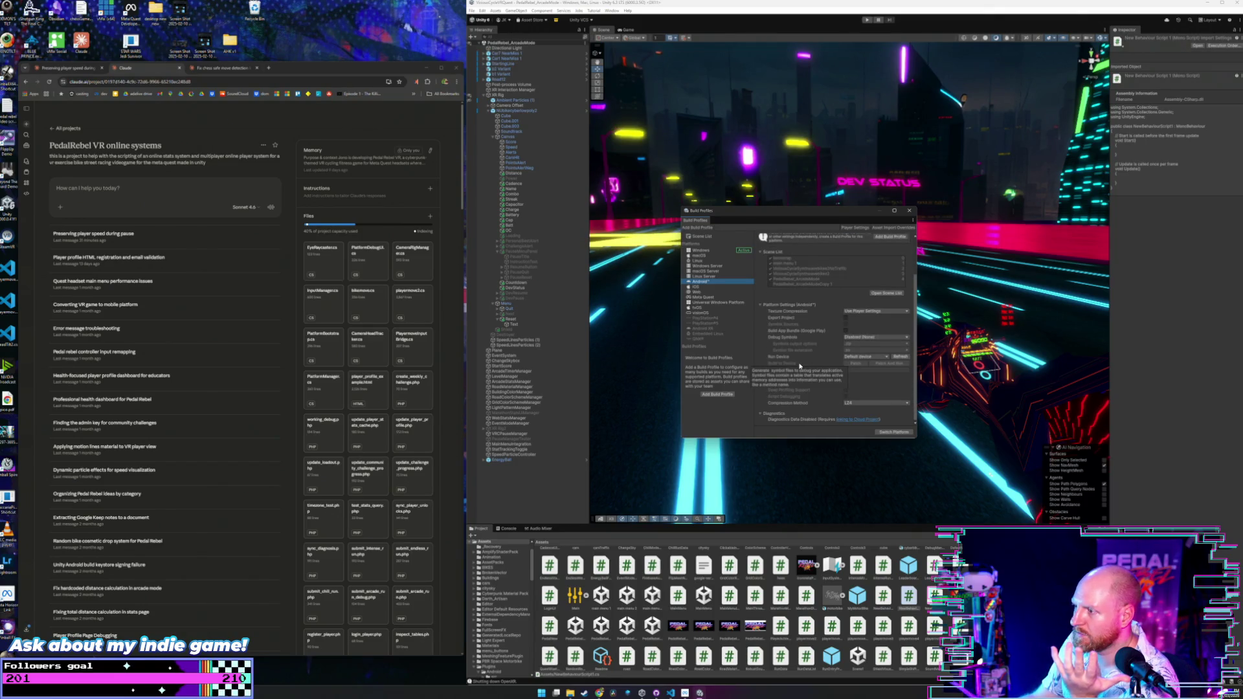
click(891, 433)
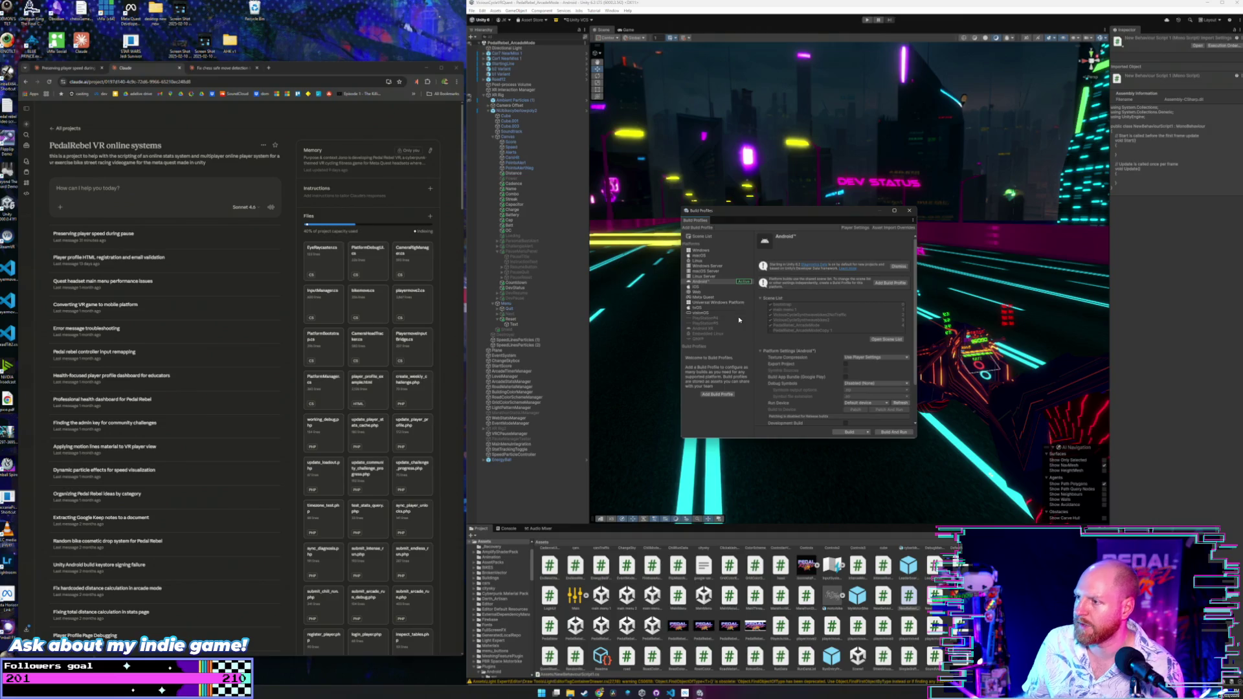
Step: Close Build Profiles and open Project Settings on the Player page
click(868, 432)
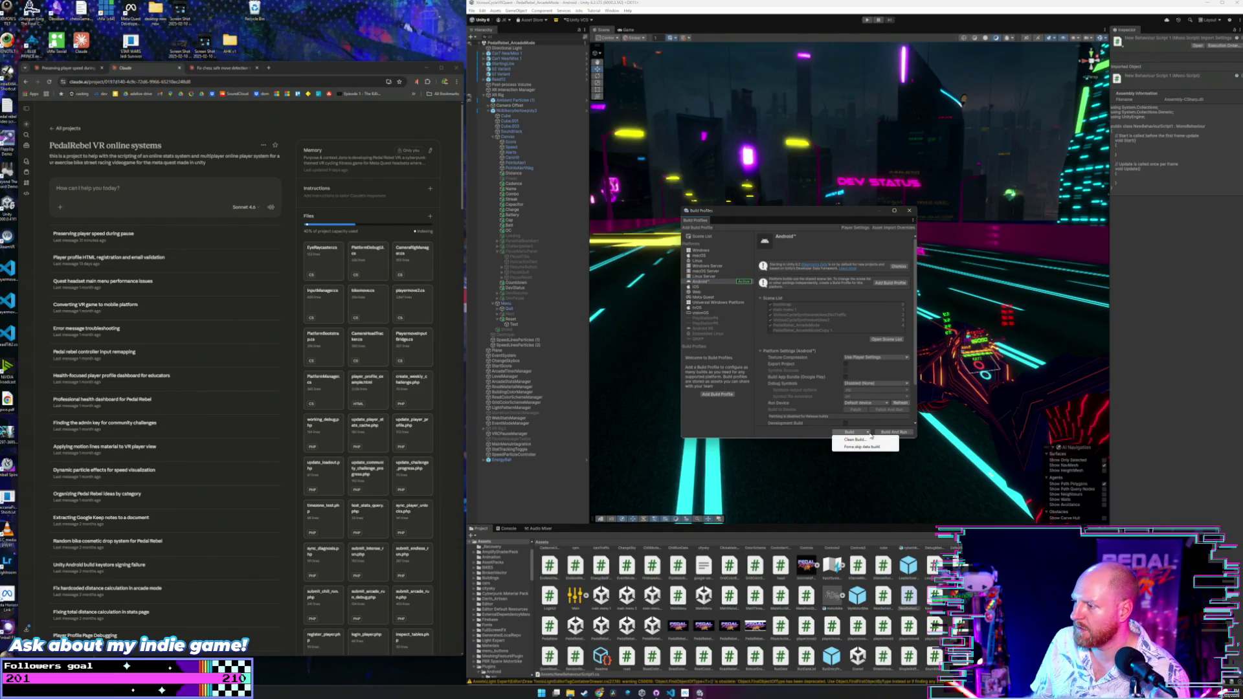
click(682, 395)
scroll(796, 343, down, 3)
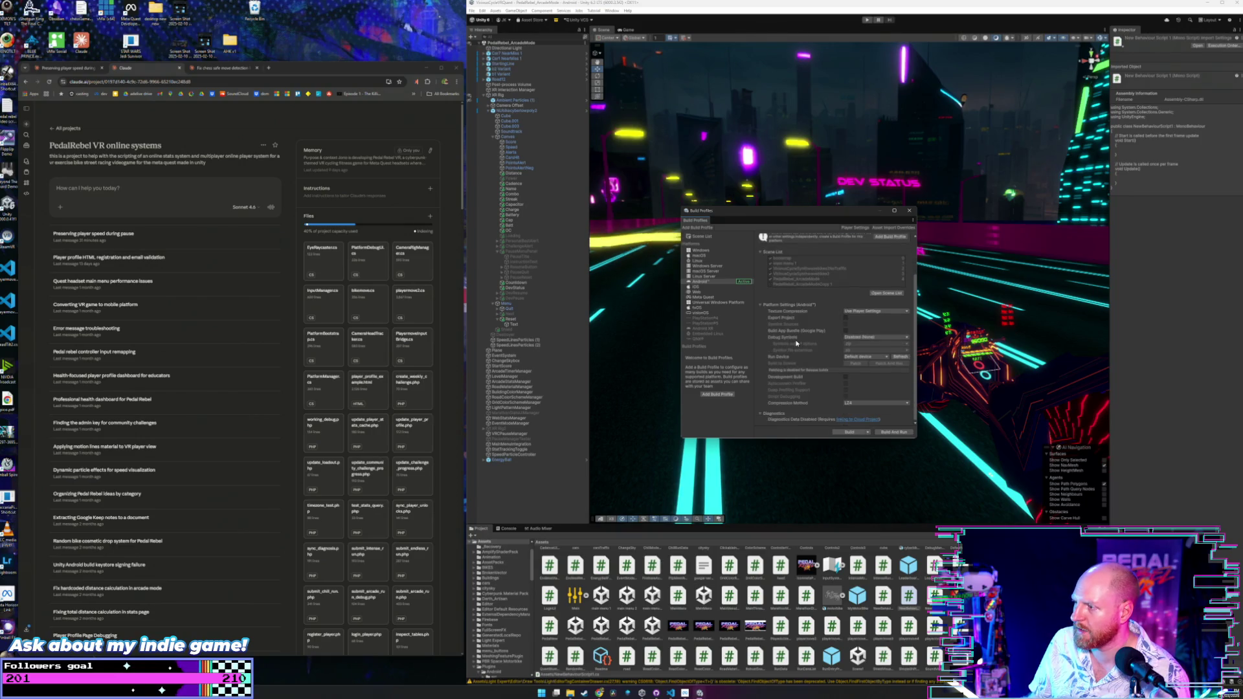
click(909, 211)
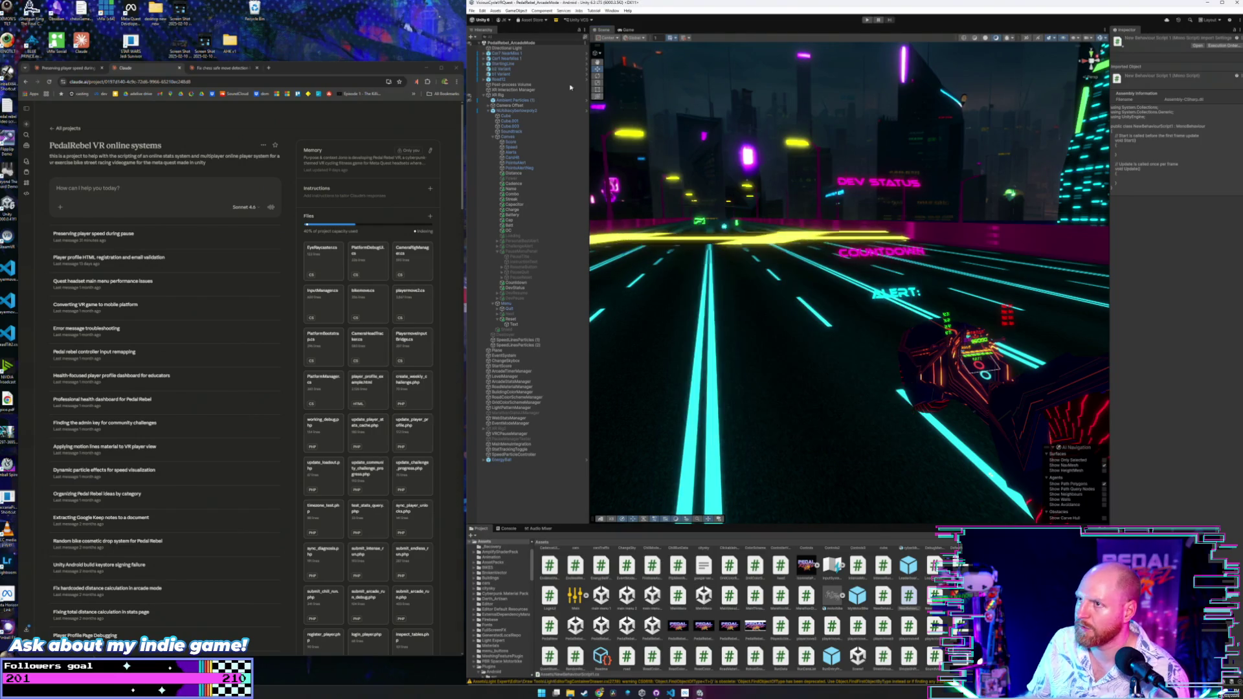
click(472, 11)
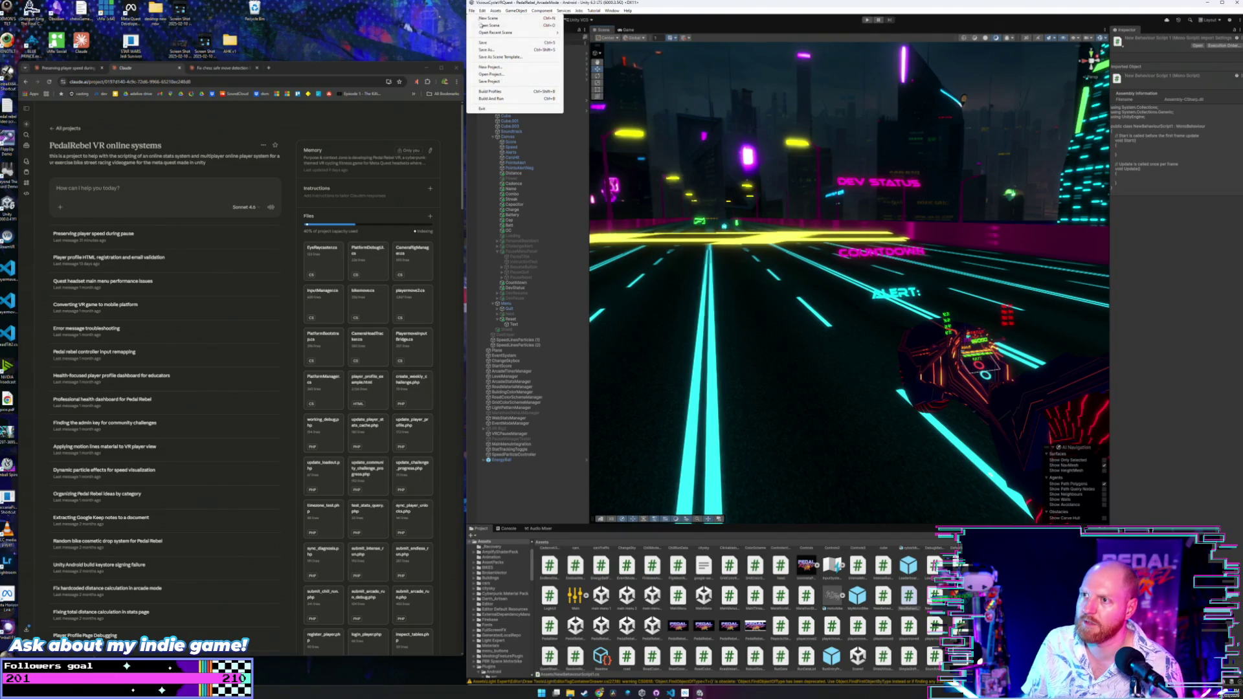
mouse_move(485, 10)
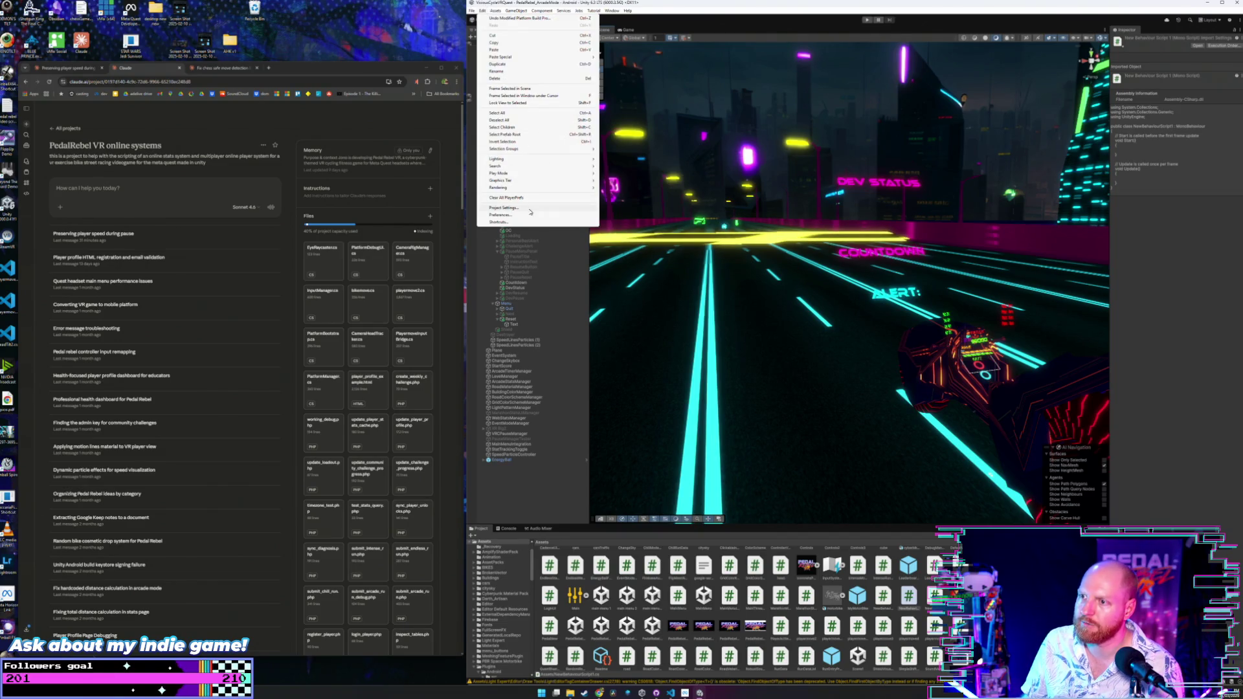
click(528, 208)
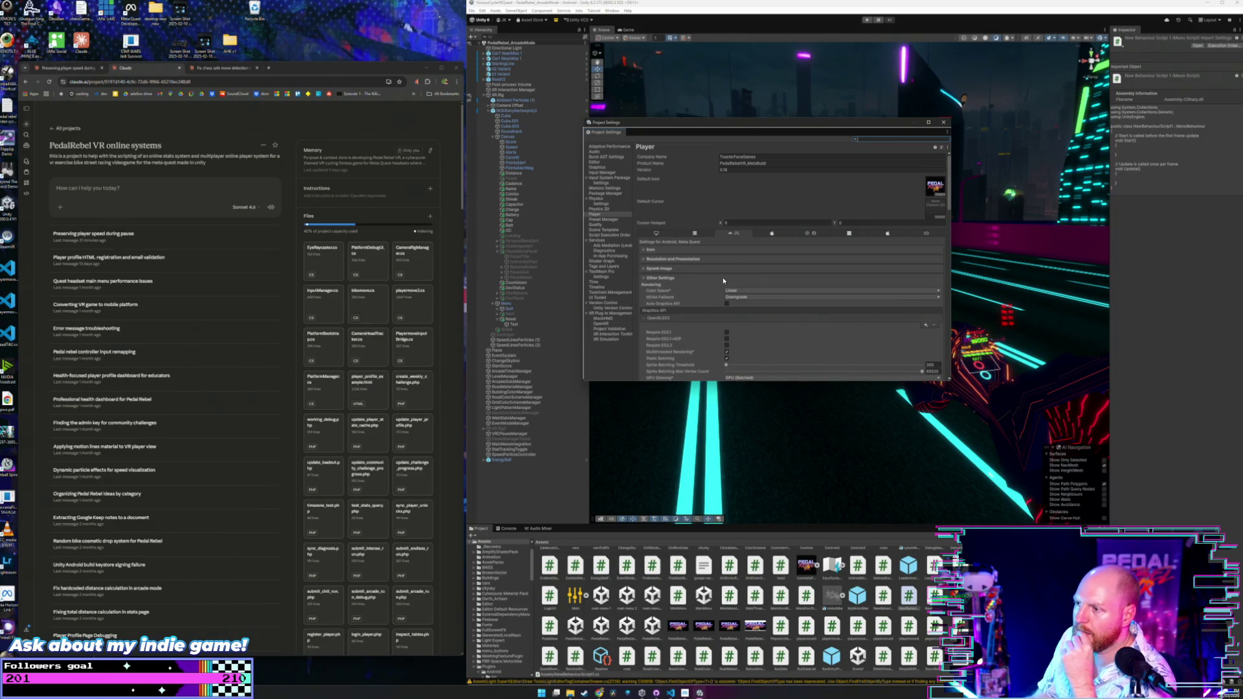
Step: Review Android Other Settings including Bundle Version Code, then collapse it and expand Publishing Settings
scroll(712, 282, down, 5)
scroll(700, 288, down, 2)
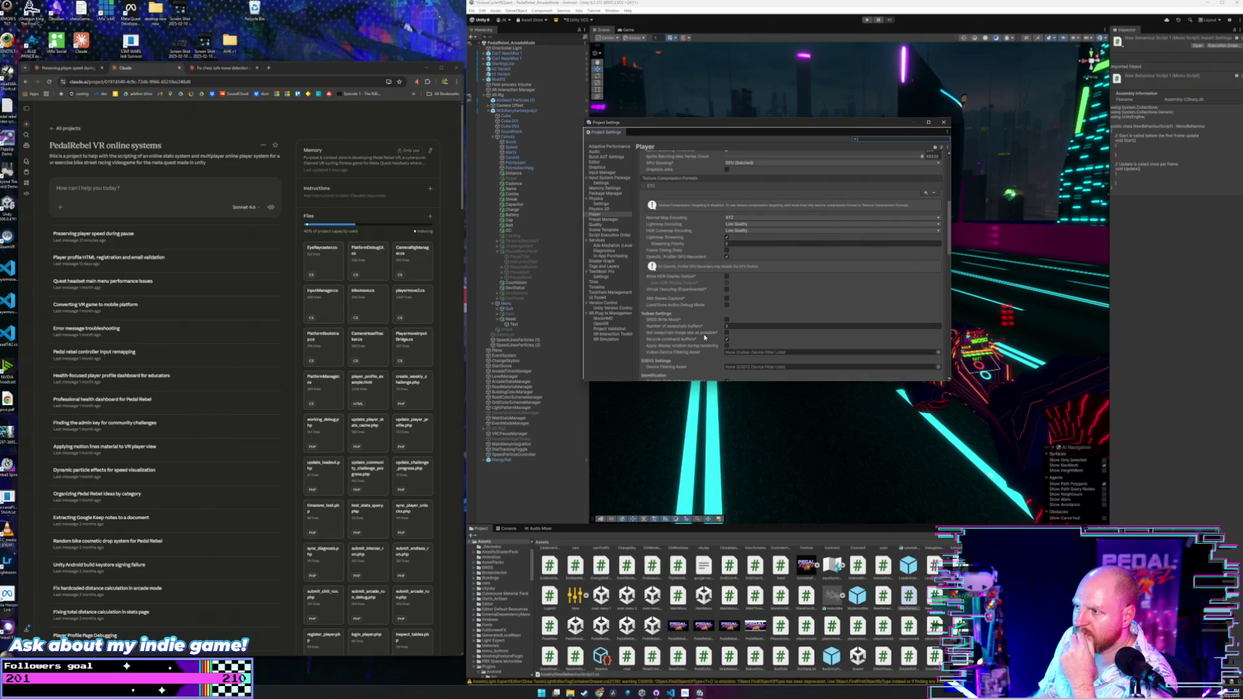
scroll(728, 334, down, 2)
scroll(718, 335, down, 2)
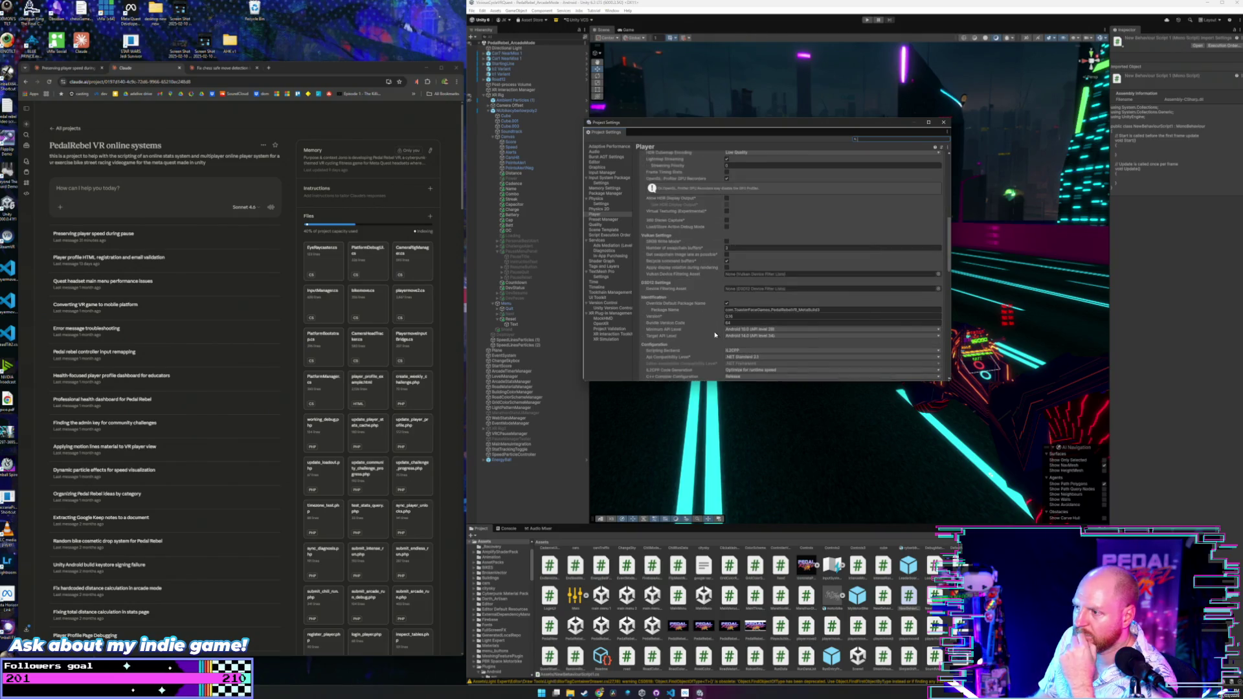
scroll(702, 324, down, 2)
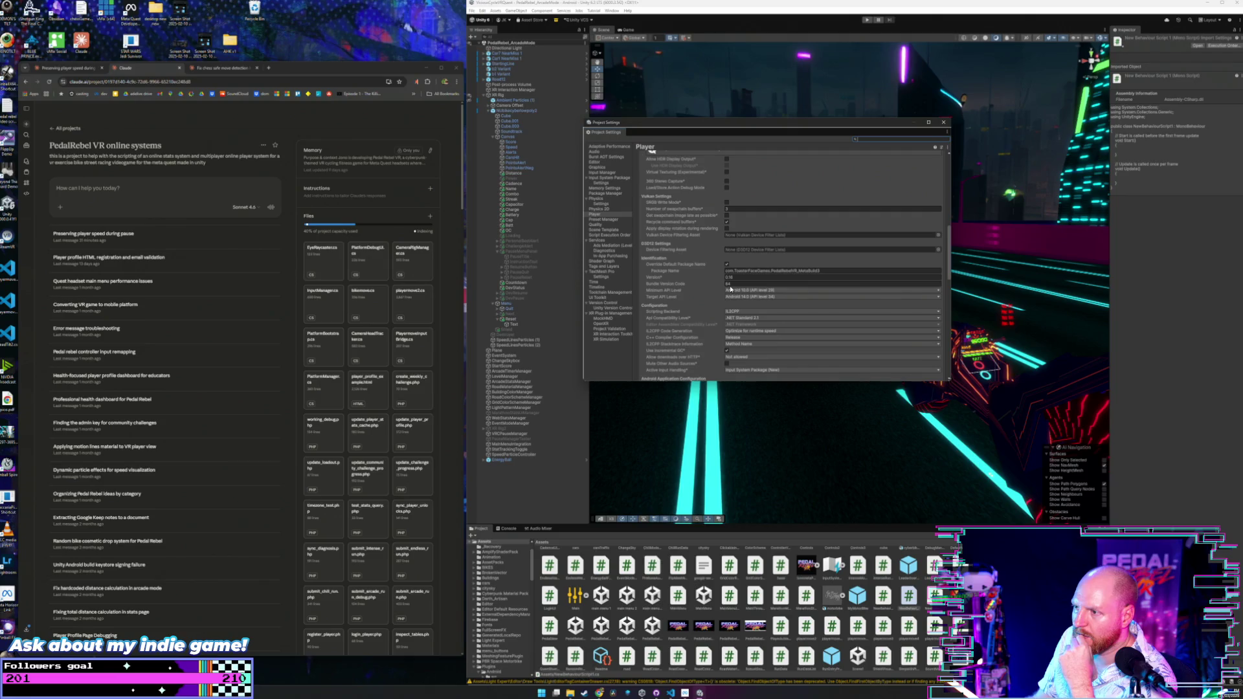
click(728, 283)
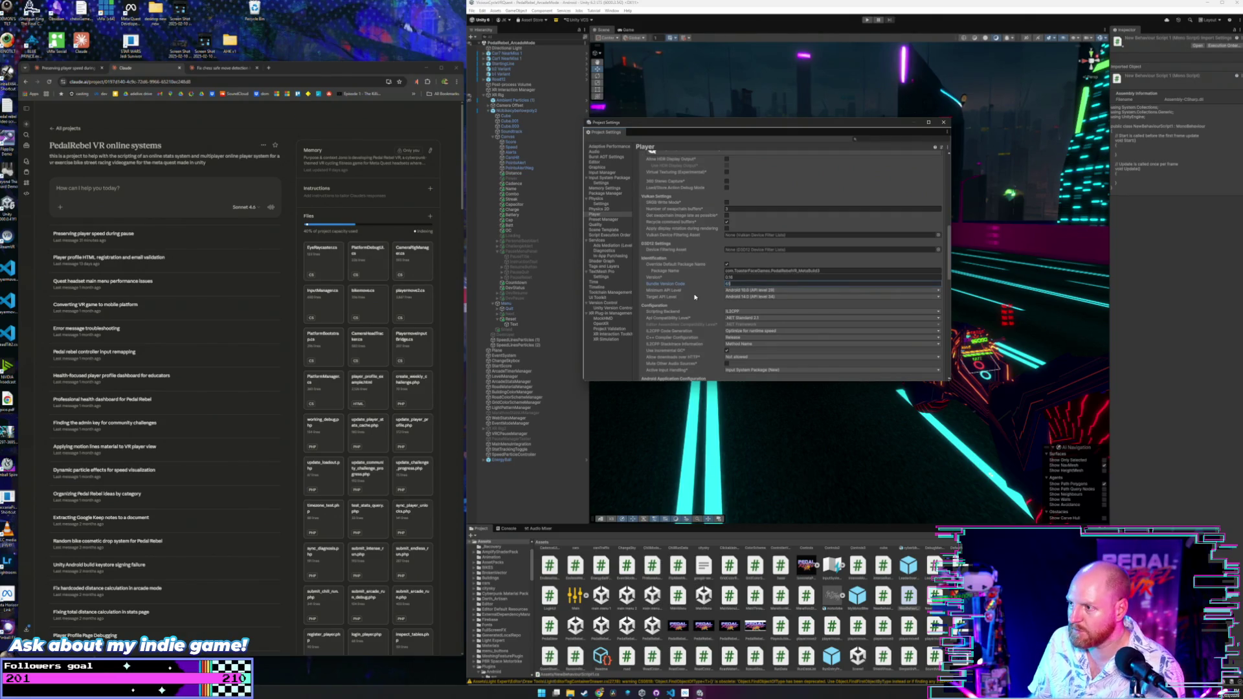
scroll(702, 293, down, 6)
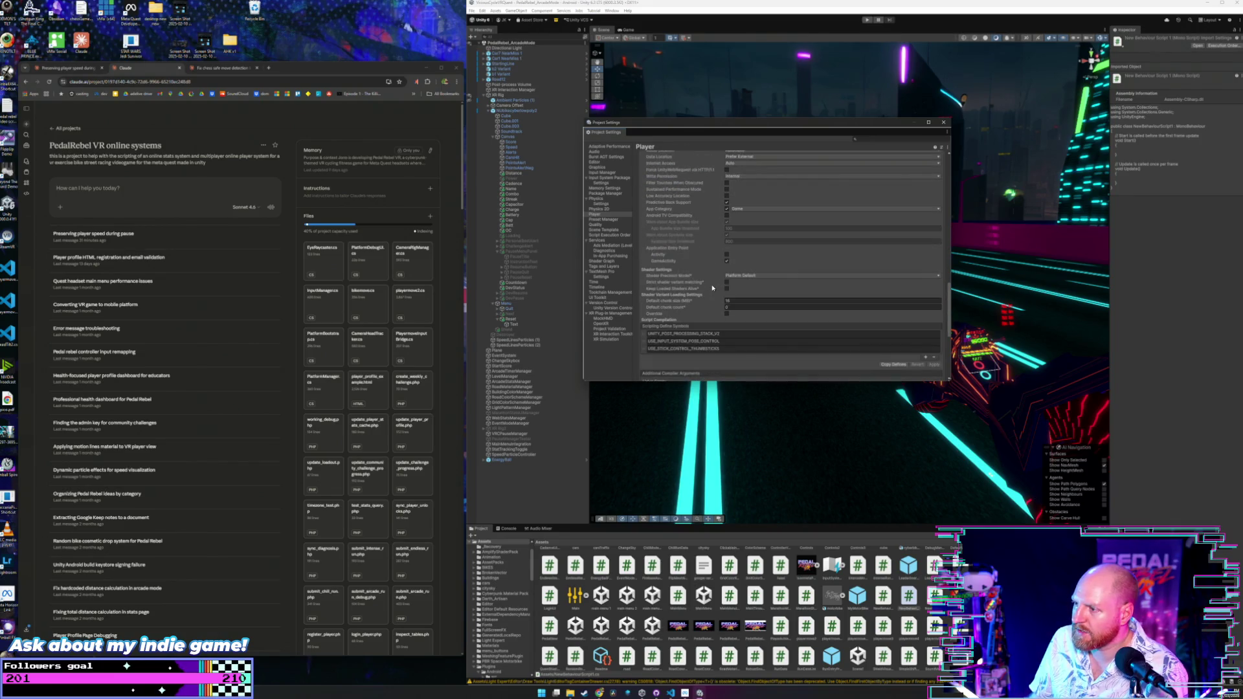
scroll(712, 287, up, 7)
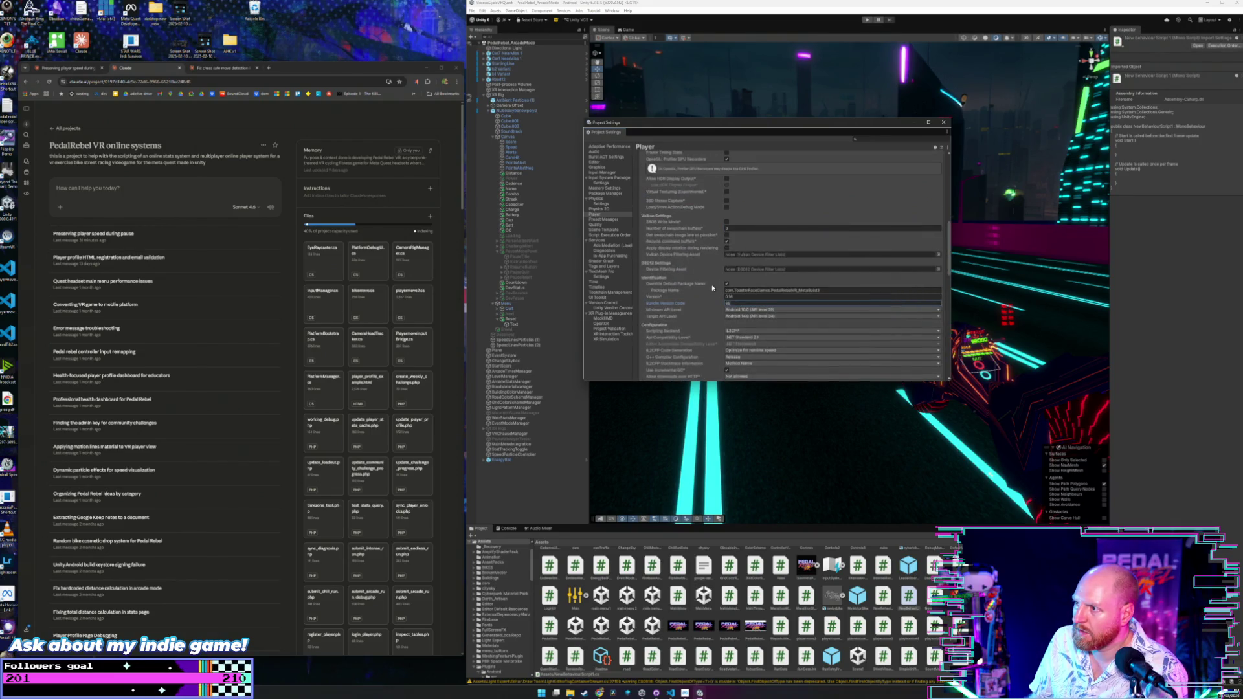
scroll(712, 288, up, 5)
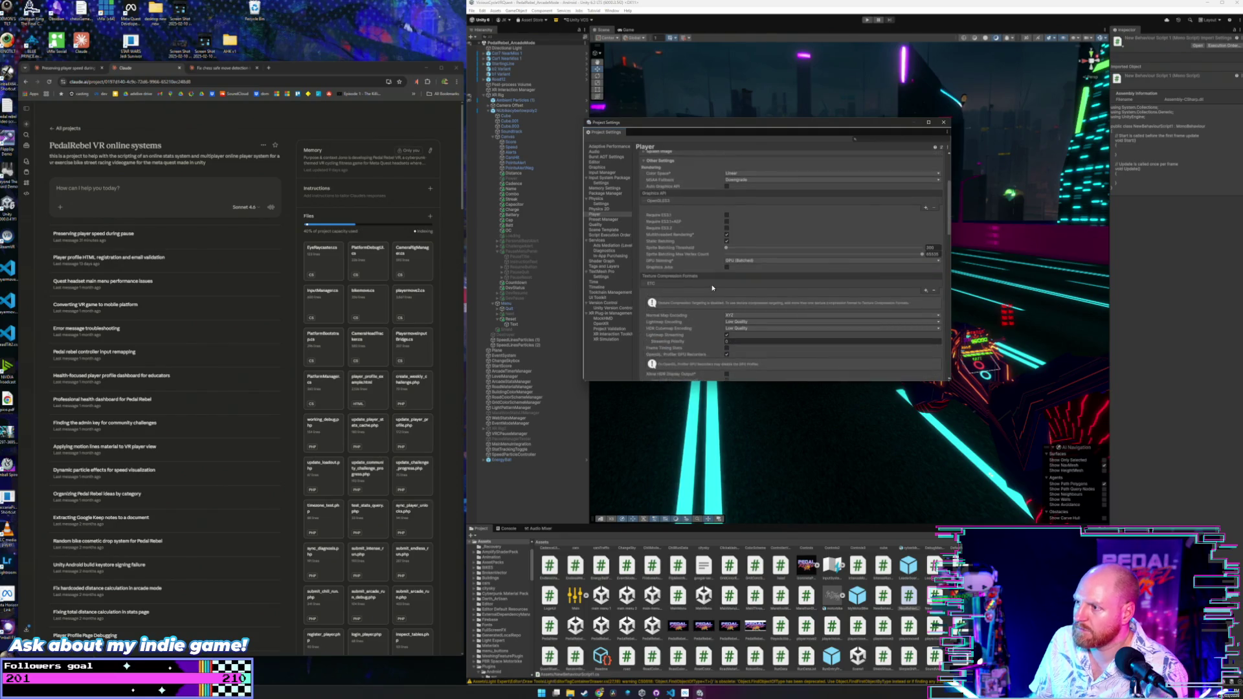
scroll(712, 287, up, 3)
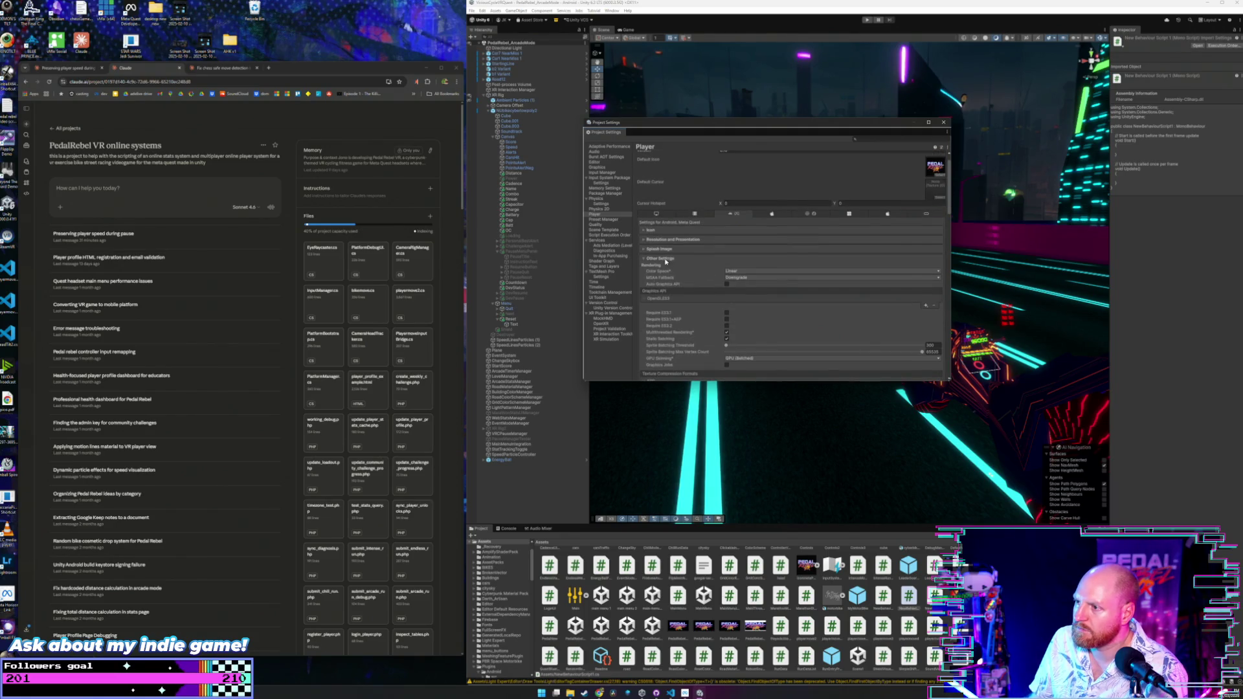
click(665, 260)
click(663, 289)
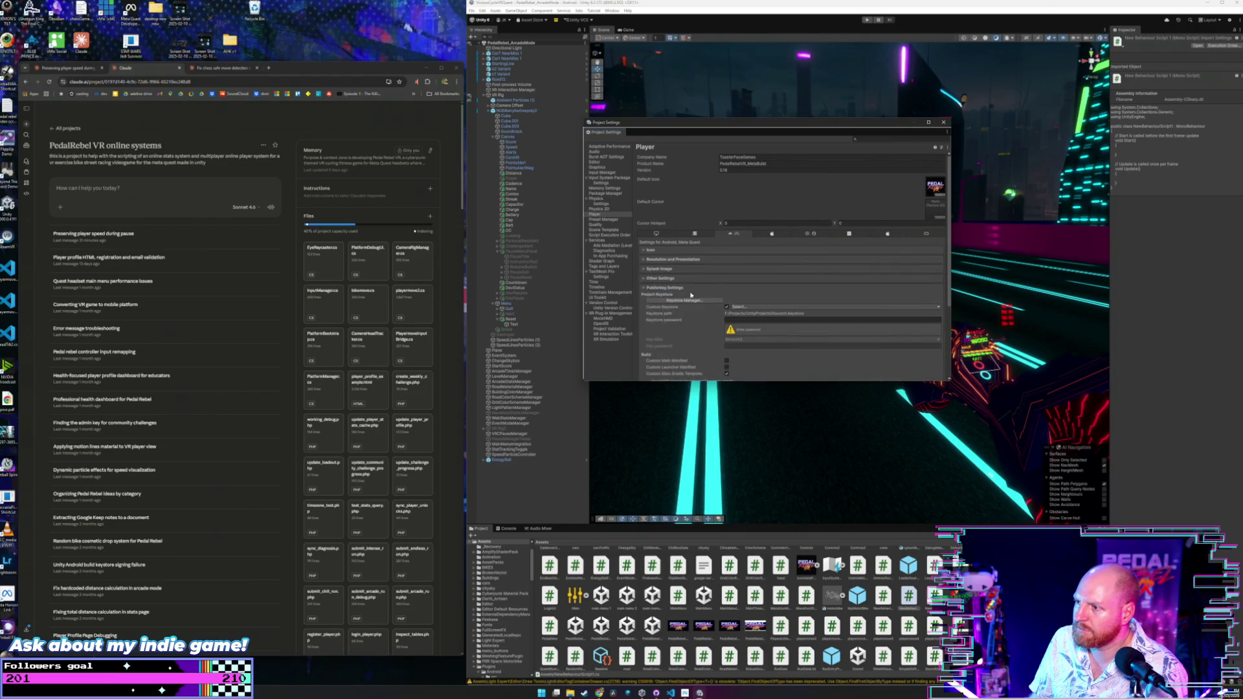
Step: Enter the keystore password and the key password, then close Project Settings
scroll(730, 285, down, 2)
text(password)
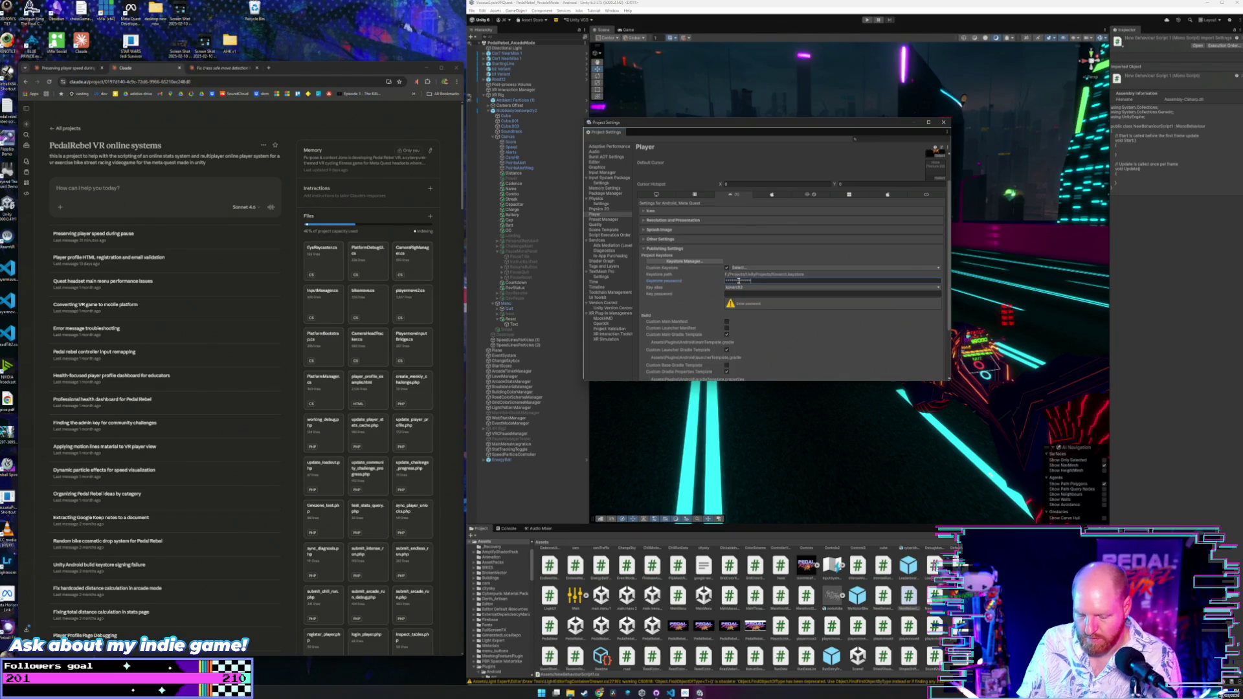
click(742, 295)
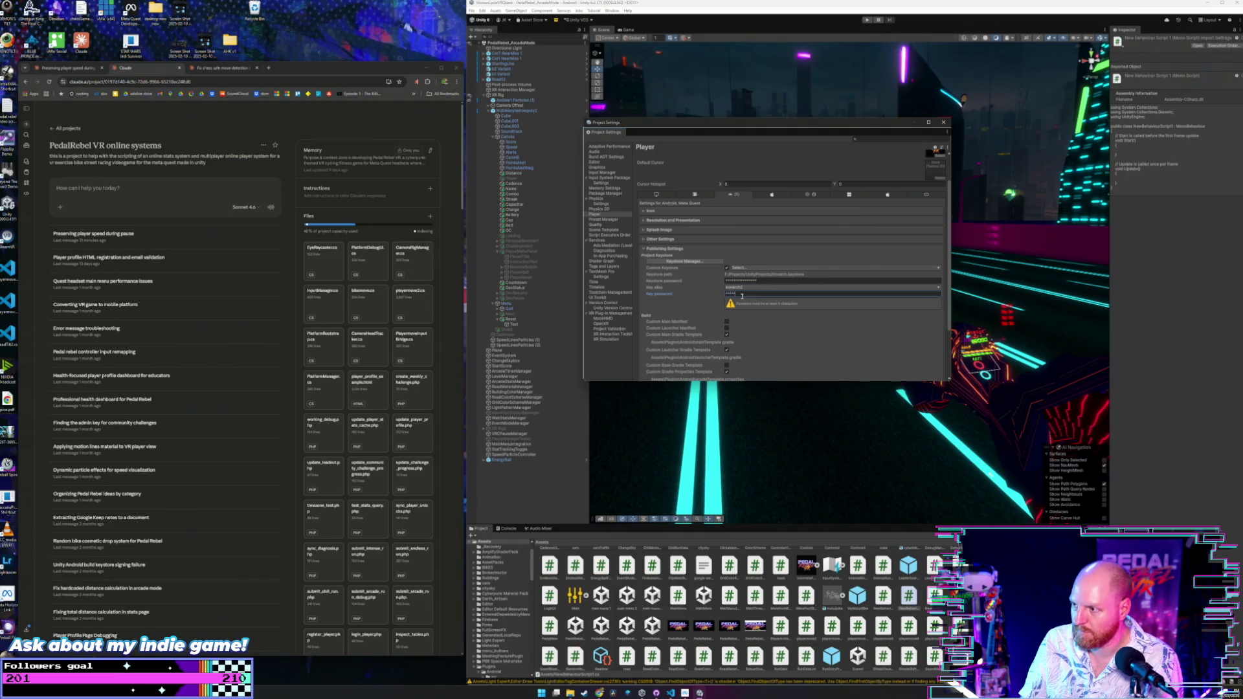
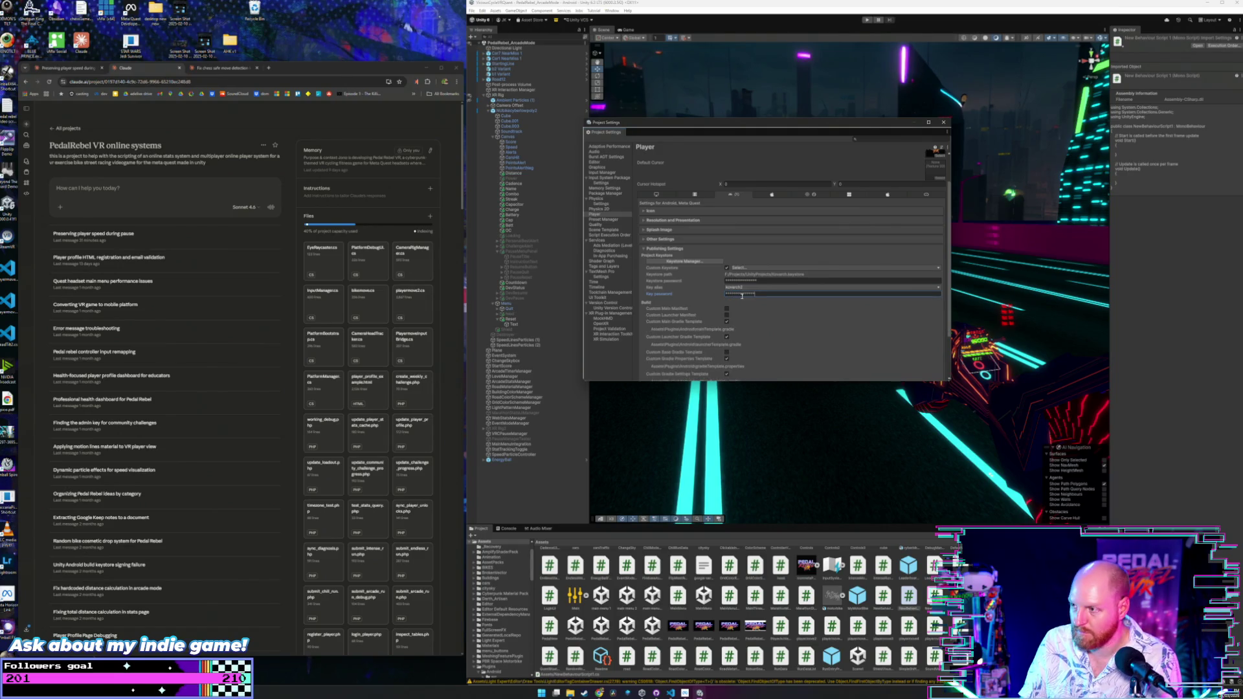
click(945, 124)
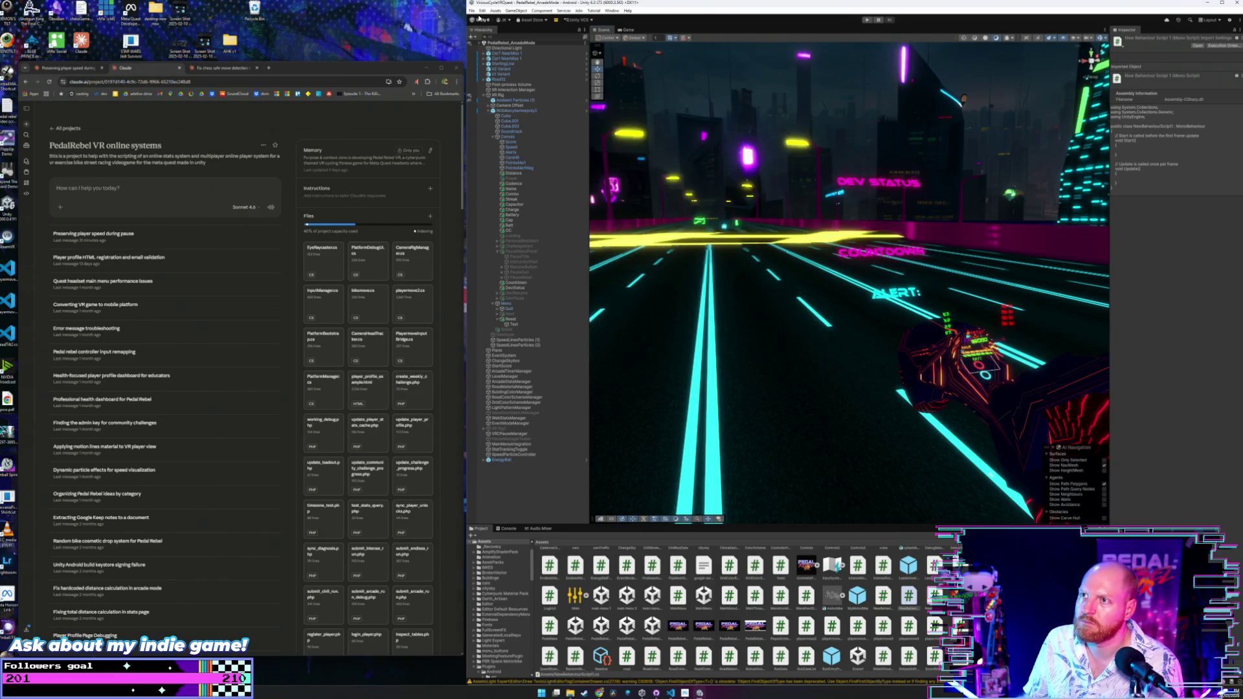
Step: Open Build Profiles and start the Android APK build
click(472, 11)
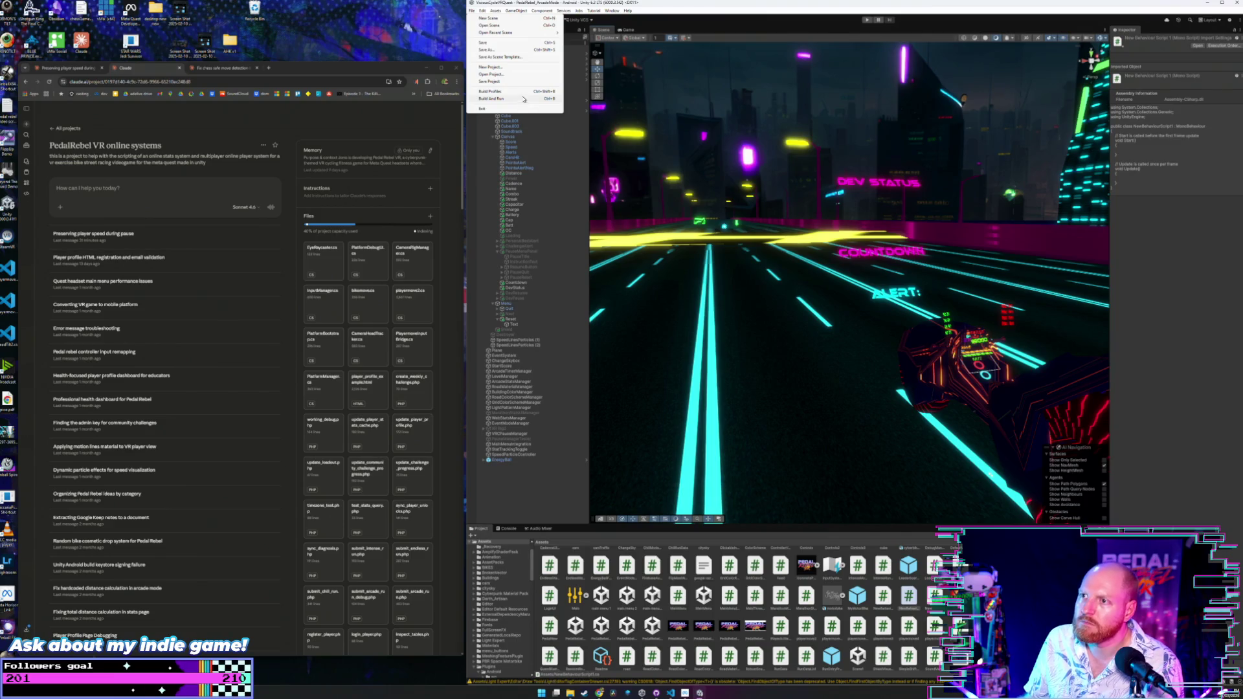
click(522, 92)
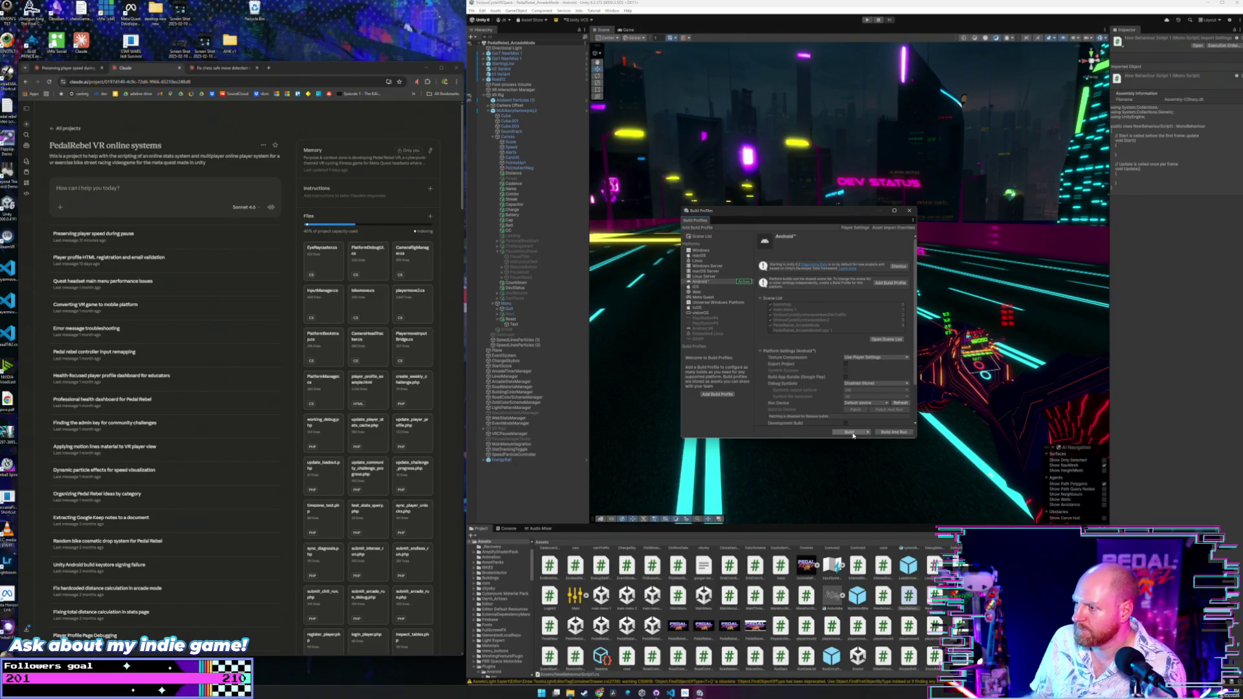
click(850, 432)
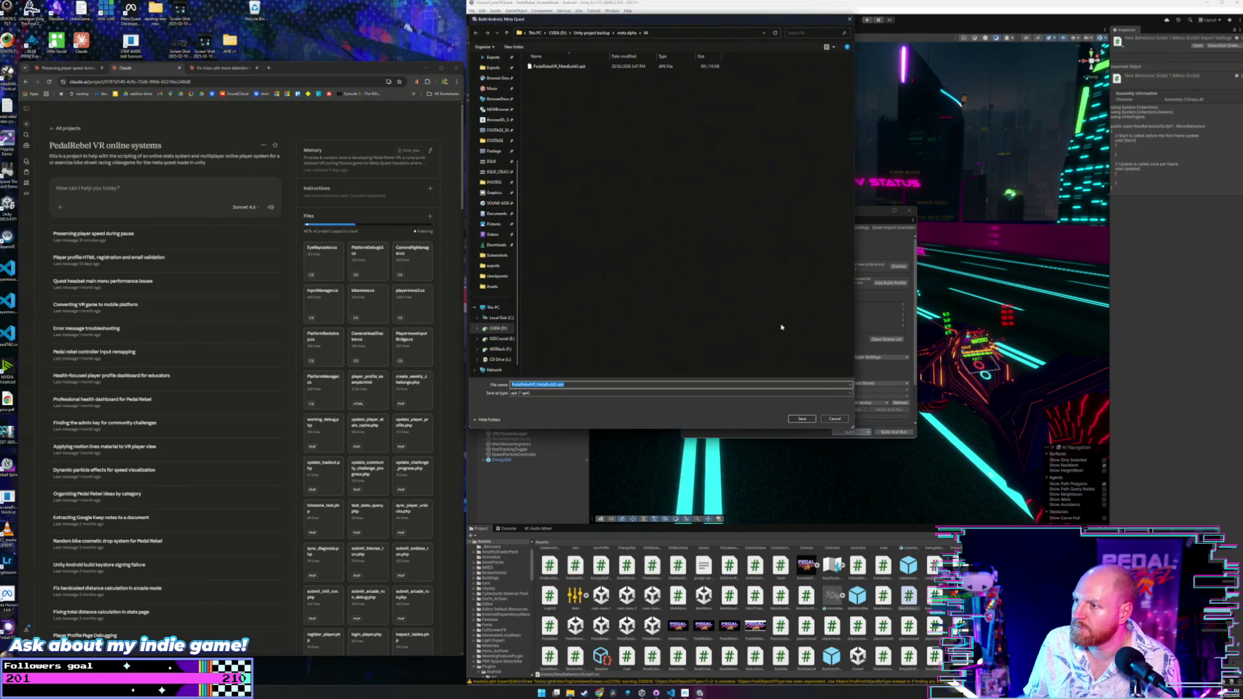
Step: Create a new folder '65' inside meta alpha and save the APK there
click(506, 32)
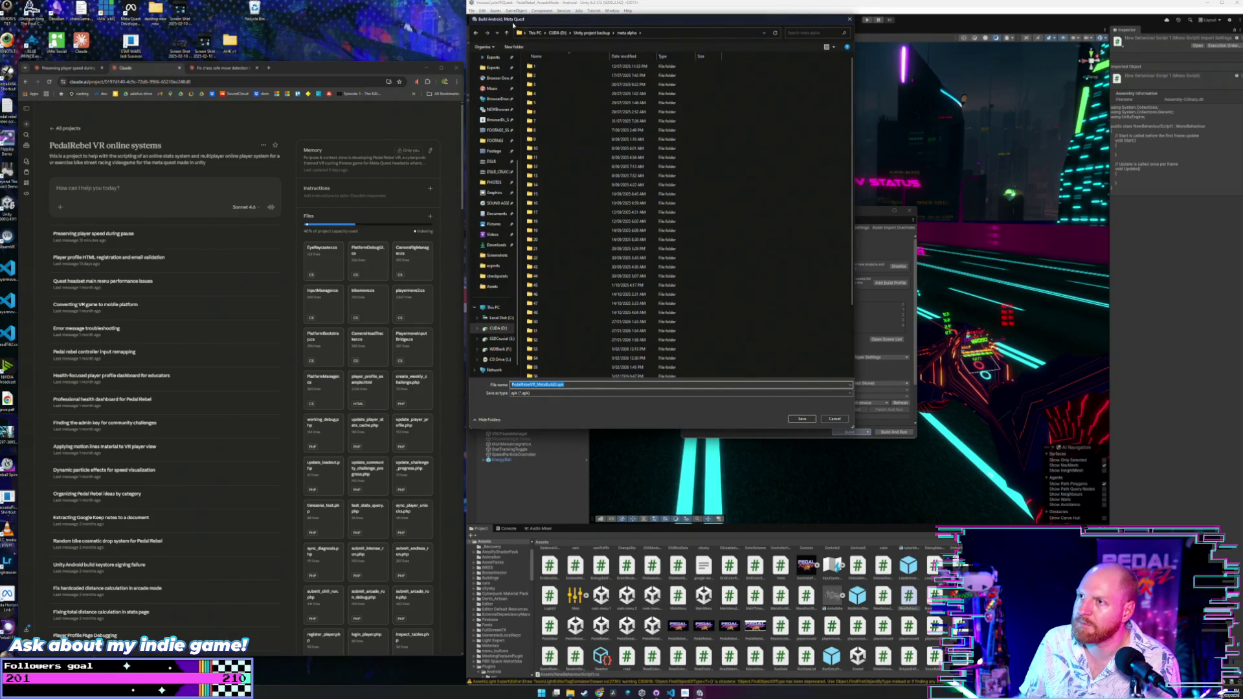
click(513, 48)
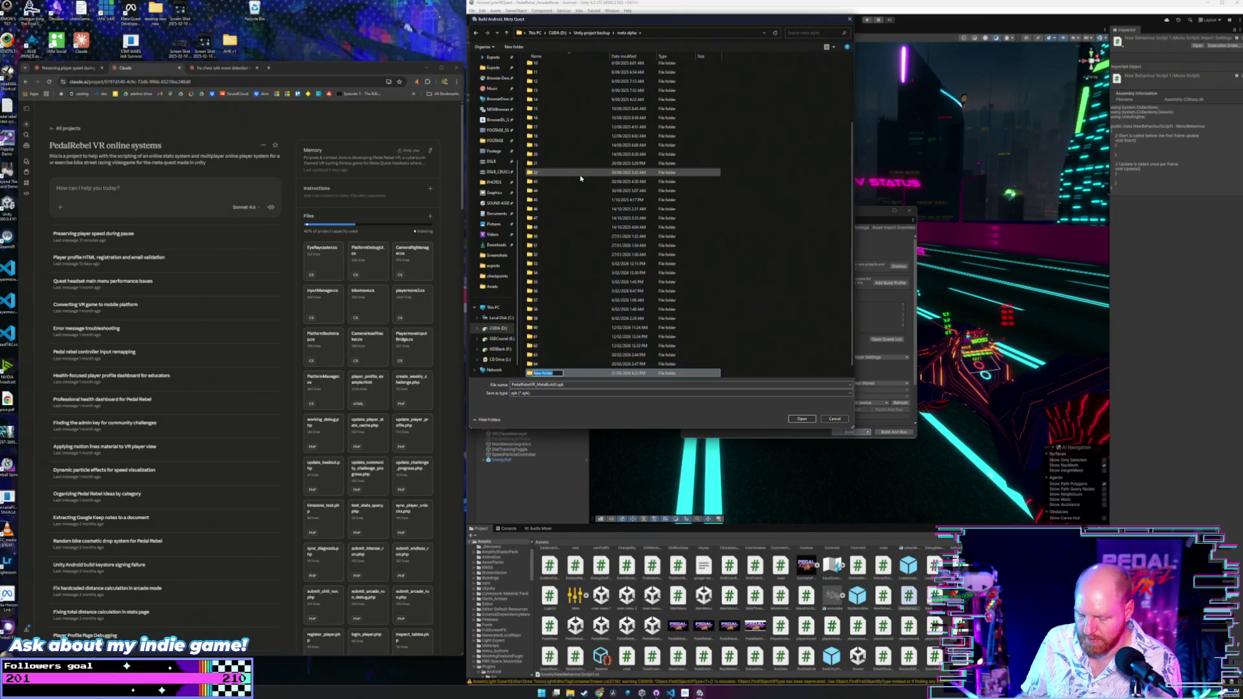
text(65)
key(Return)
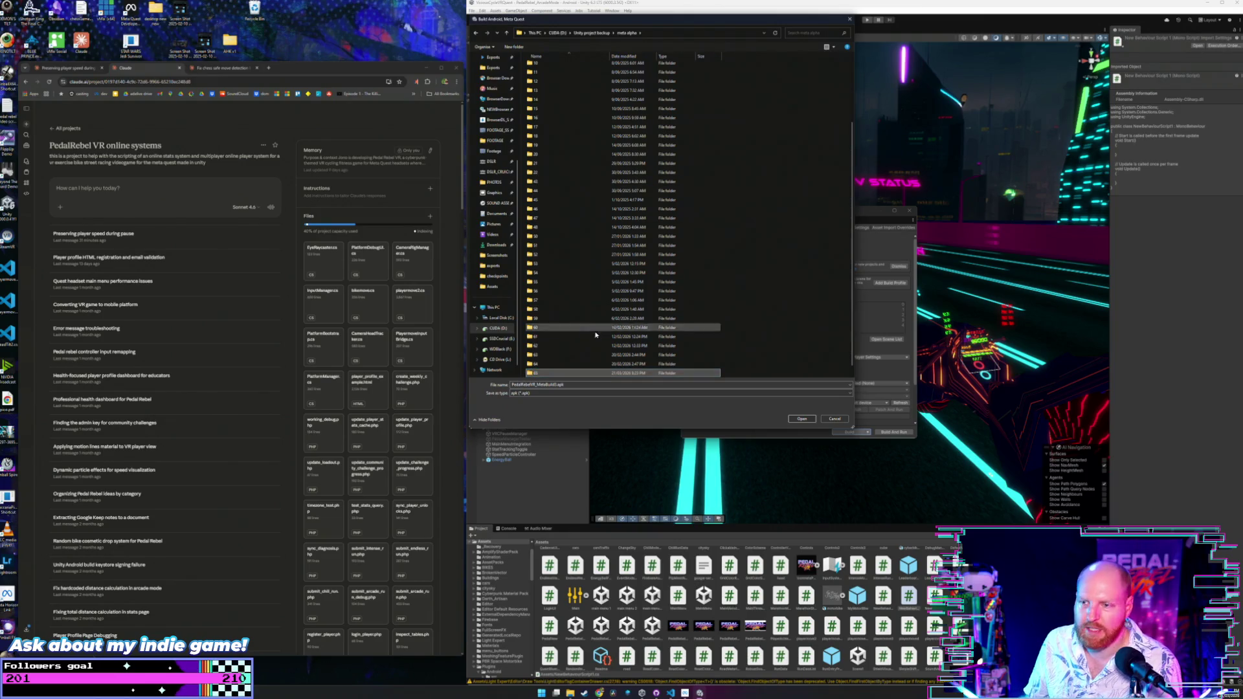
key(Return)
right_click(599, 332)
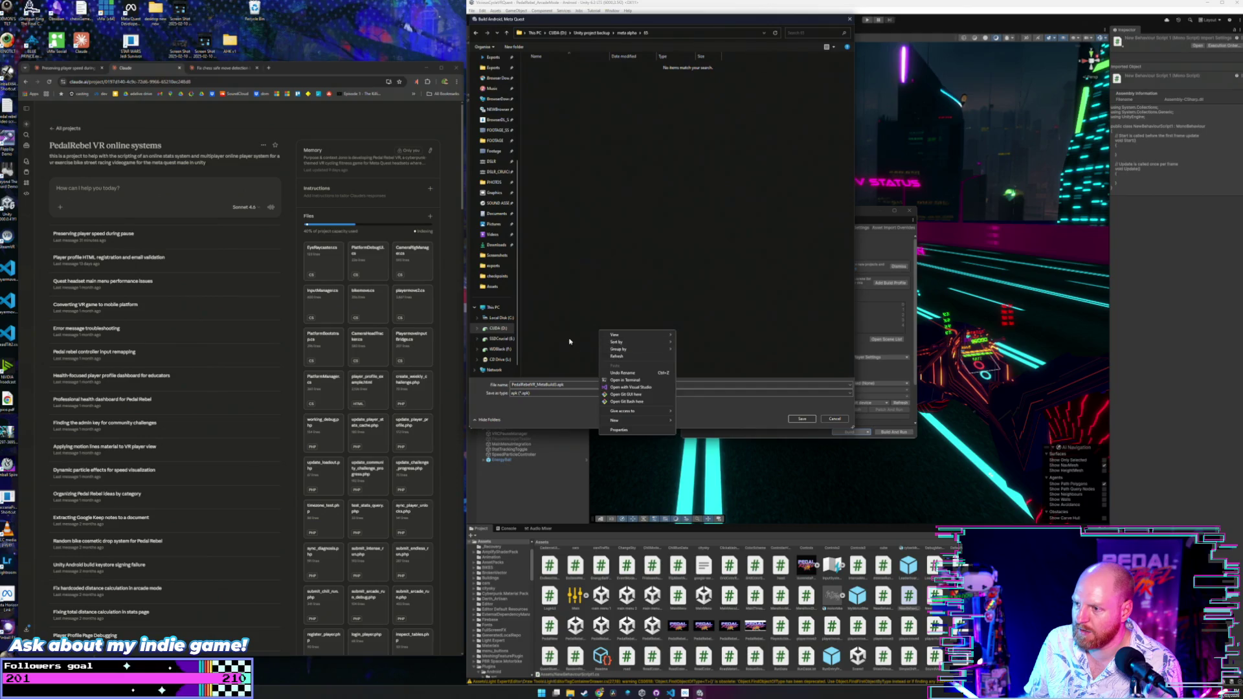
key(Escape)
click(802, 419)
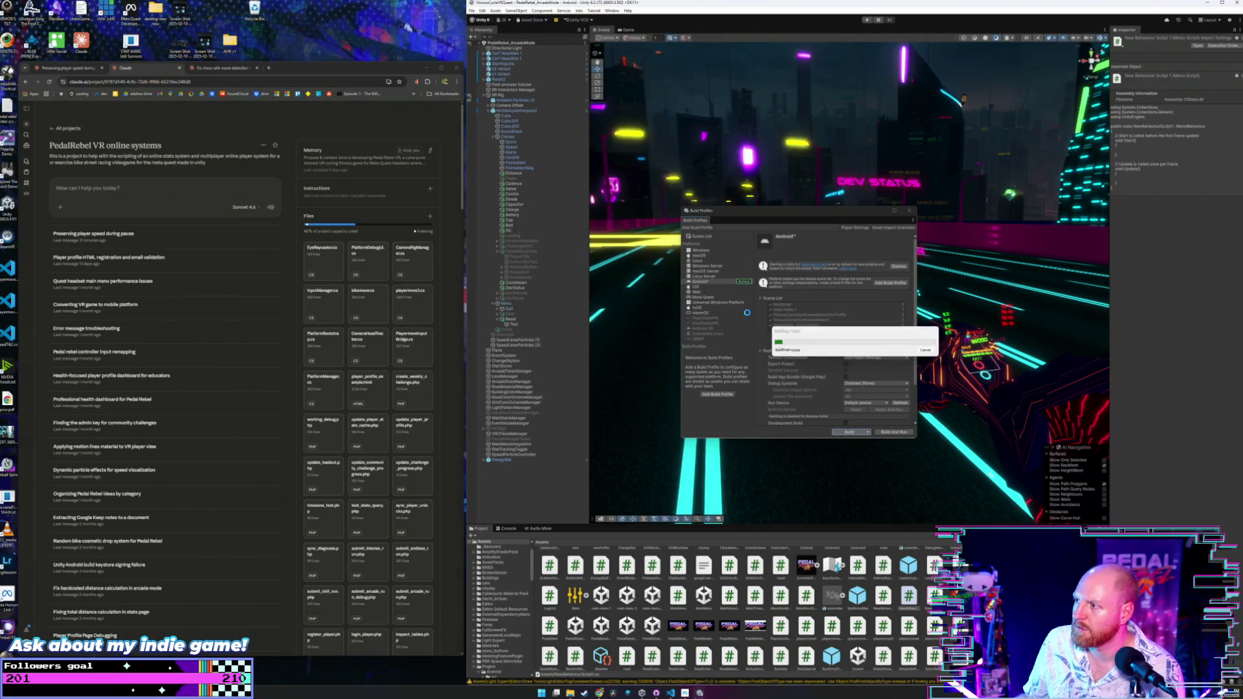
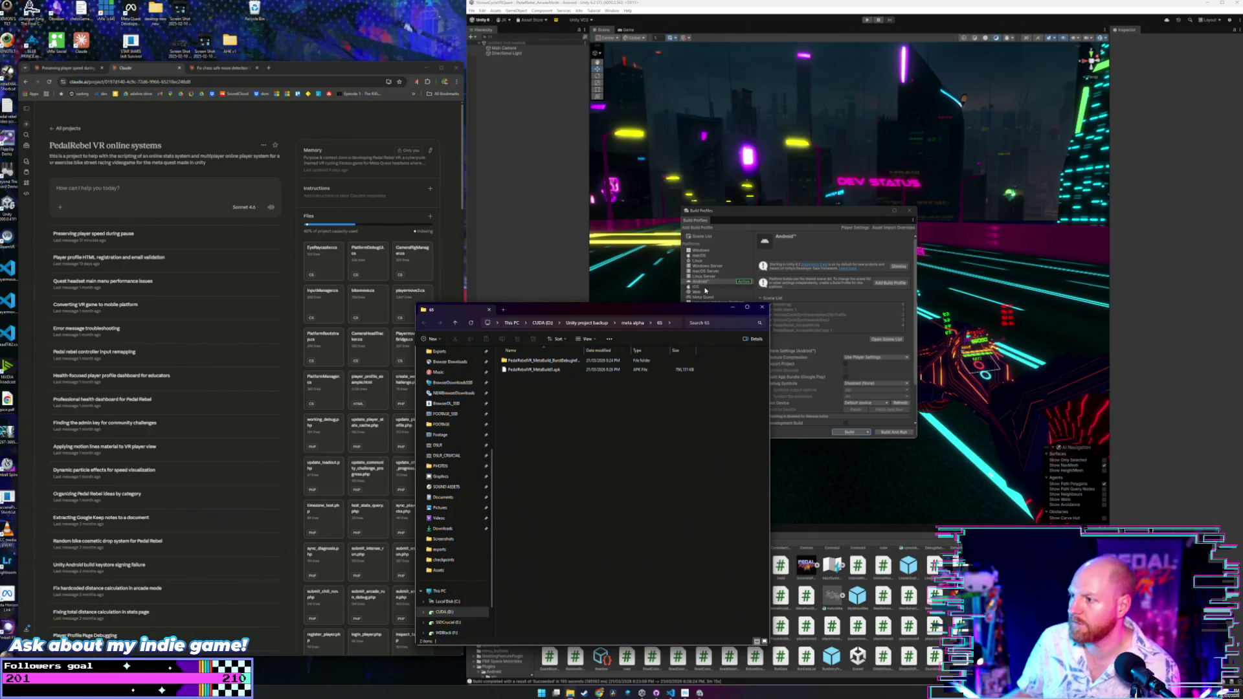
Step: Launch Meta Quest Developer Hub by searching 'met' in Start, then move the Explorer window aside
key(super)
text(met)
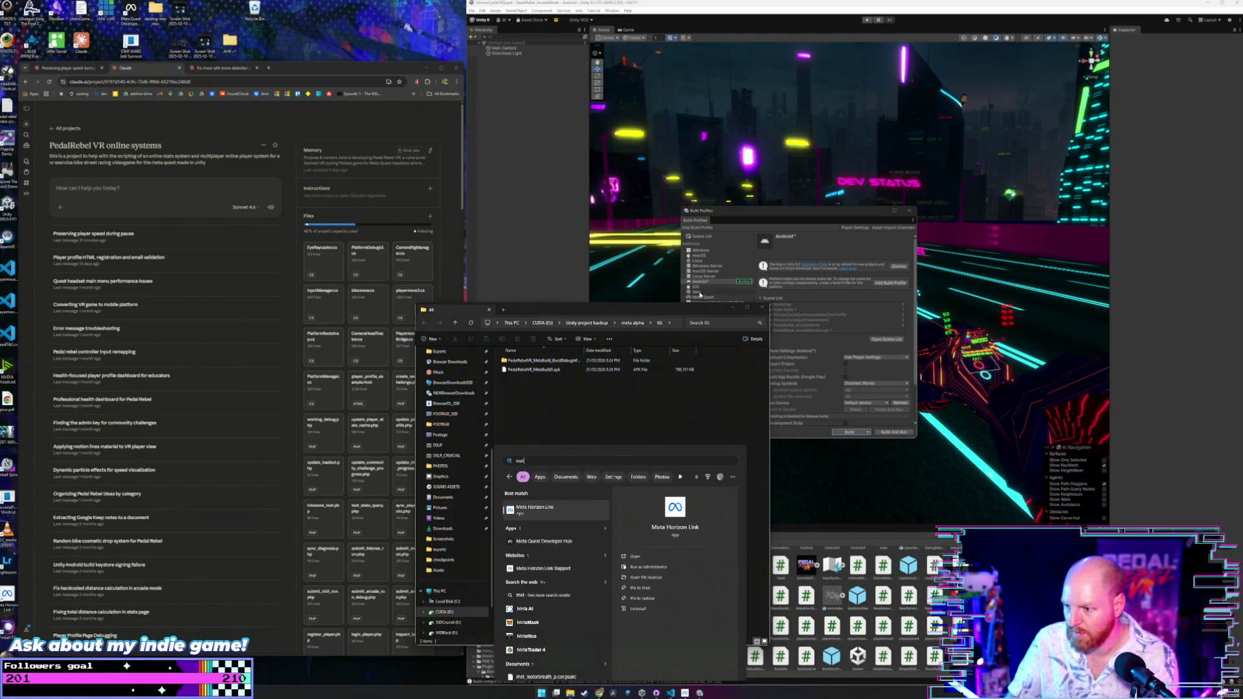
key(Return)
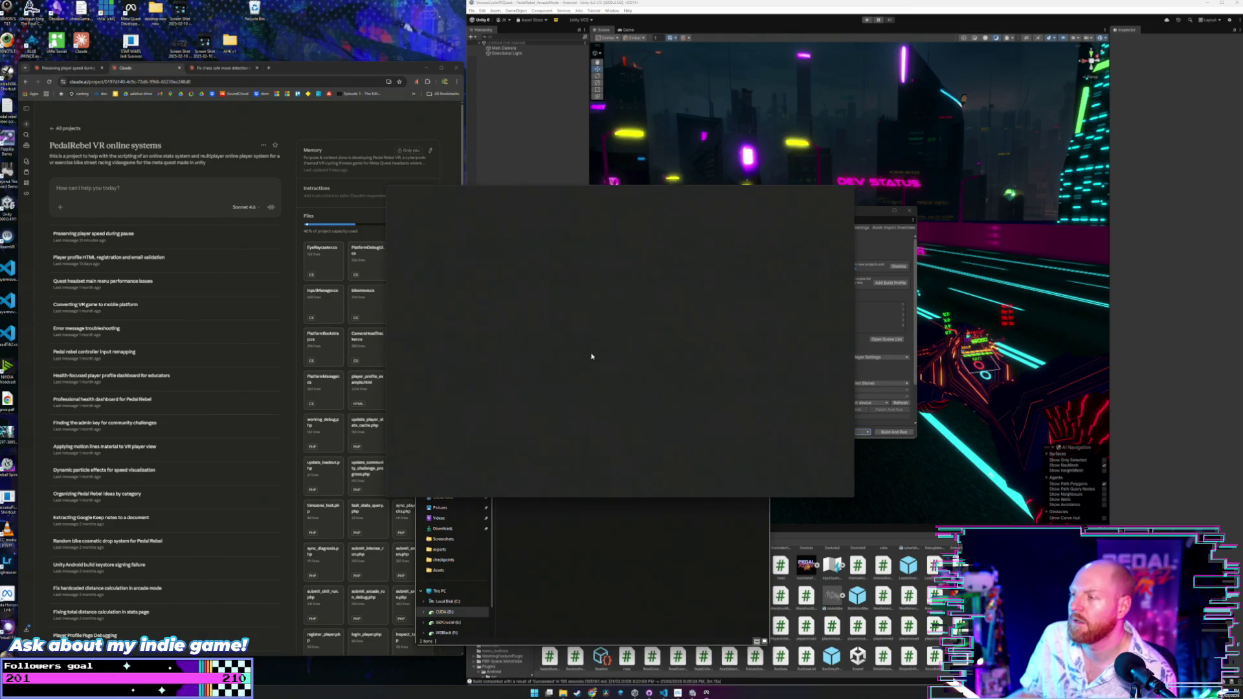
mouse_move(586, 310)
mouse_down()
mouse_move(898, 313)
mouse_move(1004, 298)
mouse_up()
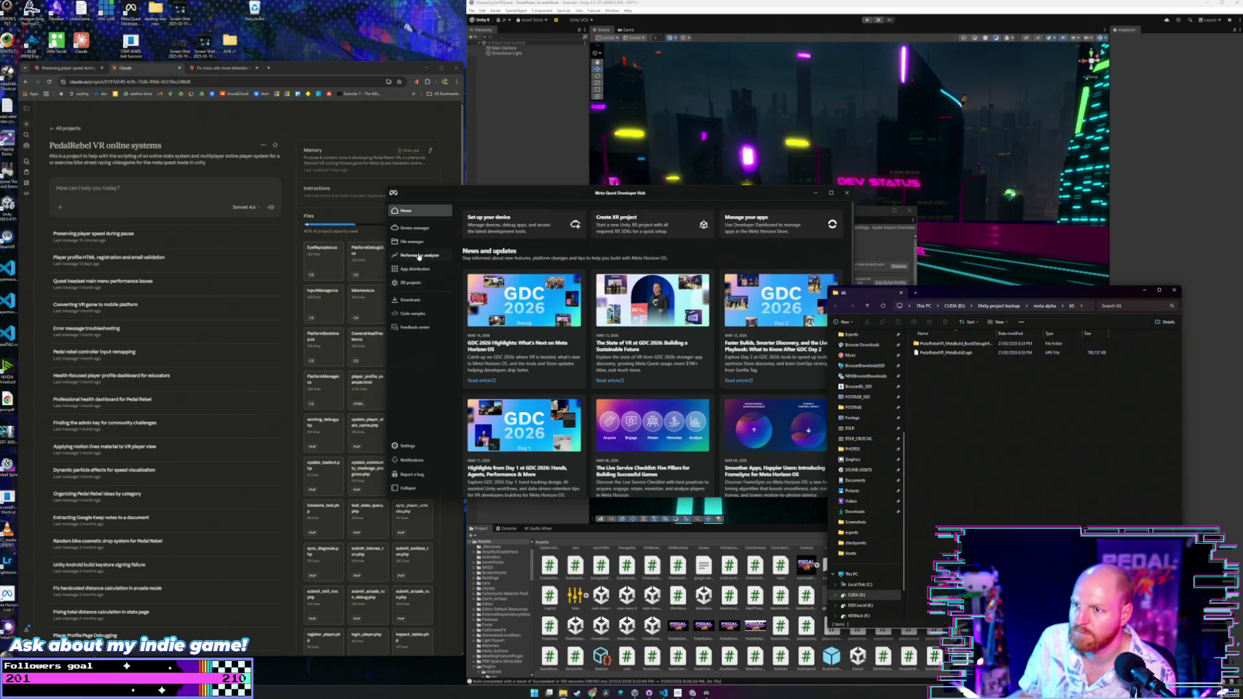
Step: Open Pedal Rebel under App distribution and start a BETA channel upload, browsing for the APK
click(414, 228)
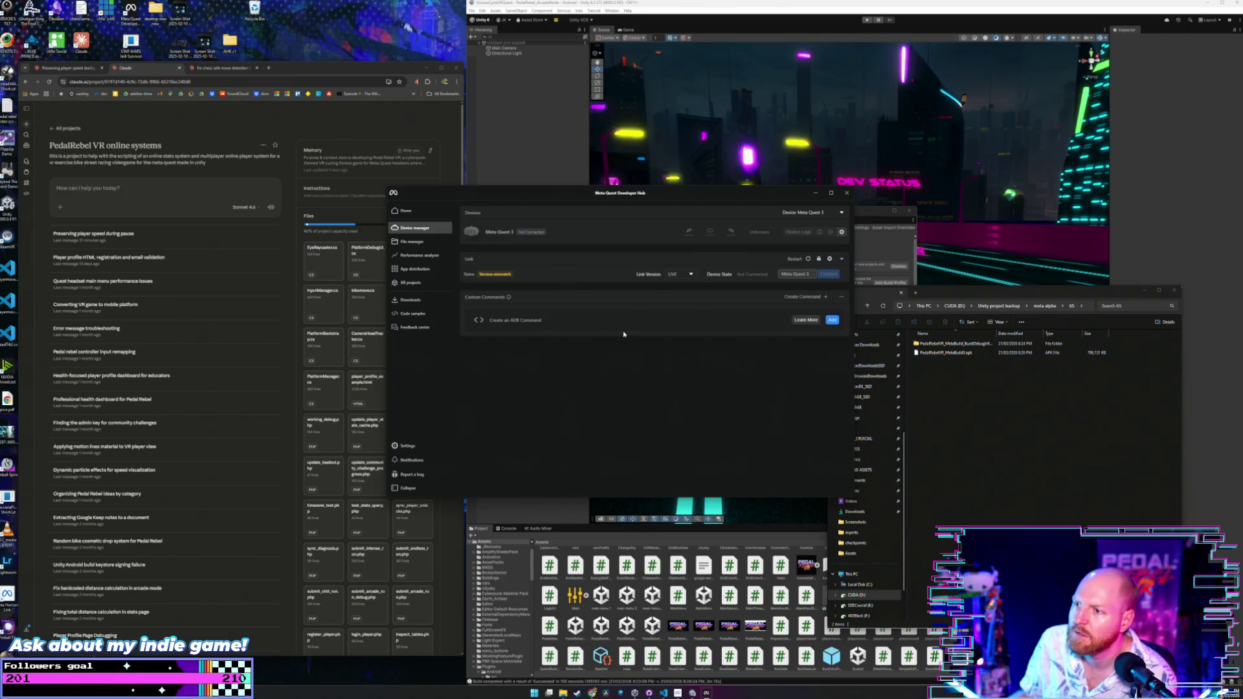
click(420, 270)
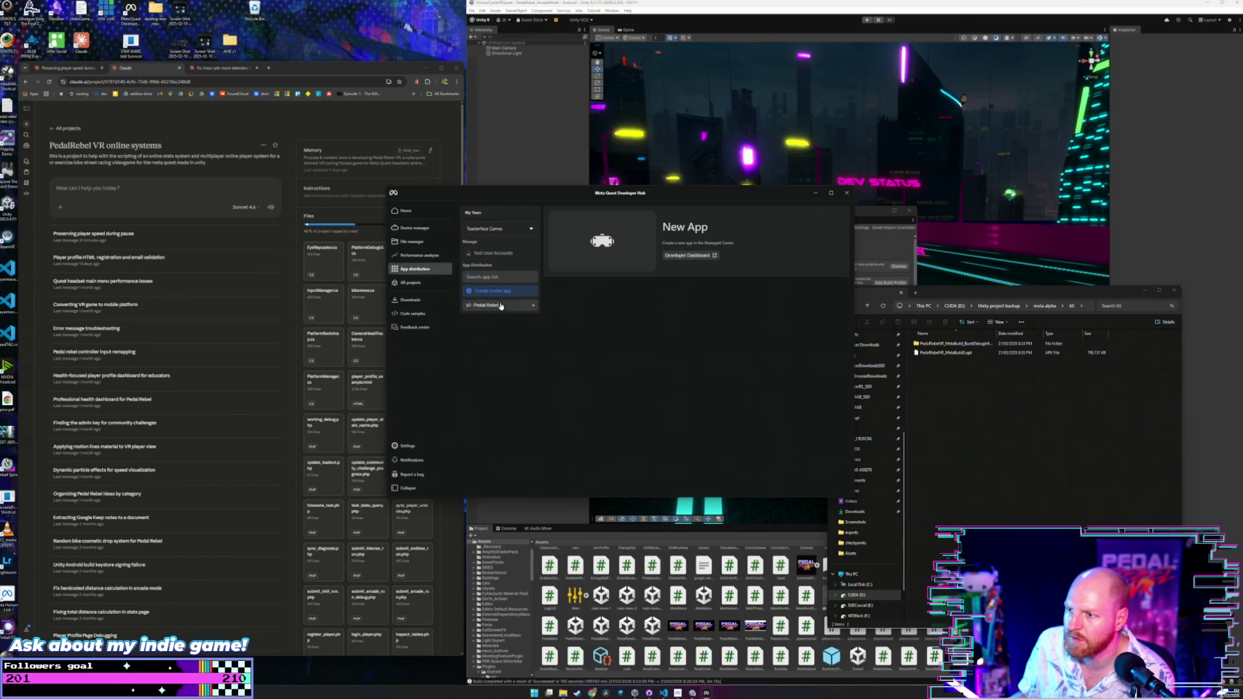
click(499, 305)
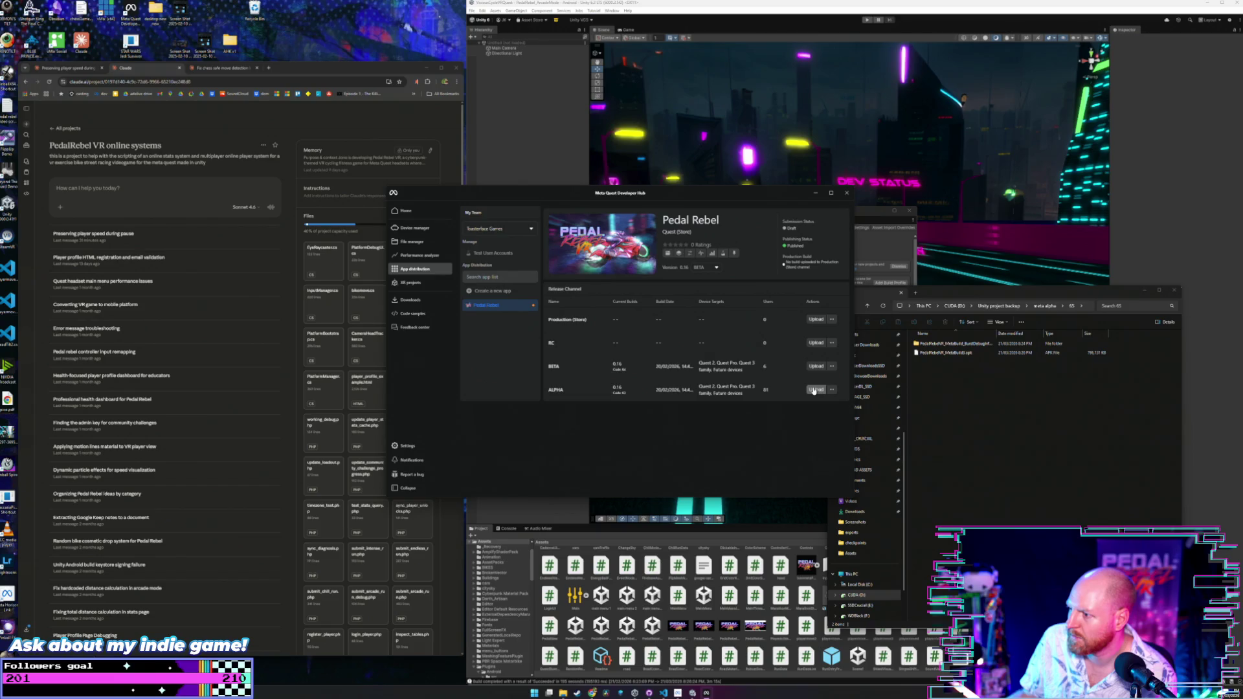
click(815, 367)
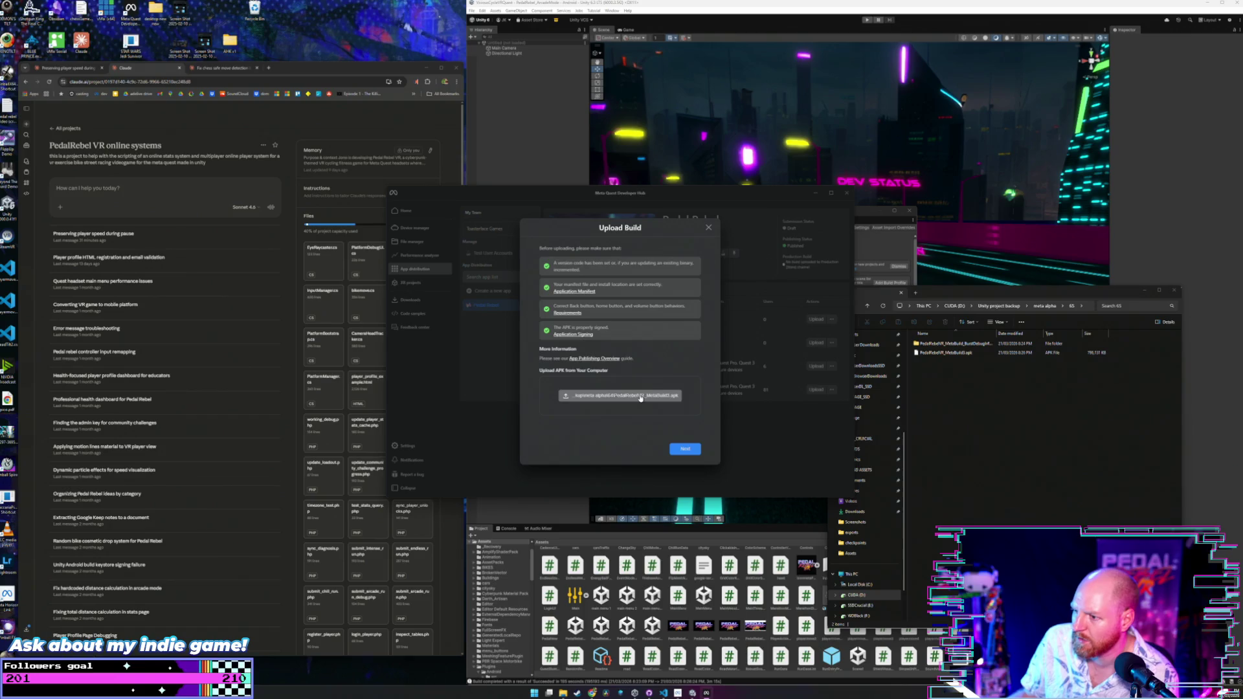
click(640, 396)
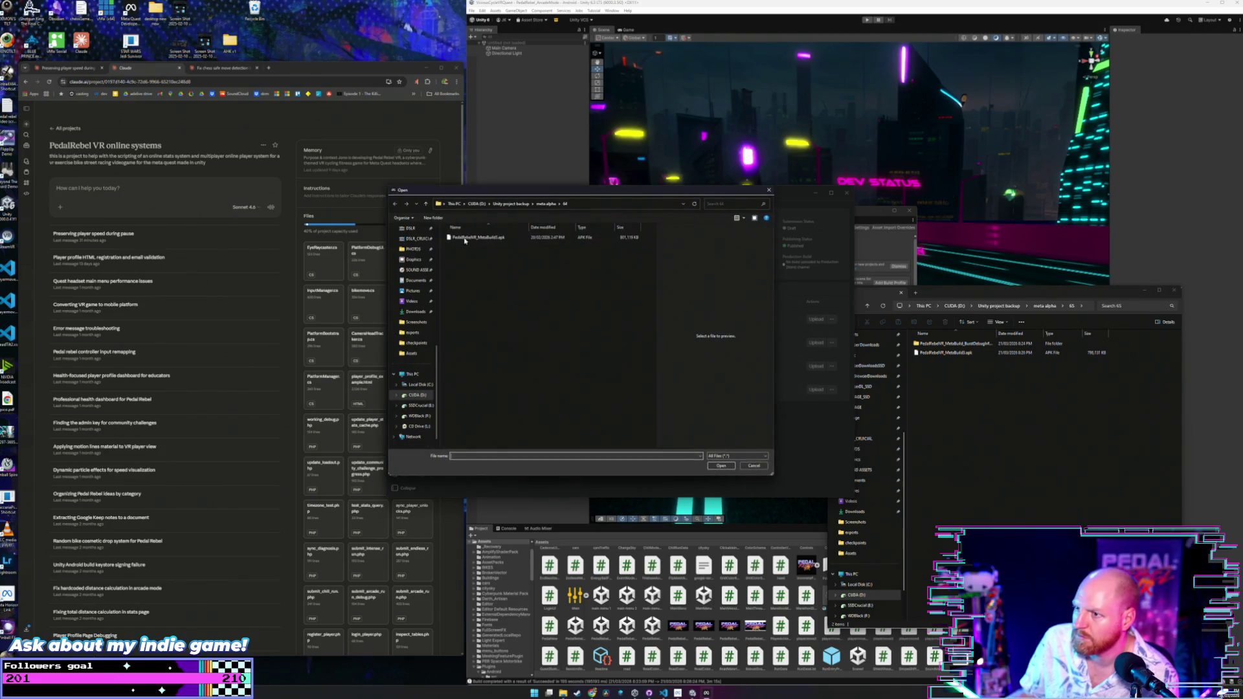
Step: Attach PedalRebelVR_MetaBuild3.apk from meta alpha > 65 as the build file
click(425, 204)
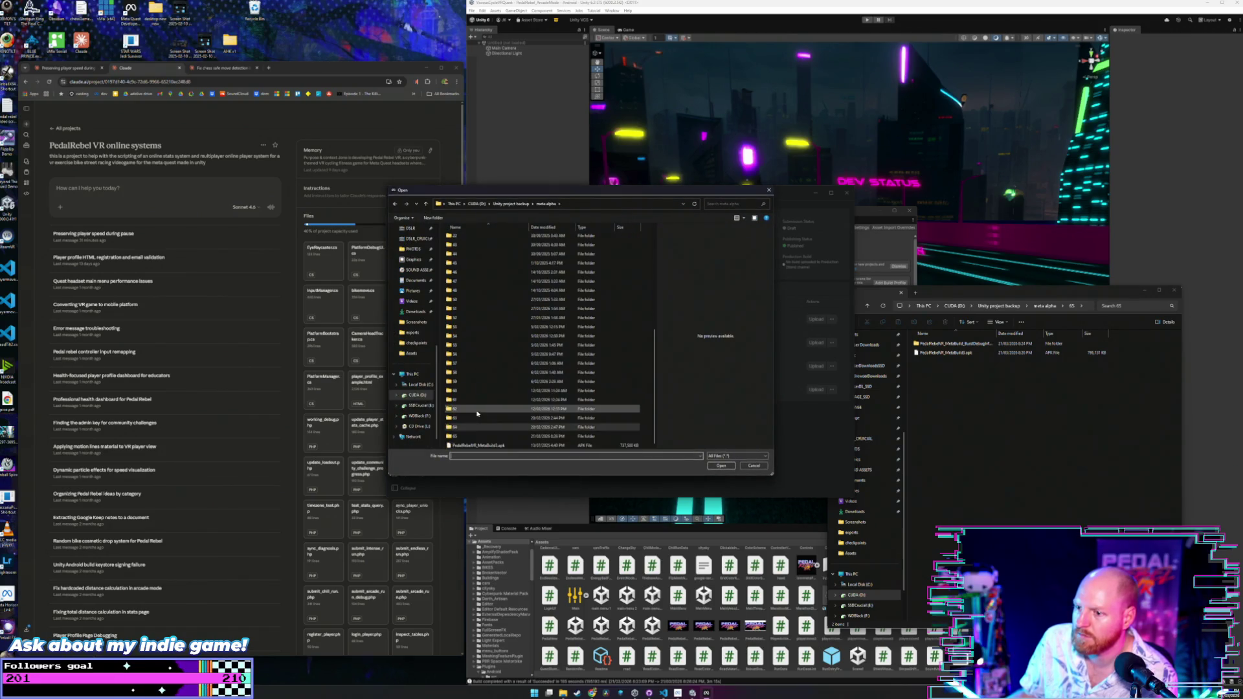
click(467, 435)
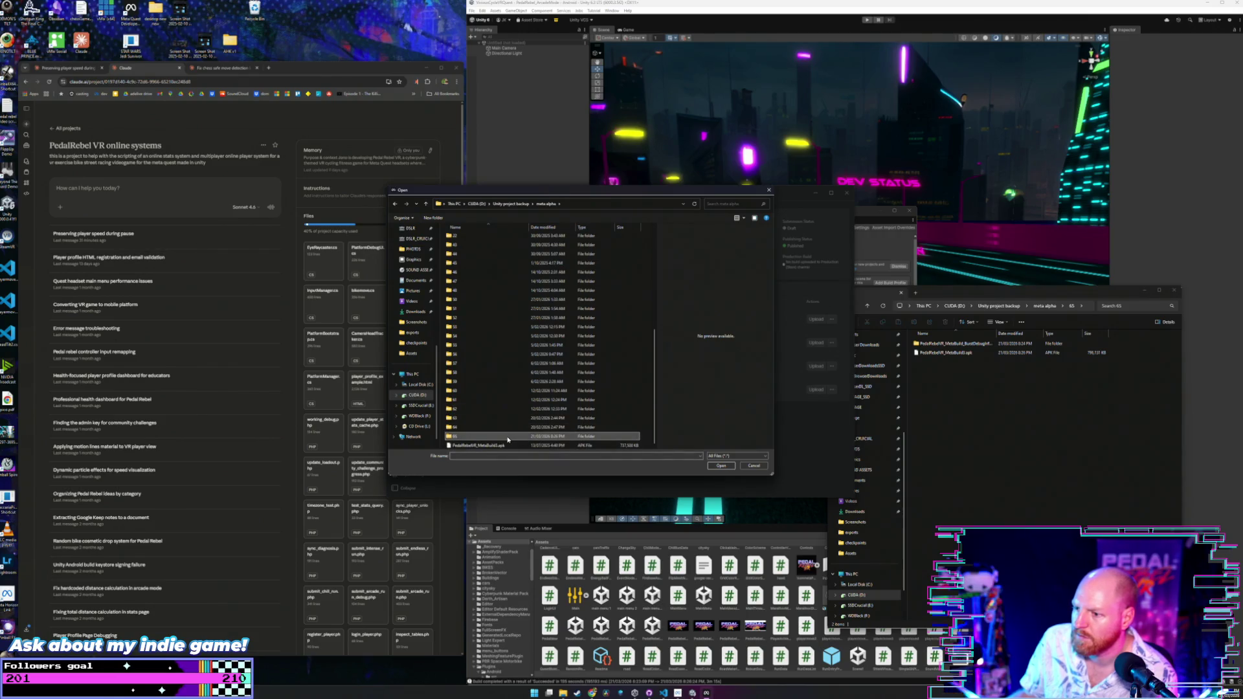
double_click(507, 439)
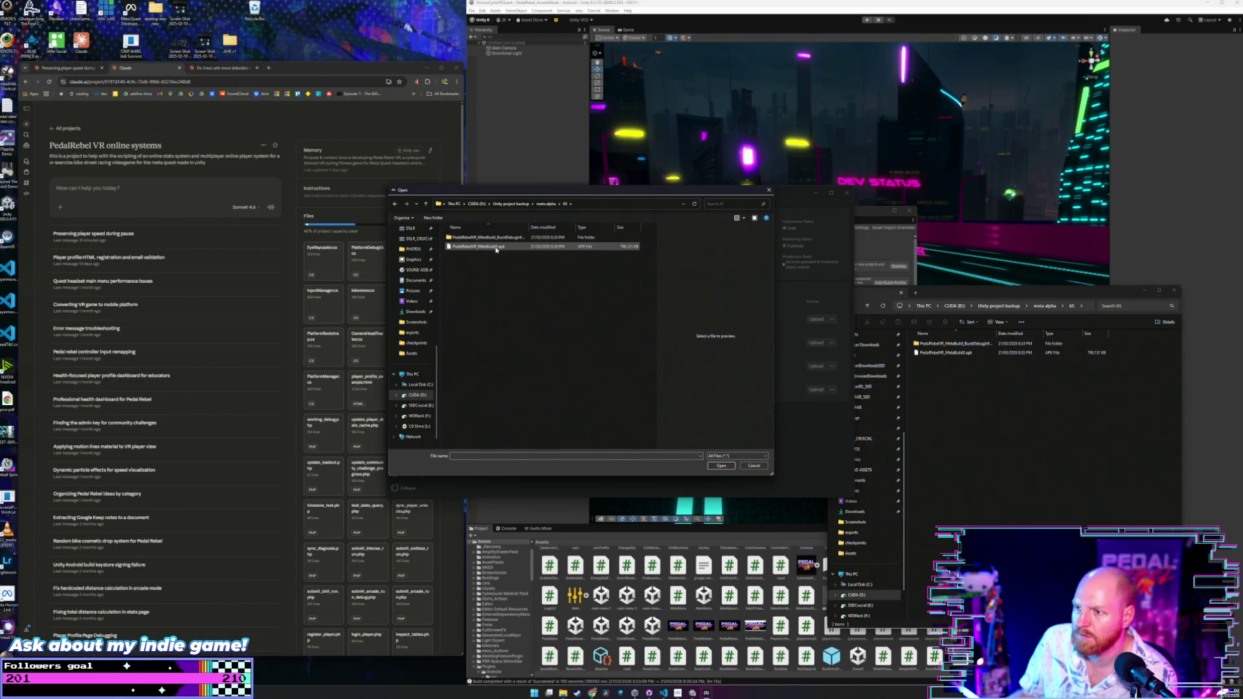
click(496, 248)
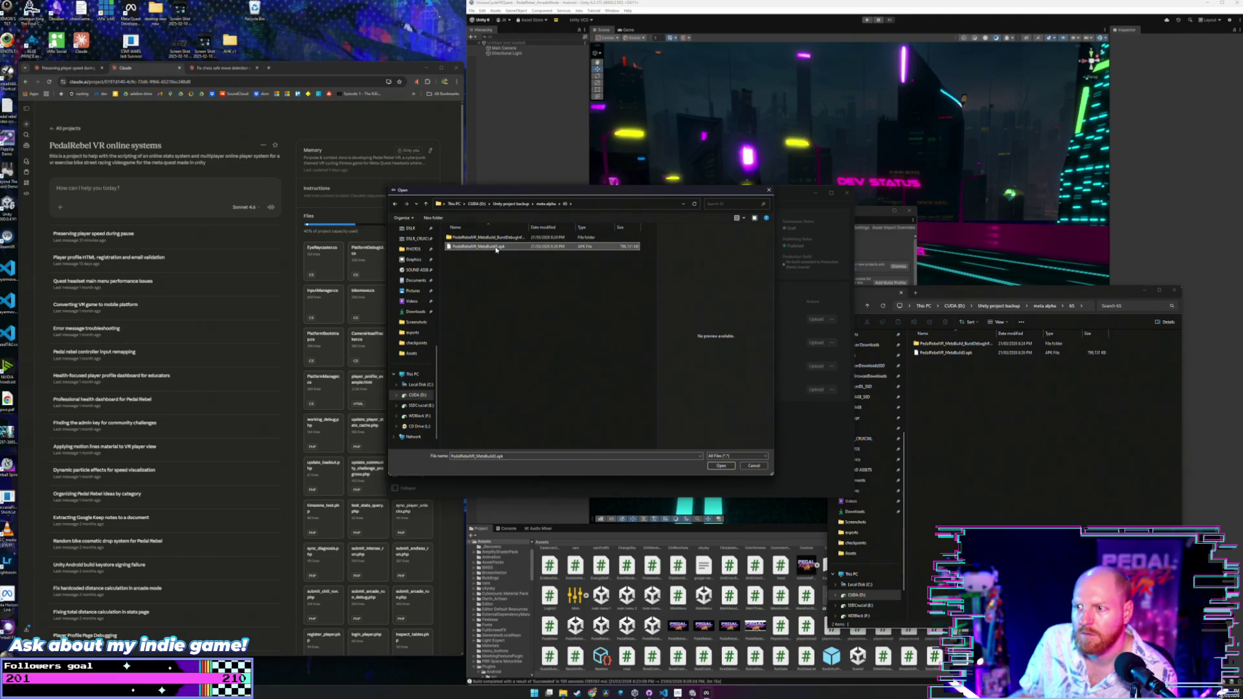
drag(528, 227, 581, 226)
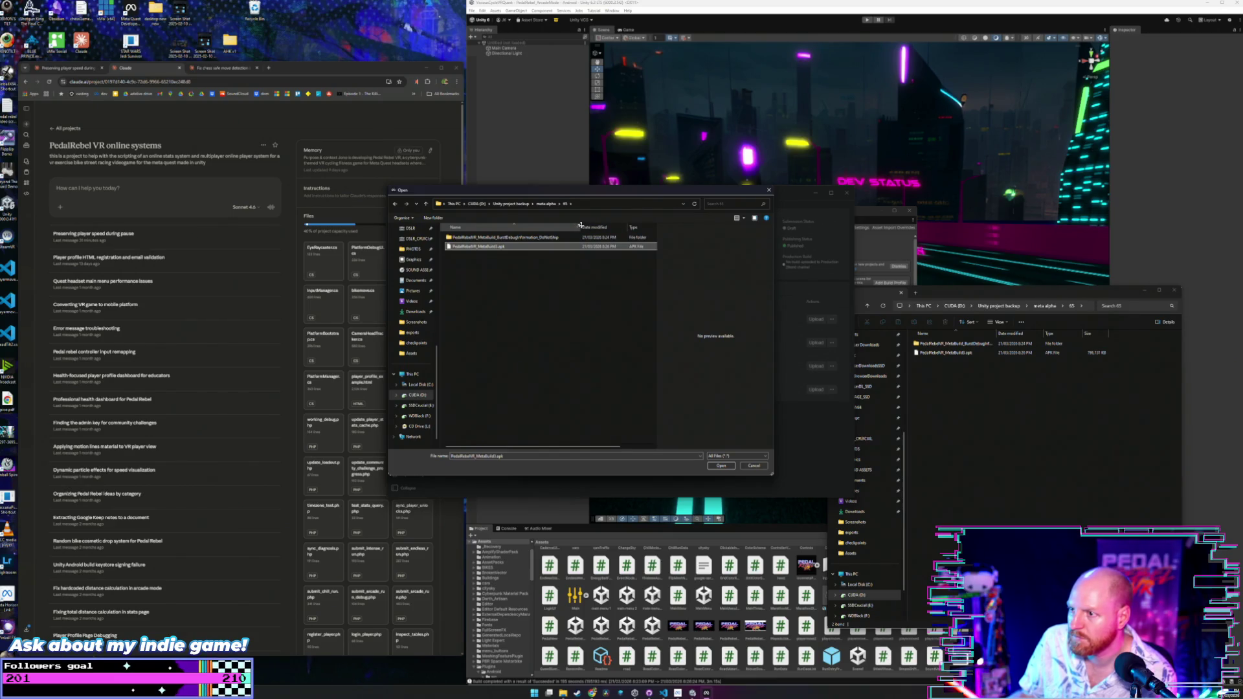
drag(581, 225, 531, 226)
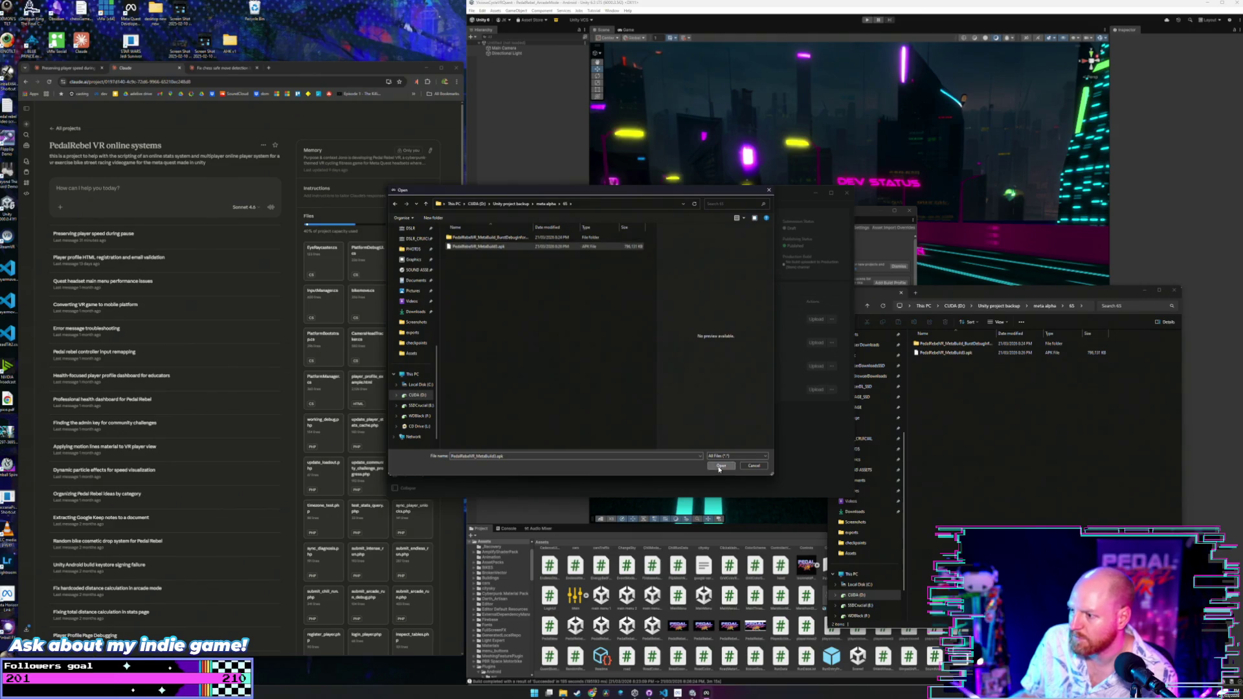
click(720, 465)
click(986, 449)
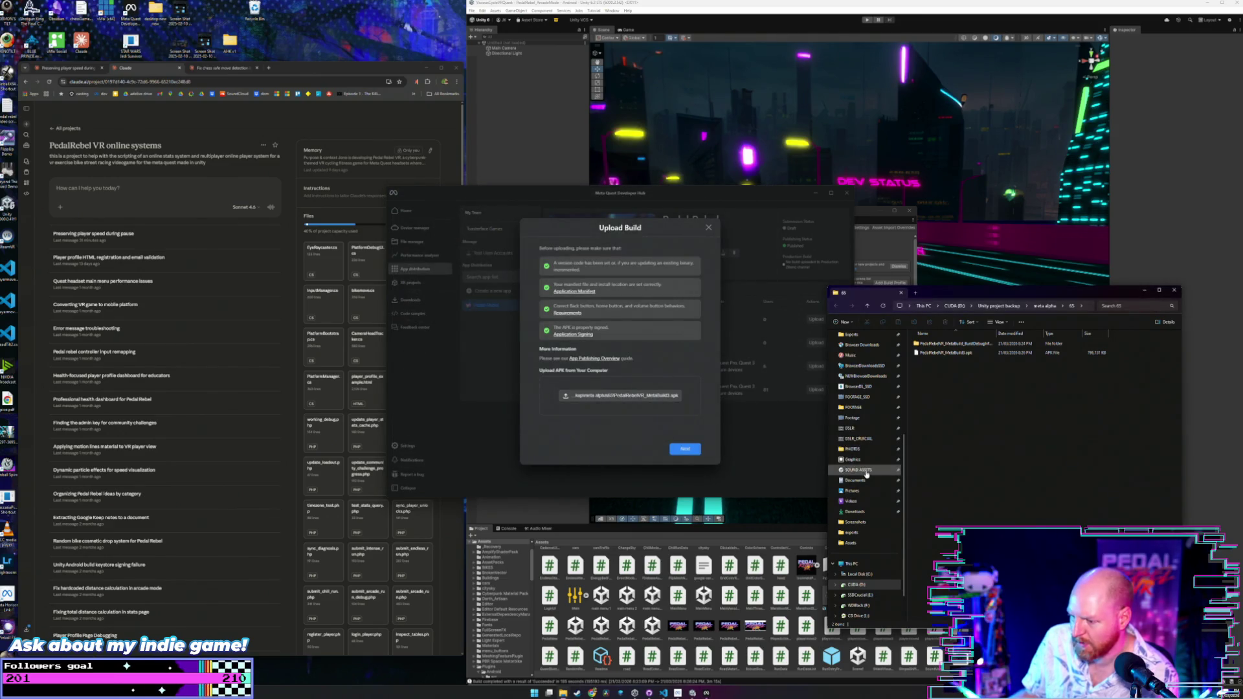
Step: Bring forward Unity, the upload dialog, and then the folder 65 Explorer window, moving Explorer up and left
click(1018, 279)
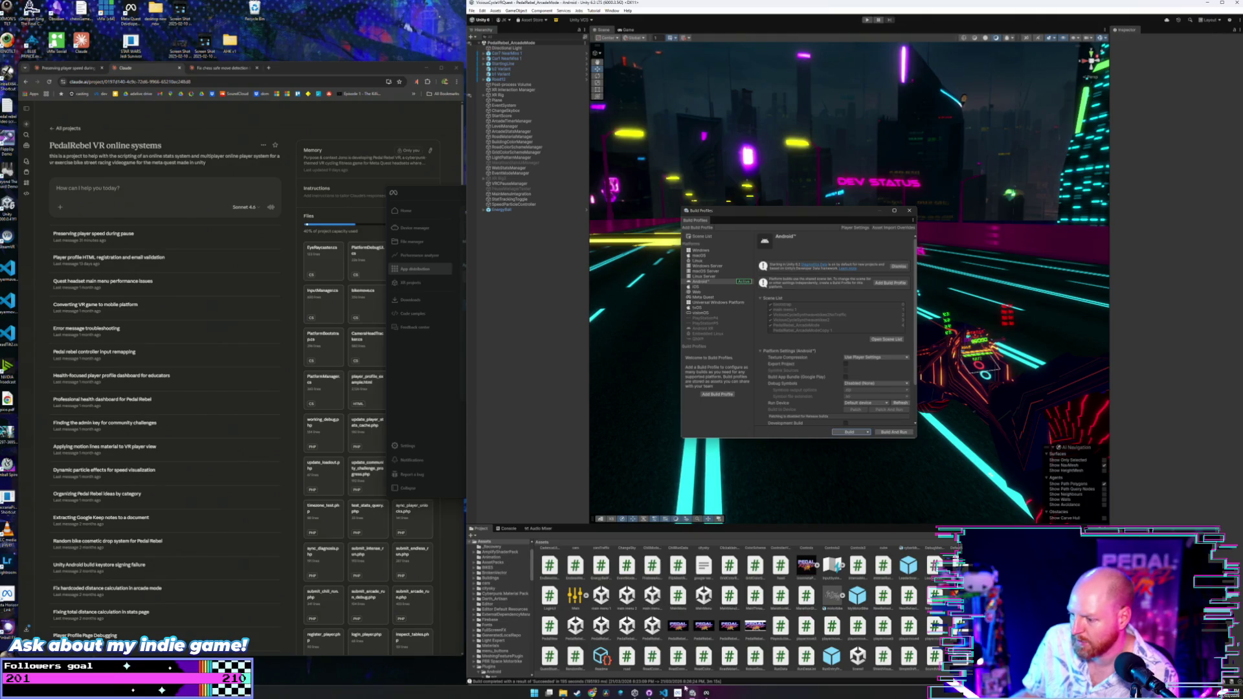
mouse_move(677, 692)
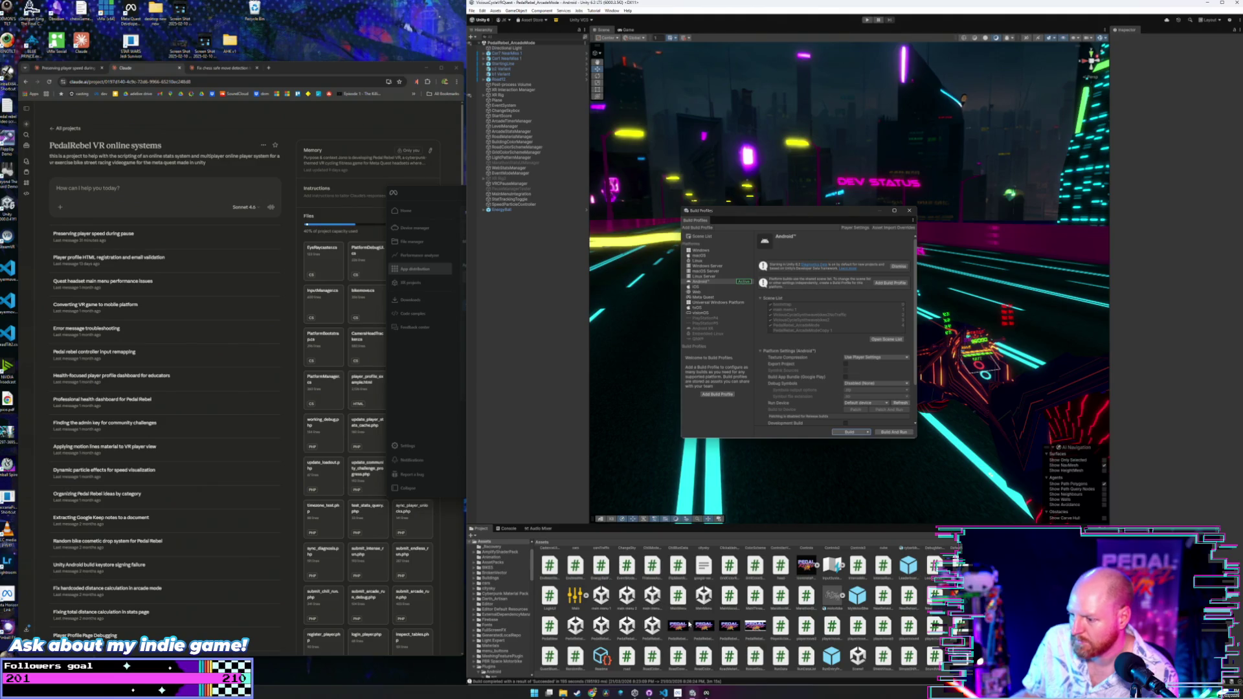
click(706, 691)
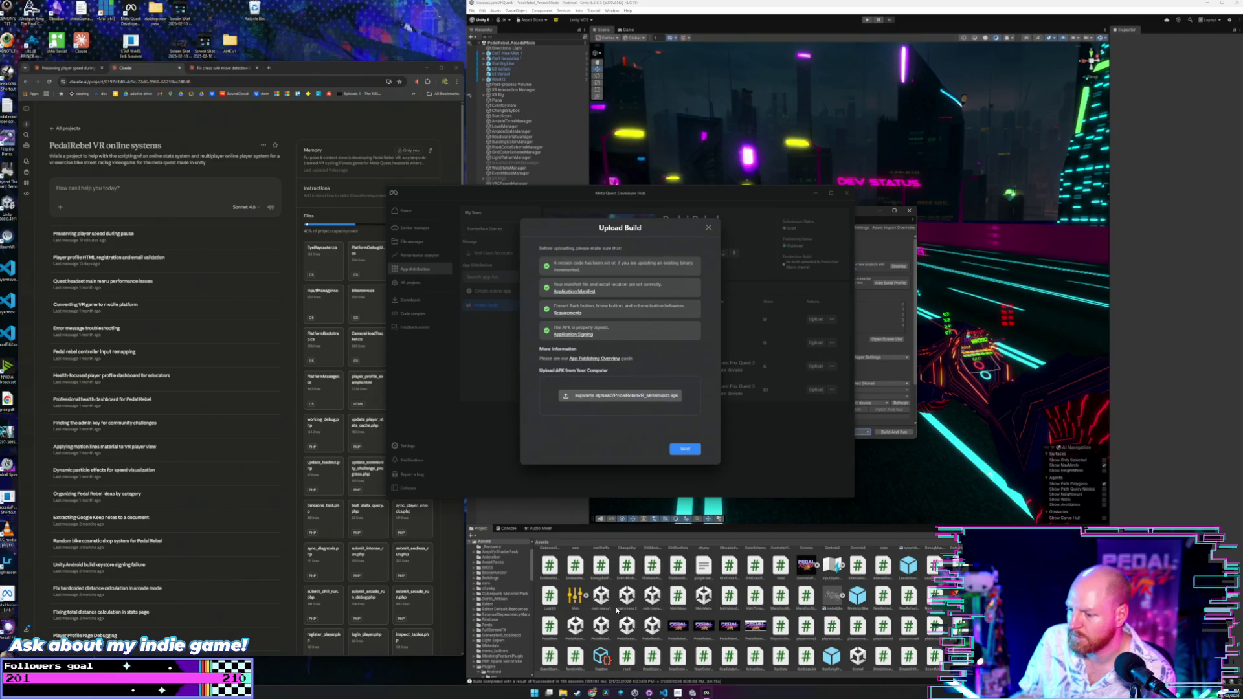
click(562, 693)
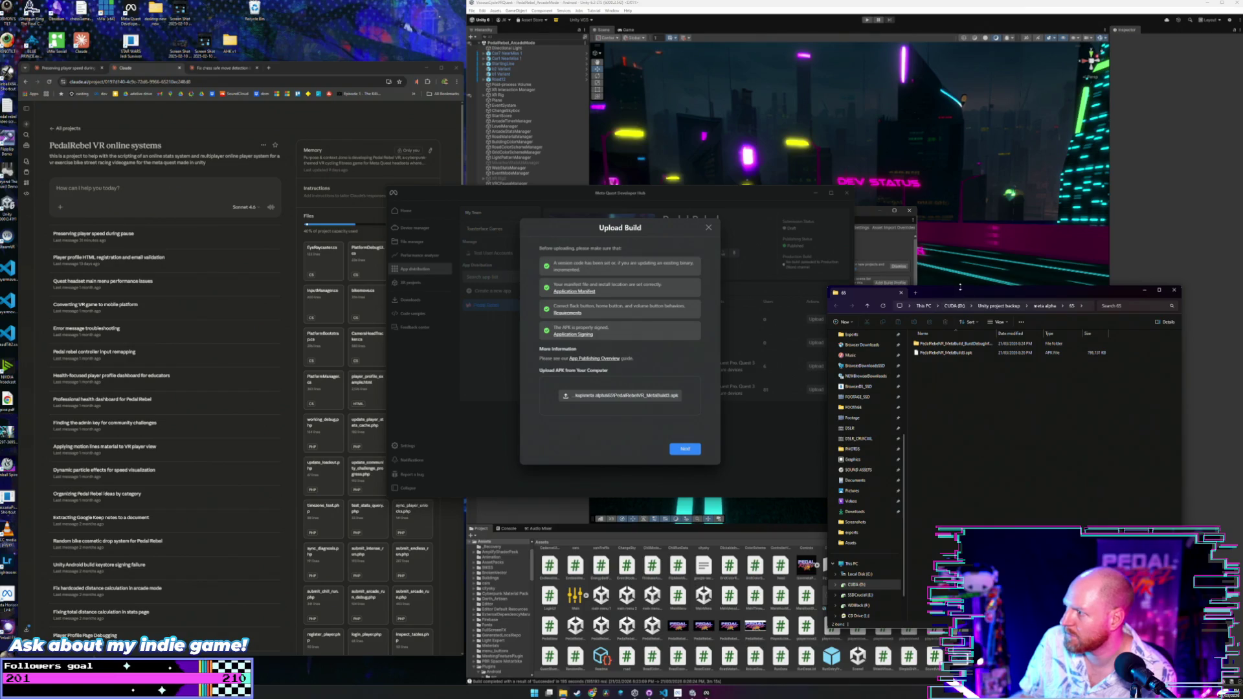
drag(999, 292, 945, 269)
Step: Open lib_burst_generated.txt from BurstDebugInformation > tempburstlibs > arm64-v8a in Notepad
double_click(945, 312)
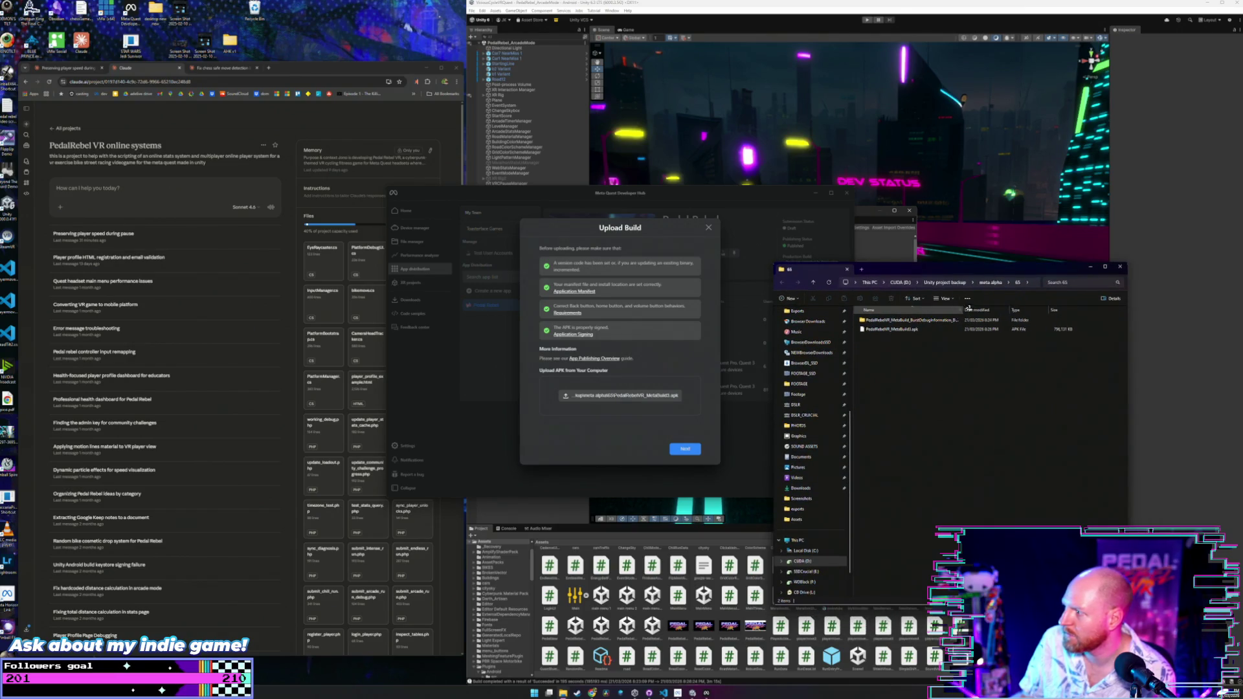
click(945, 321)
double_click(945, 321)
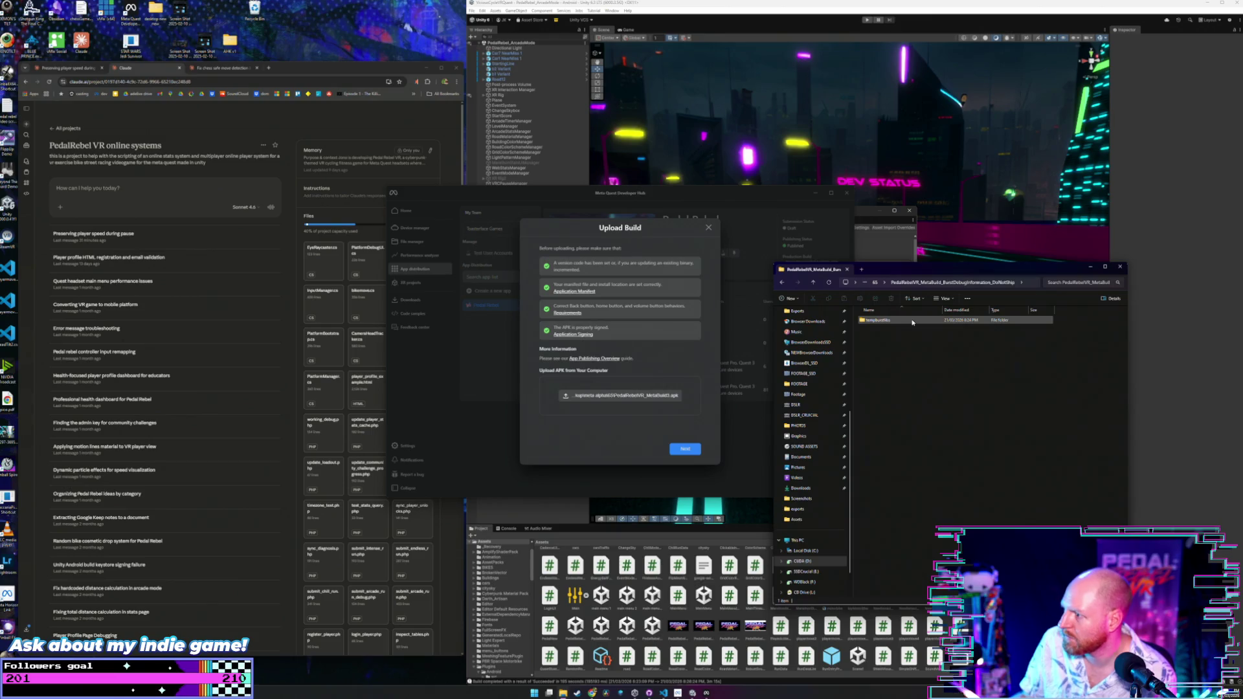
double_click(912, 322)
double_click(911, 322)
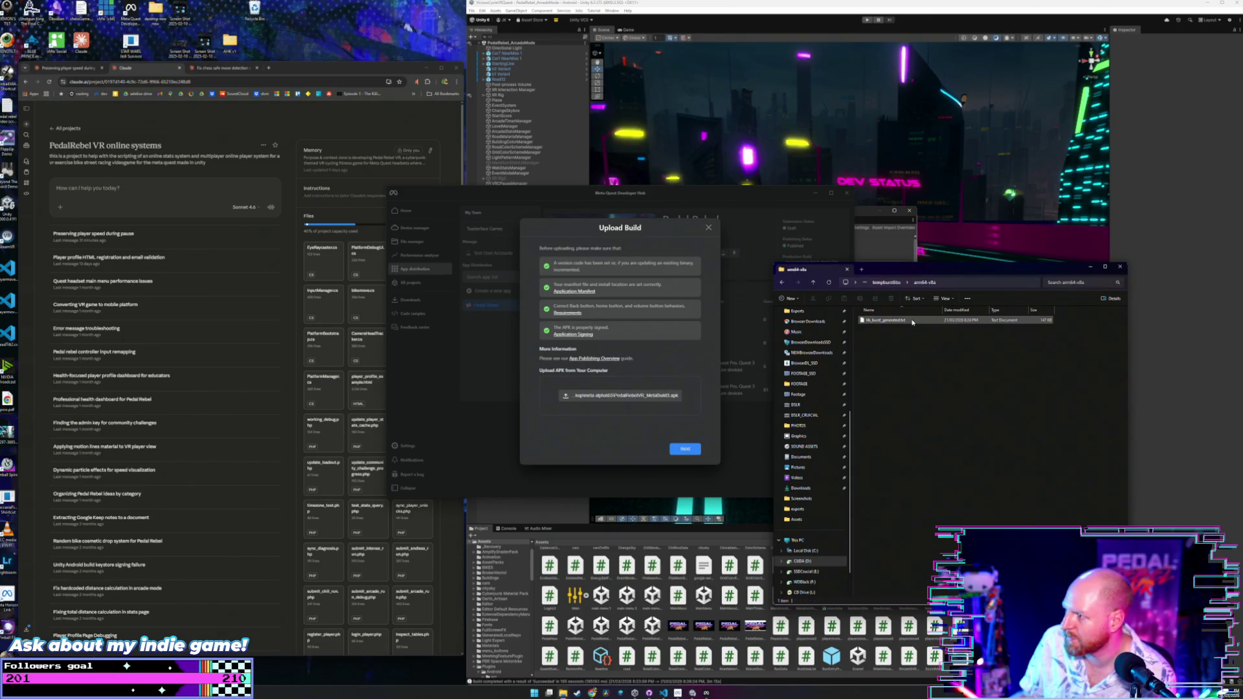
double_click(912, 322)
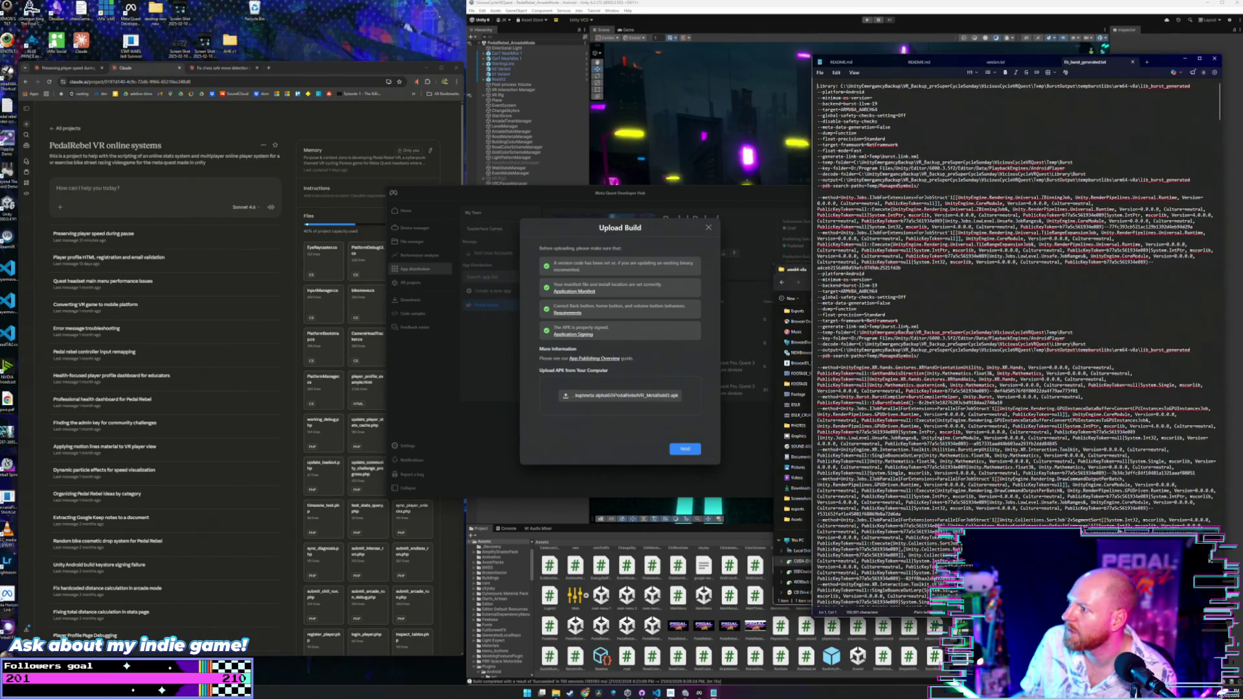
scroll(909, 328, down, 7)
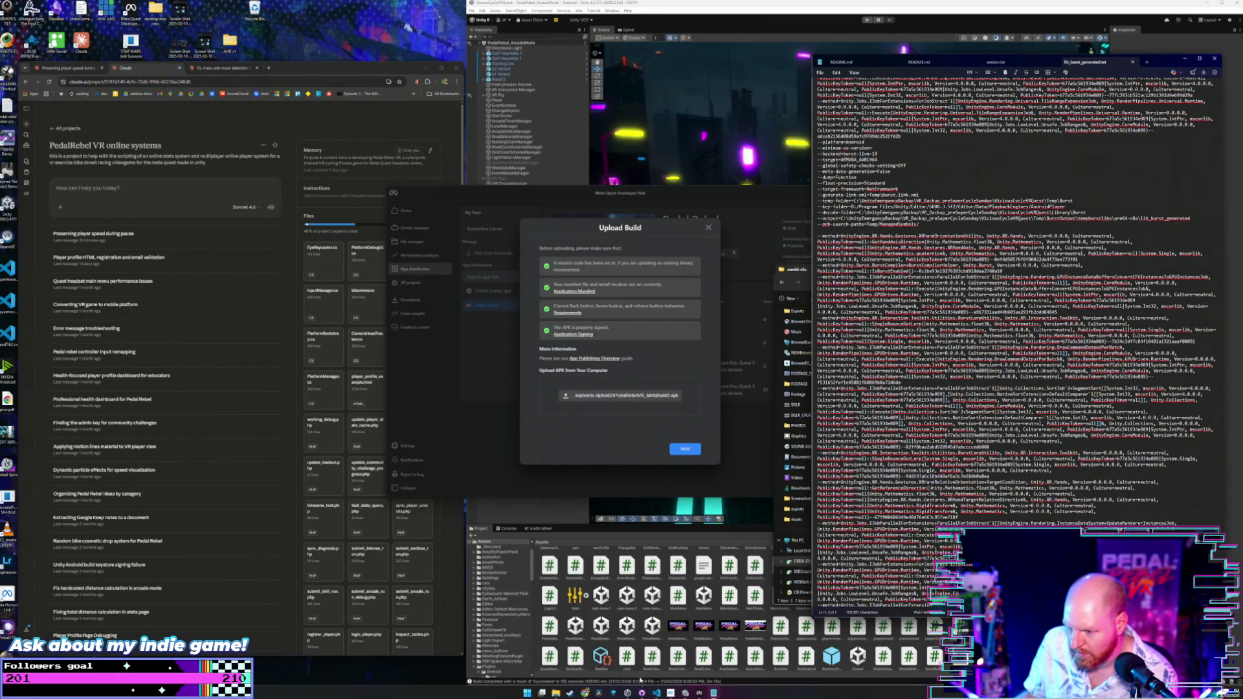
Step: Continue past the upload checklist, review the fields, and upload the APK to BETA
click(680, 448)
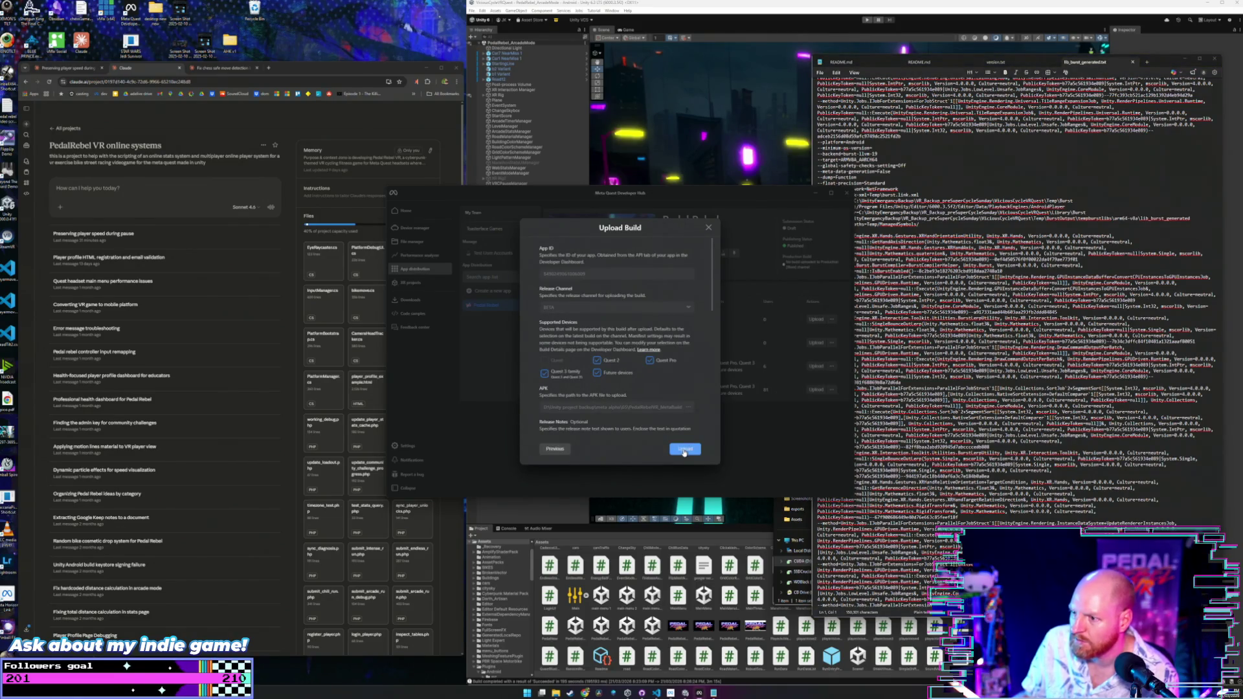
scroll(668, 399, down, 10)
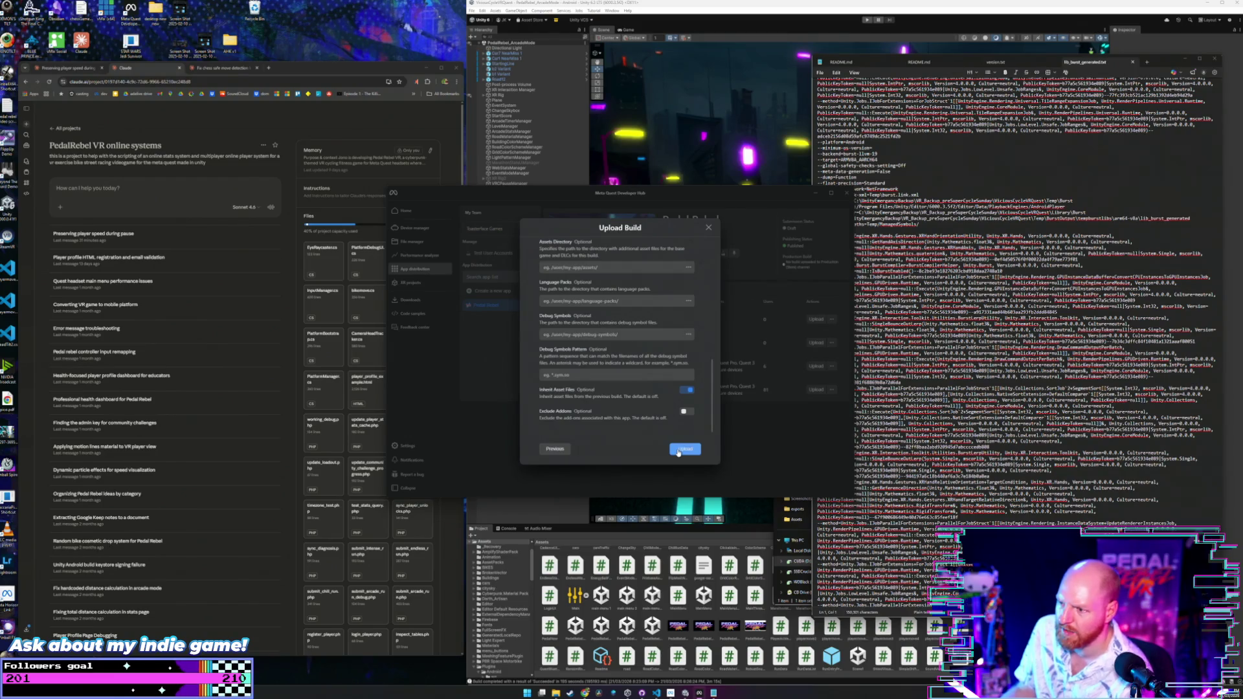
click(678, 451)
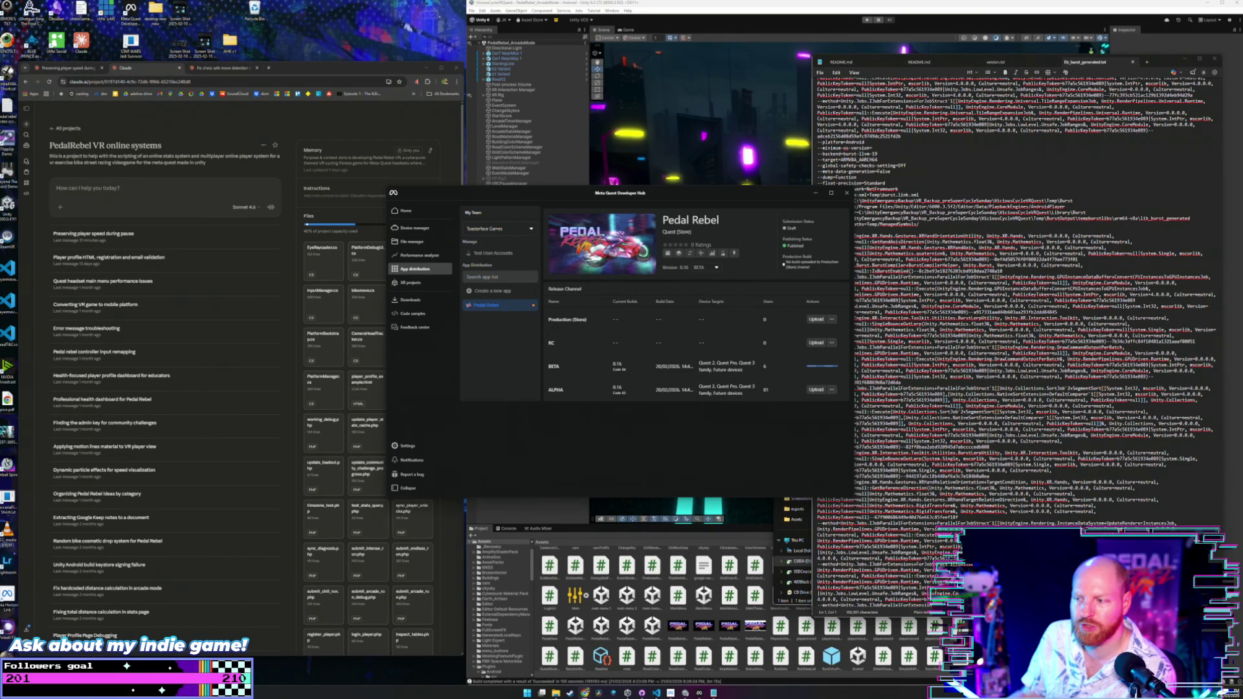
Step: Close the Burst log in Notepad and bring Unity's build settings forward
key(alt+F4)
drag(701, 194, 358, 130)
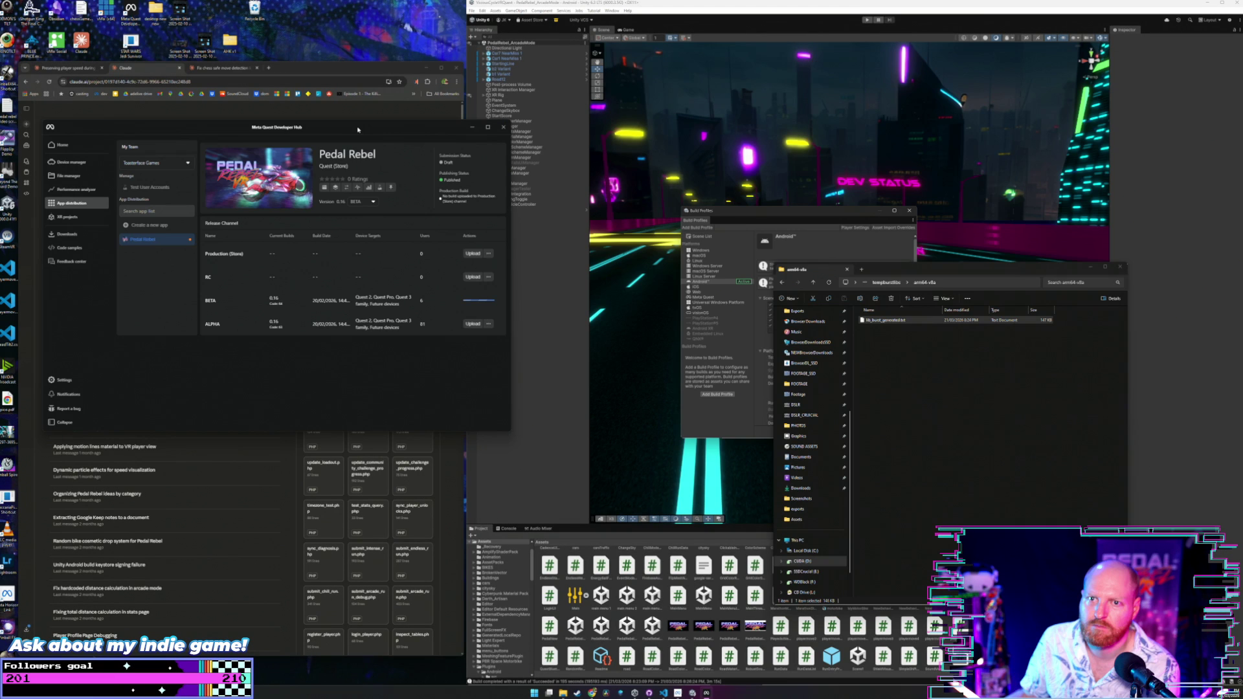
click(828, 249)
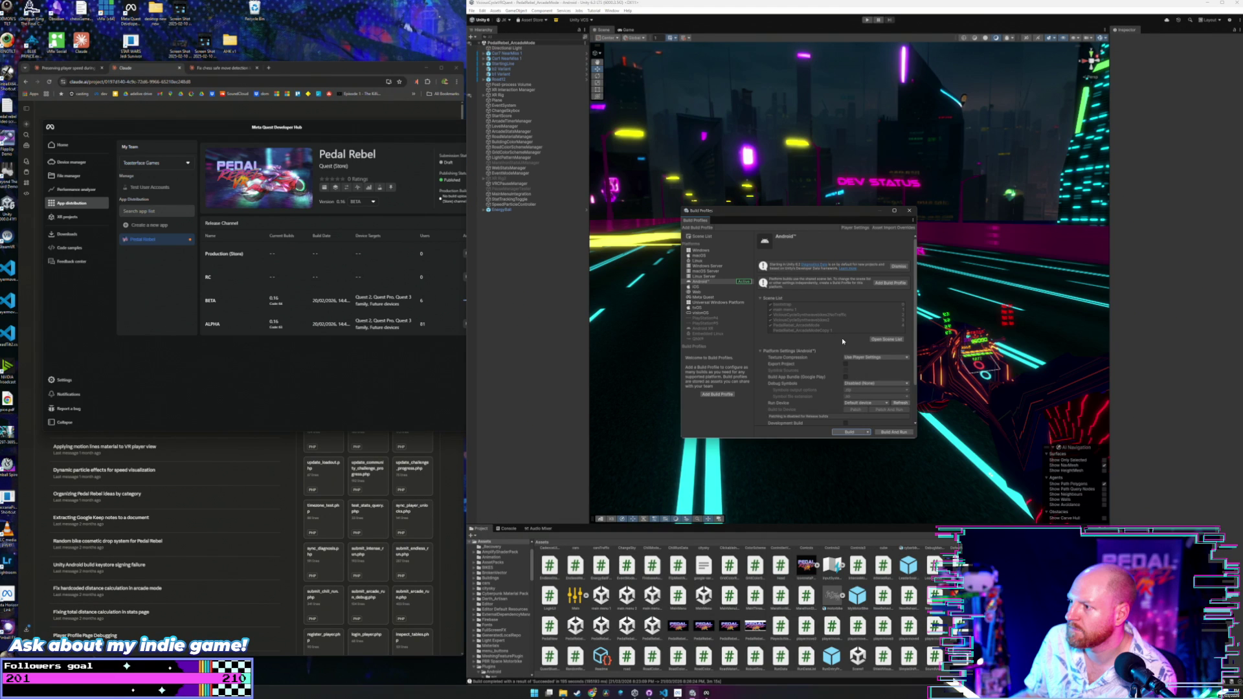
Step: Start the Android Meta Quest build and add a new folder inside meta alpha
click(861, 432)
click(506, 33)
click(514, 46)
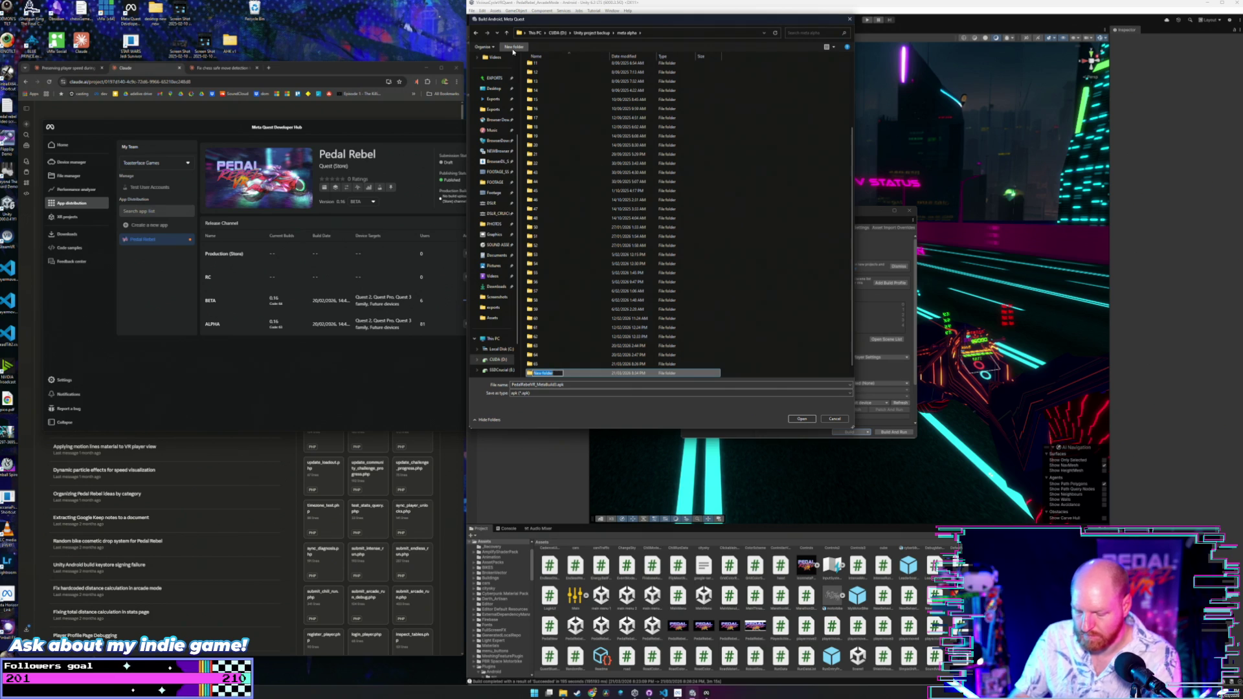